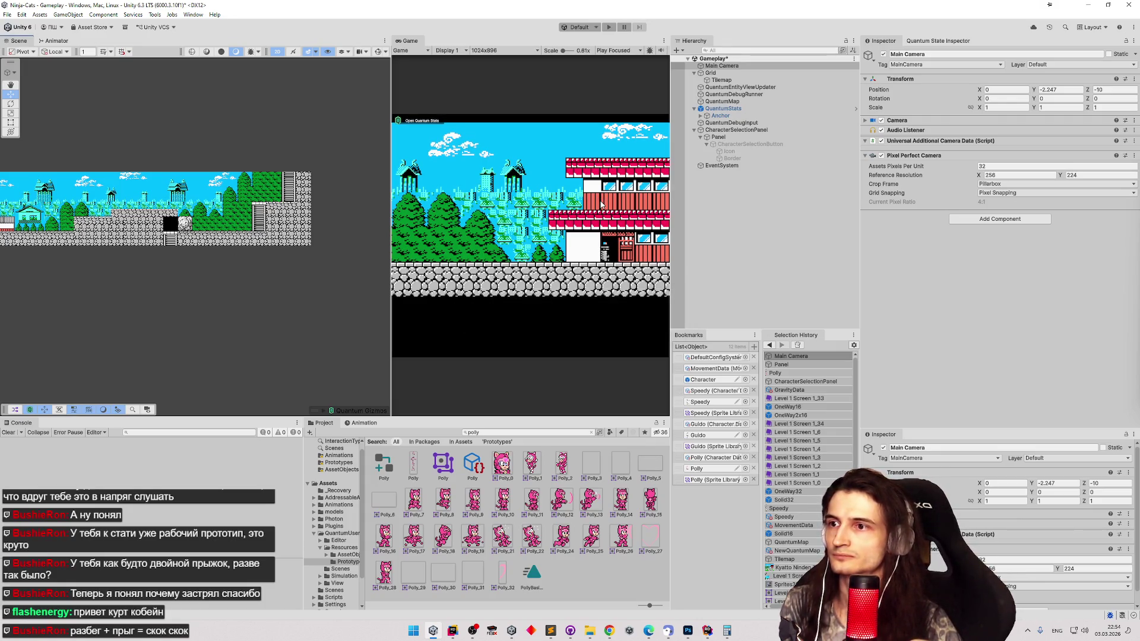
- Start Play mode, spawn the ninja cat and run right past the buildings onto the stone ledge
key("ctrl+p")
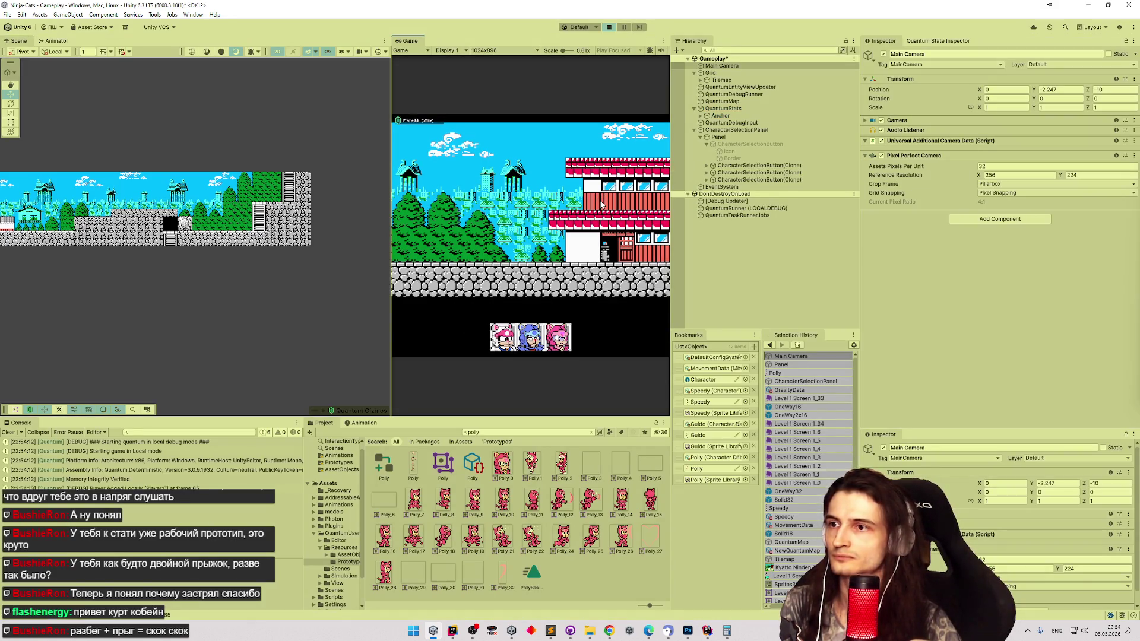
key("shift+space")
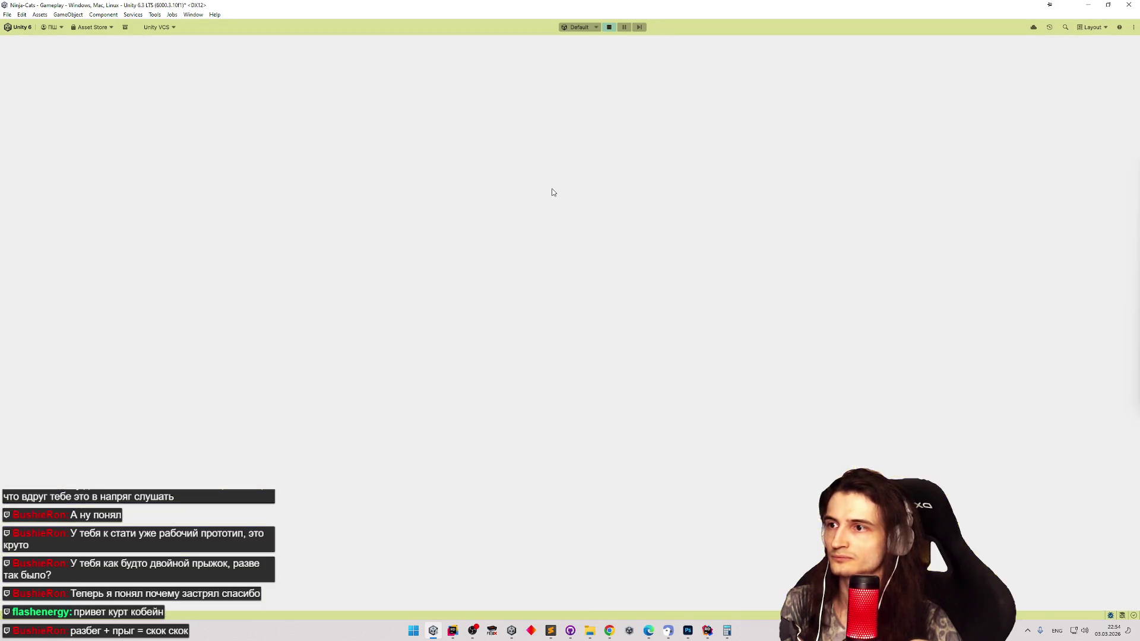
key("Right")
key("Left")
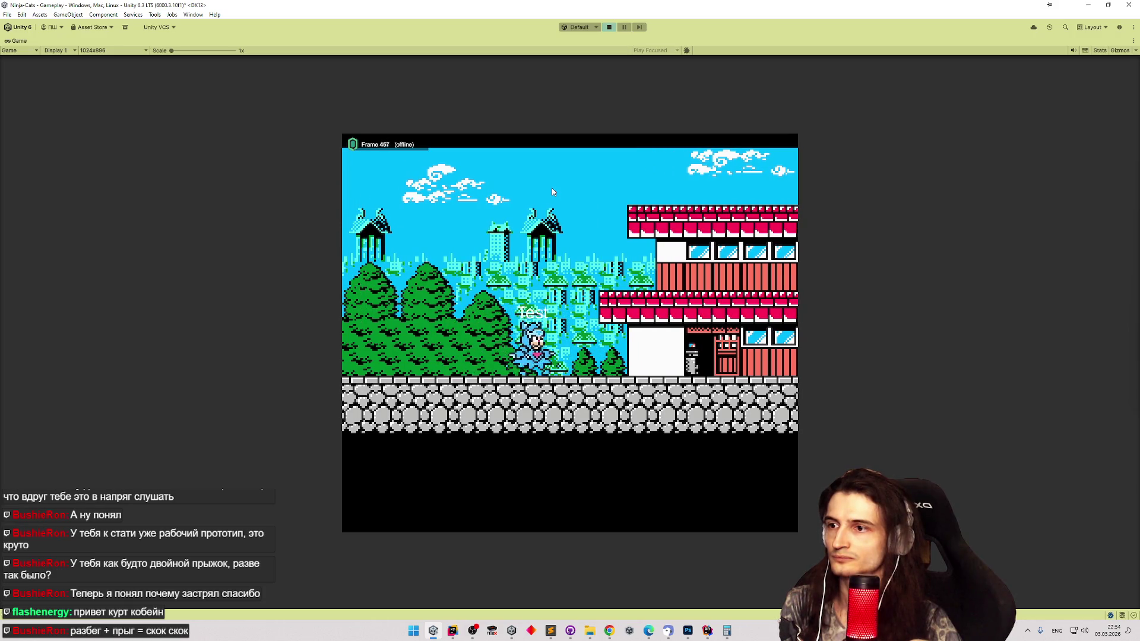
key("Right")
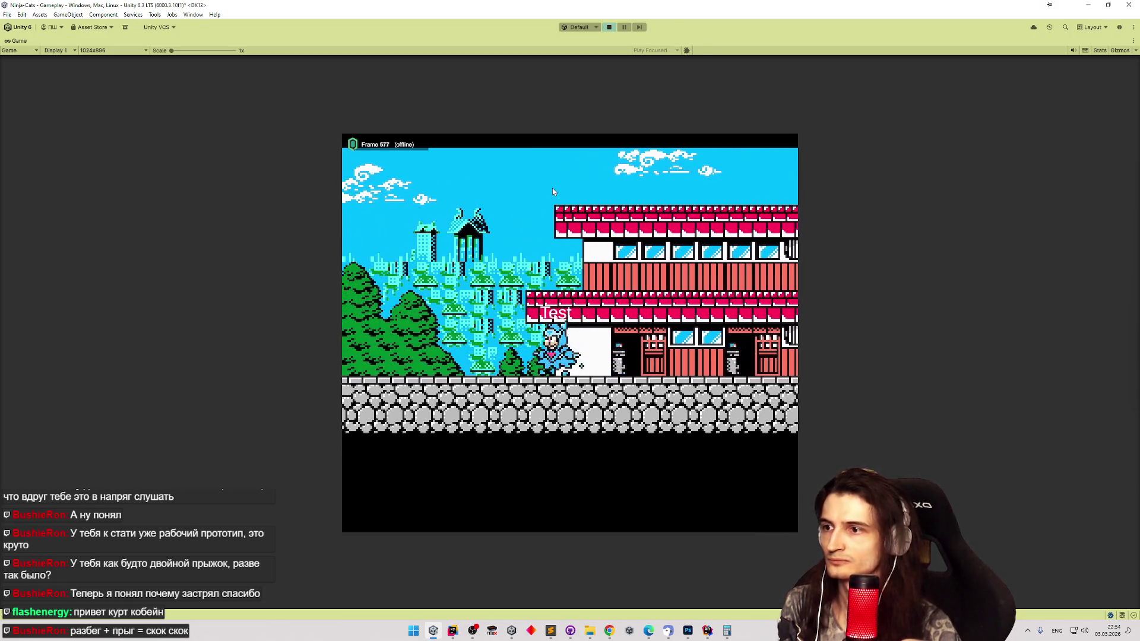
key("Left")
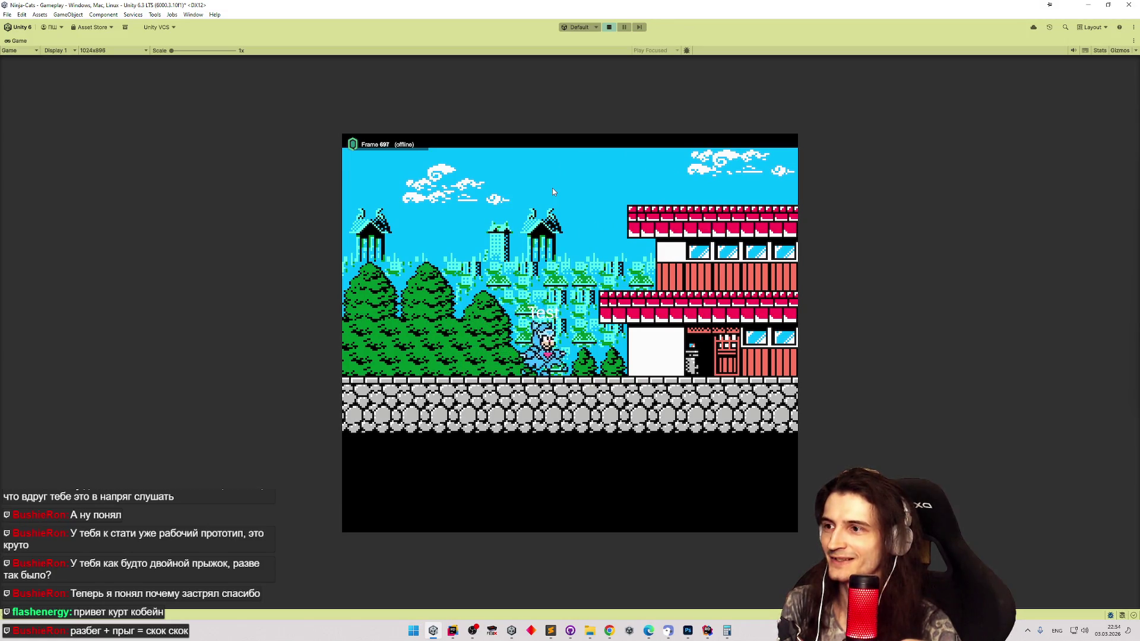
key("Right")
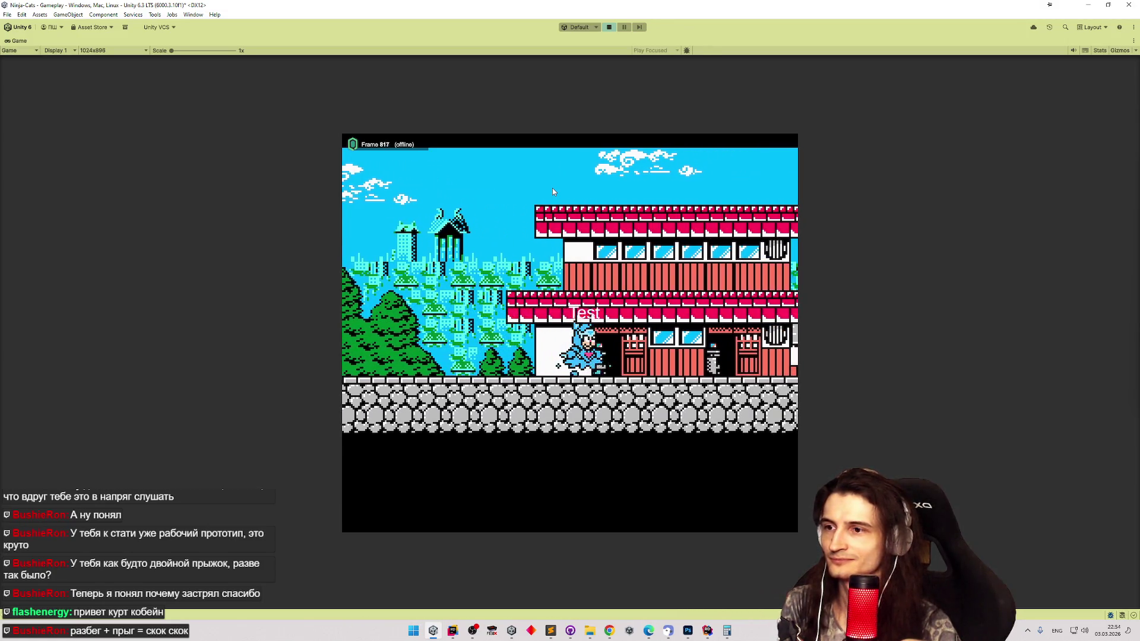
key("Right")
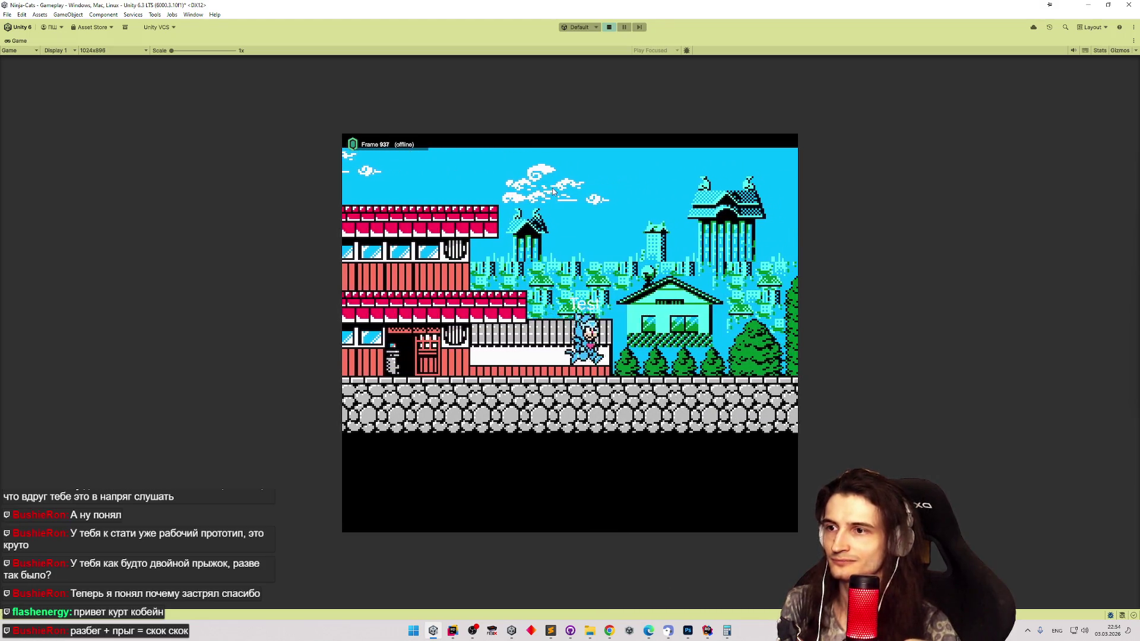
key("Right")
key("space")
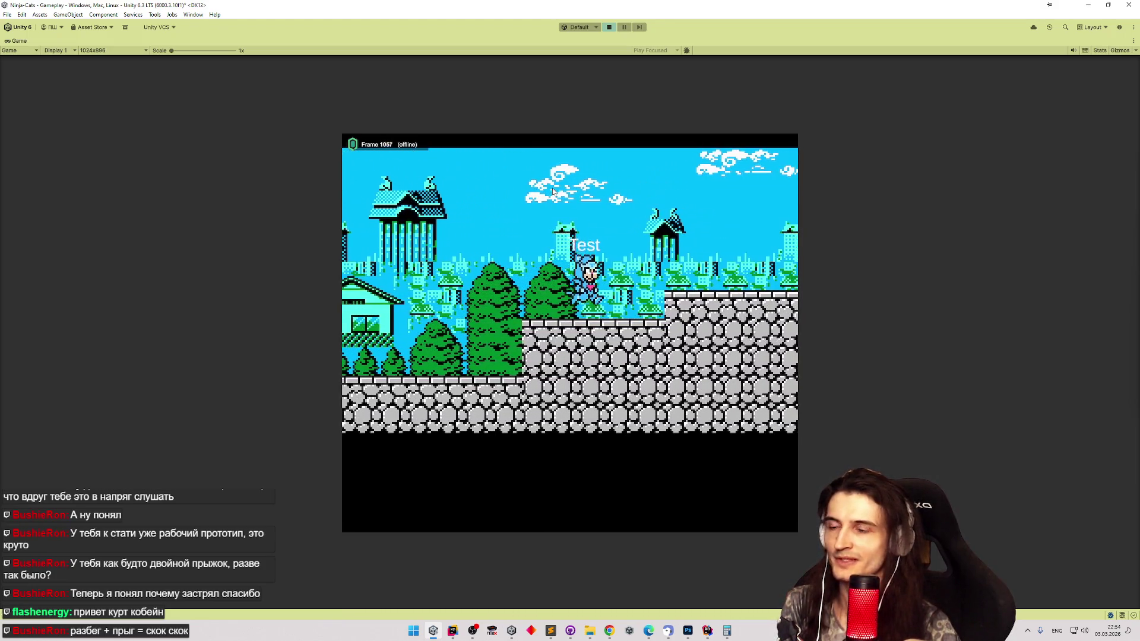
- Jump between the ledges, drop to the lower floor and climb the ladder up and down
key("space")
key("Left")
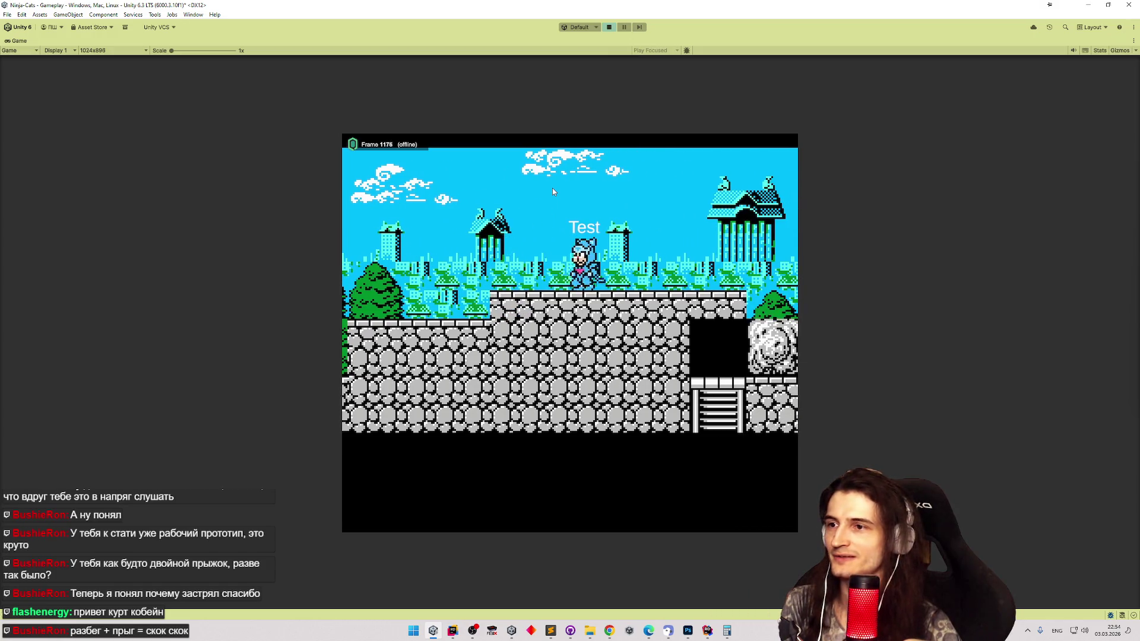
key("Right")
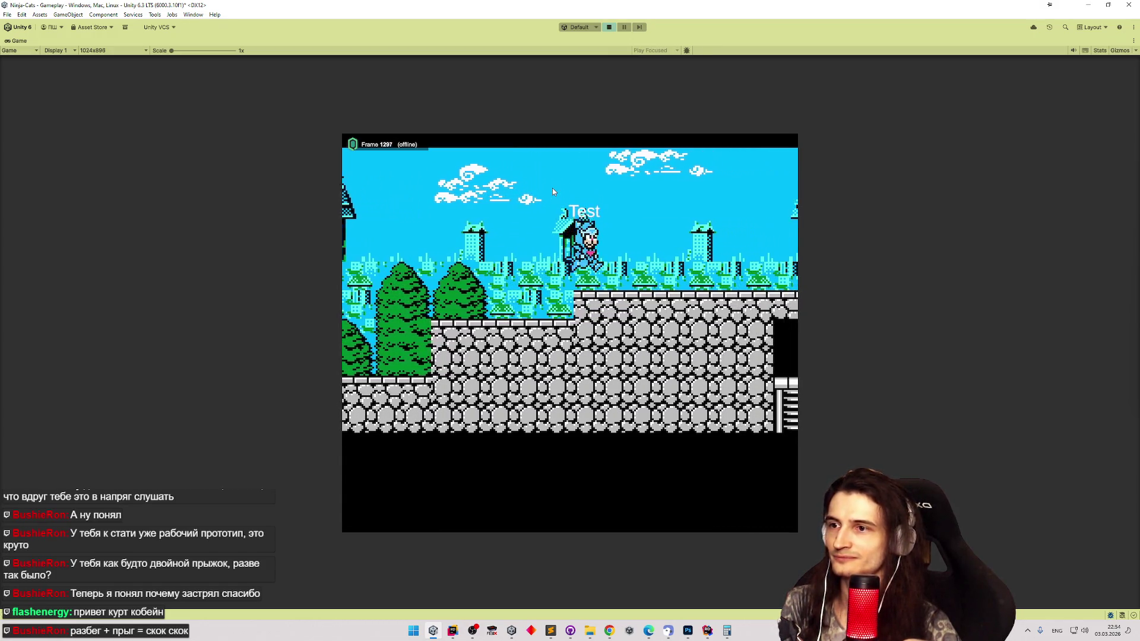
key("Right")
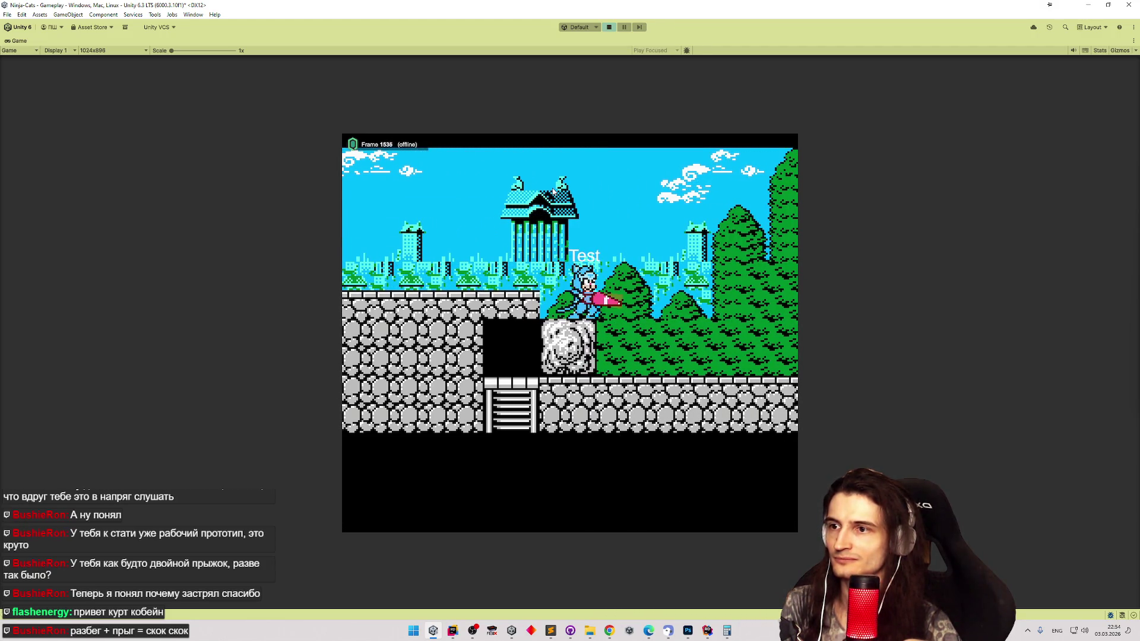
key("Right")
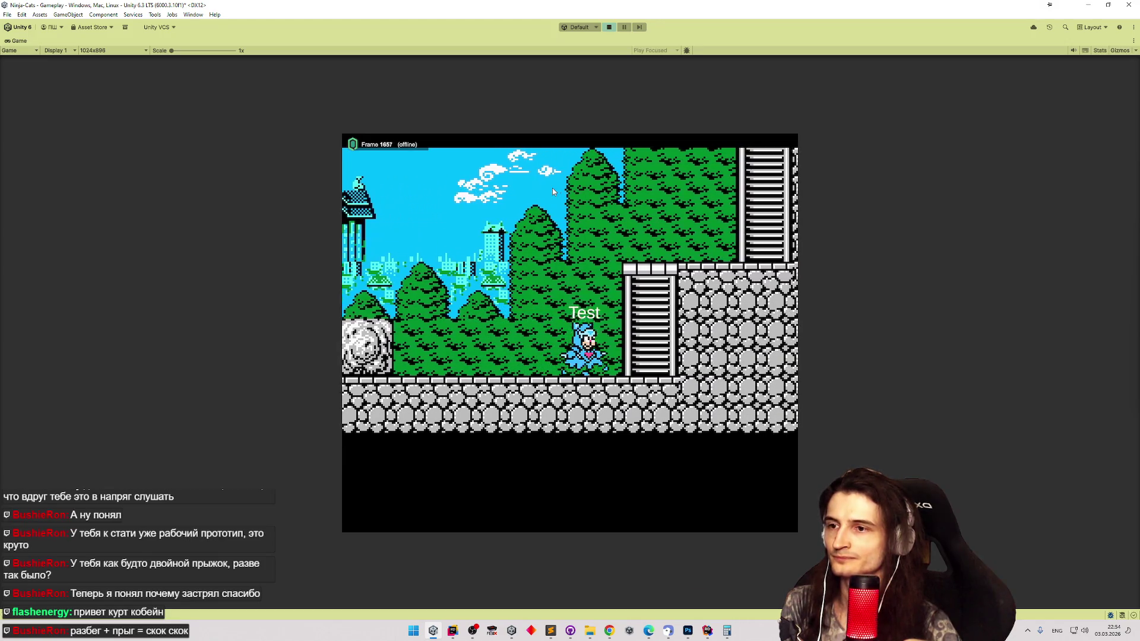
key("Up")
key("Down")
key("Left")
key("Left")
key("space")
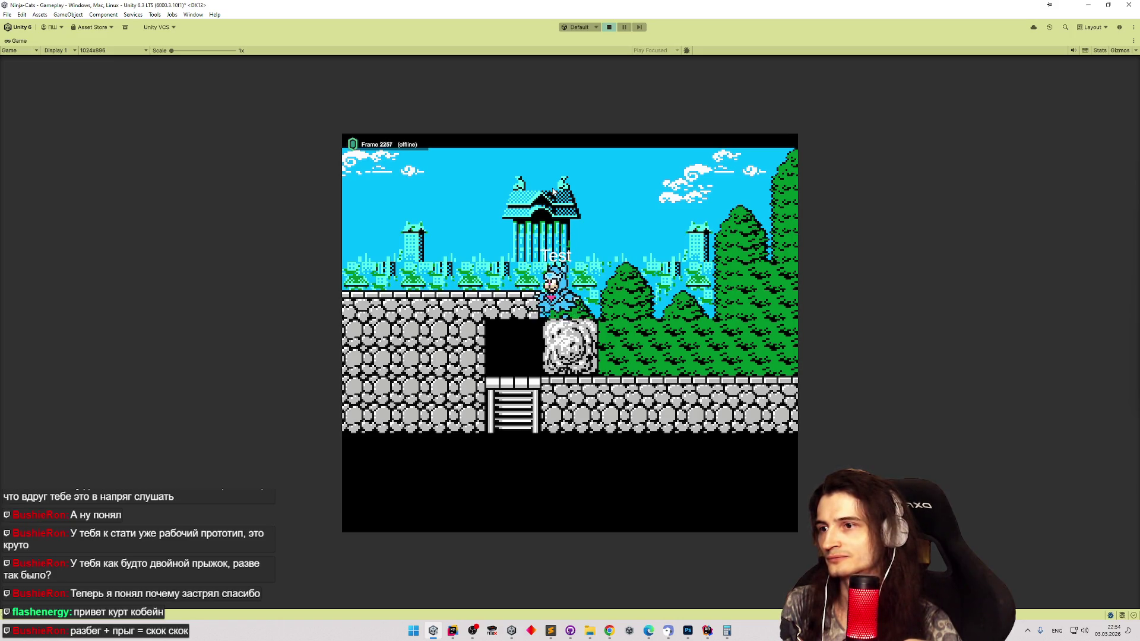
- Glance at the task checklist notes, then resume the game and climb onto the ledge
left_click(550, 631)
left_click(556, 552)
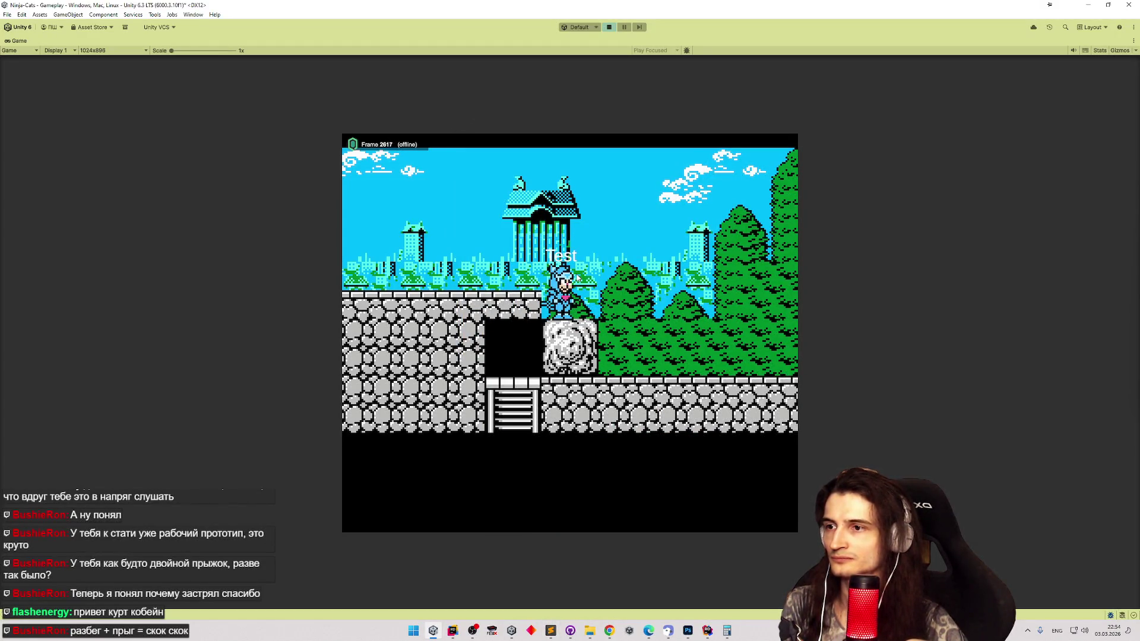
key("Left")
- Append 'взял бесконечный разбег в стену, щелк' to the mini-jump note in tasks.todo
mouse_move(551, 629)
left_click(612, 495)
left_click(590, 434)
type("(d")
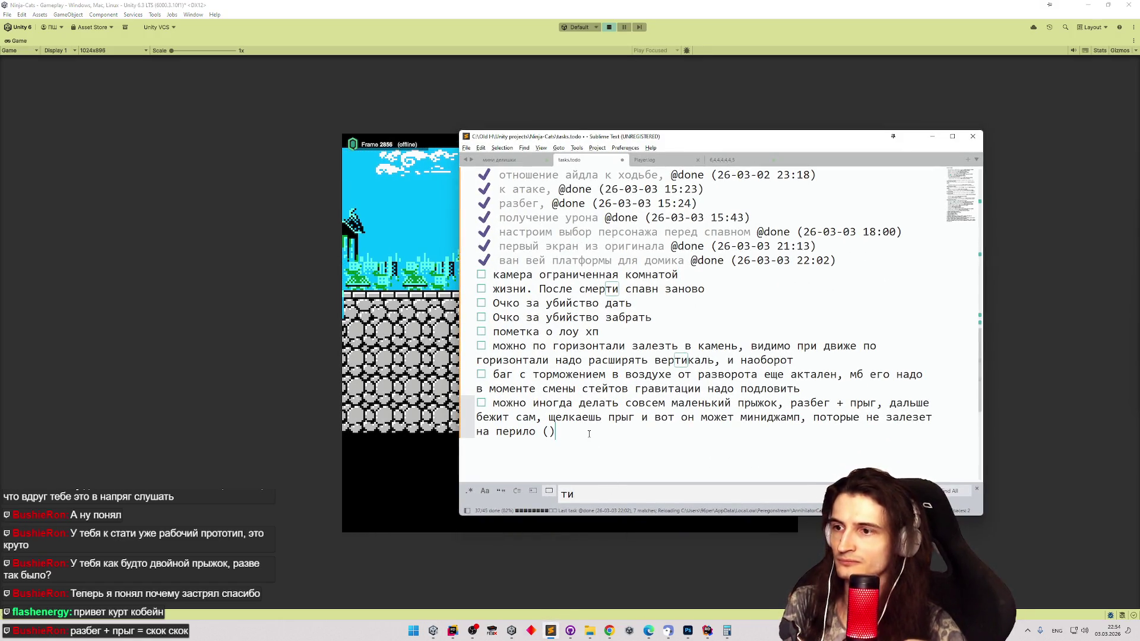
type("pzk")
key("alt+shift")
key("BackSpace")
key("BackSpace")
key("BackSpace")
type("взял бе")
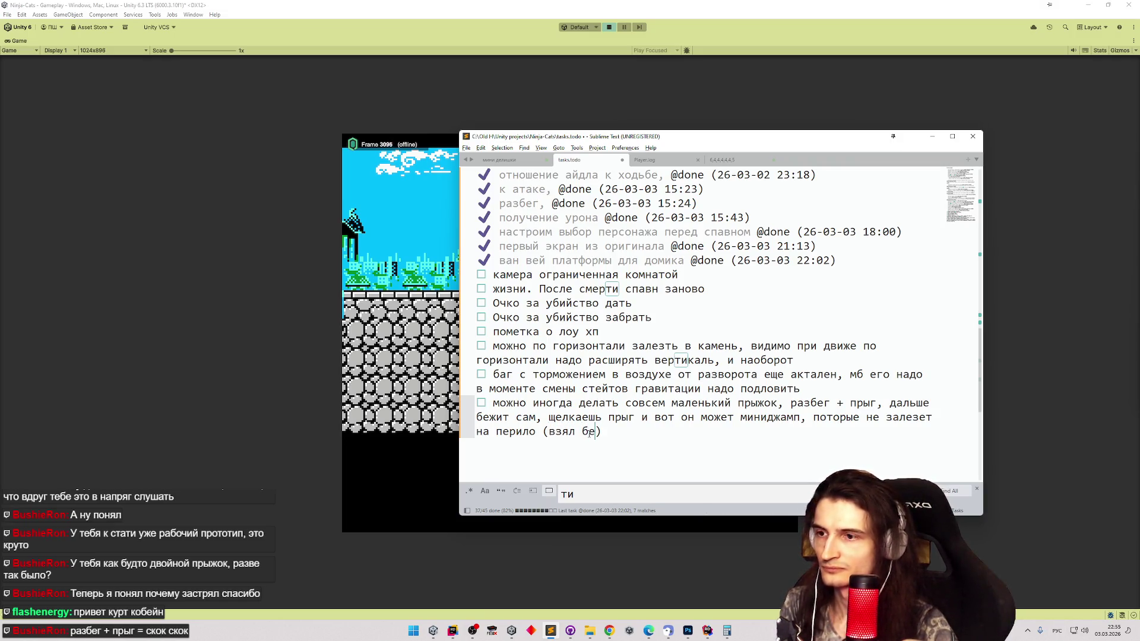
type("сконечный ")
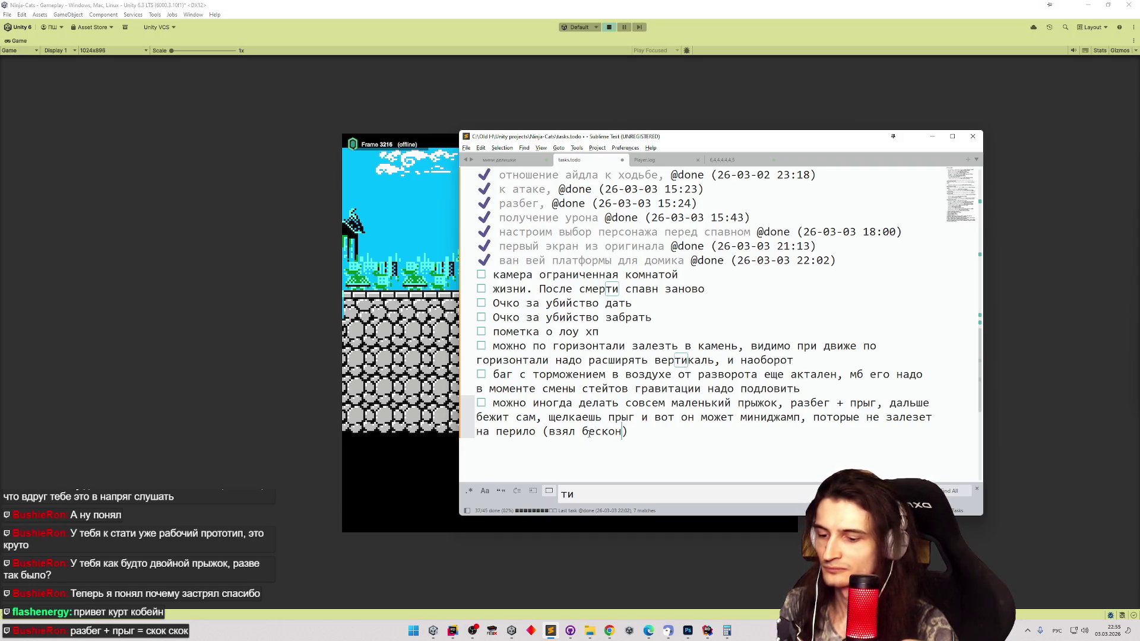
type("разбег в стену")
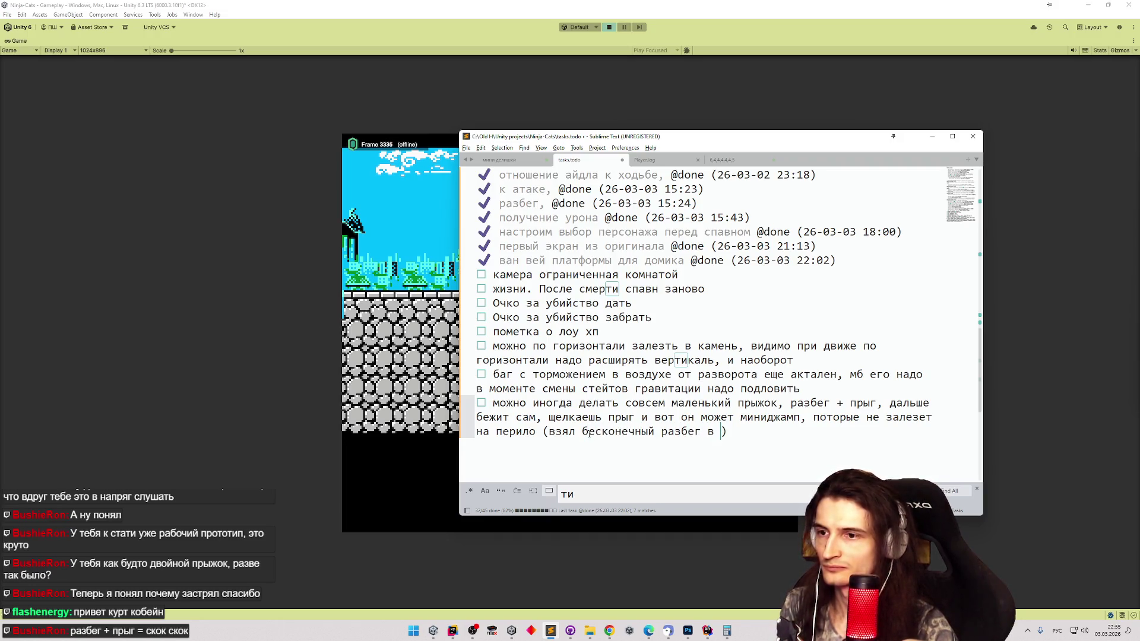
type(", ")
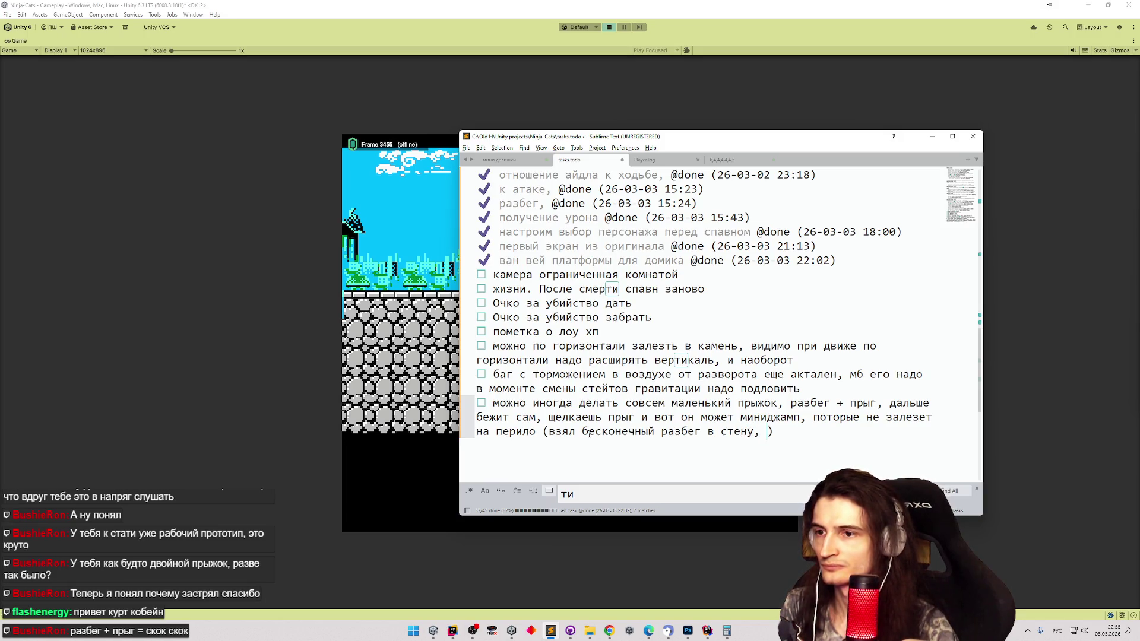
type("щелкаю, каждый пр")
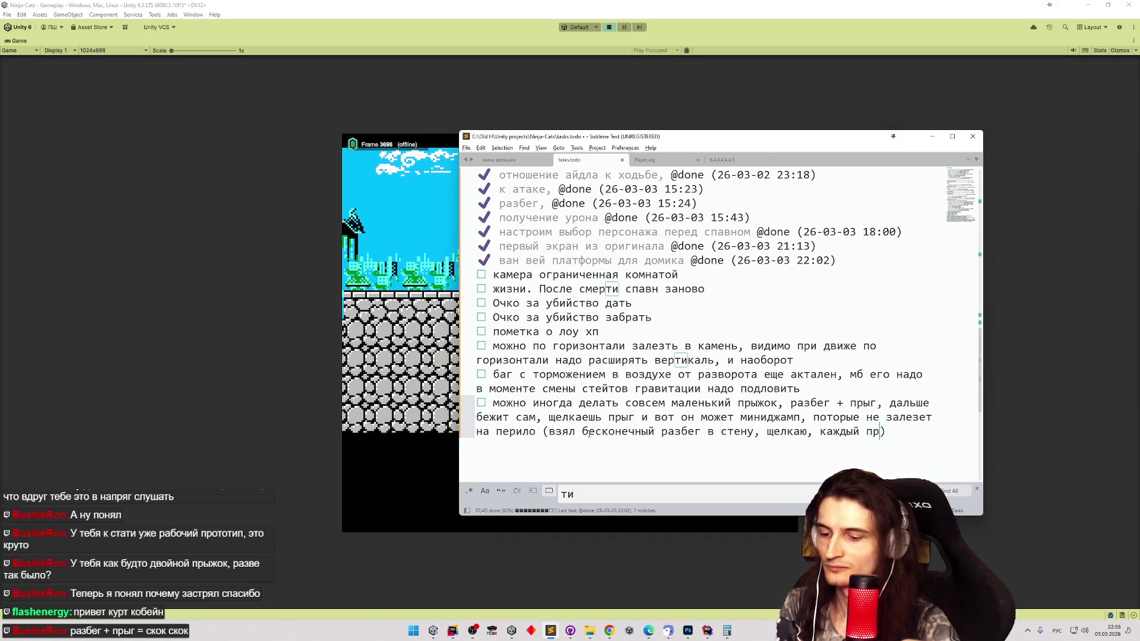
- Continue the note with 'миничелик, мб остается в performing pig jump'
key("BackSpace")
key("BackSpace")
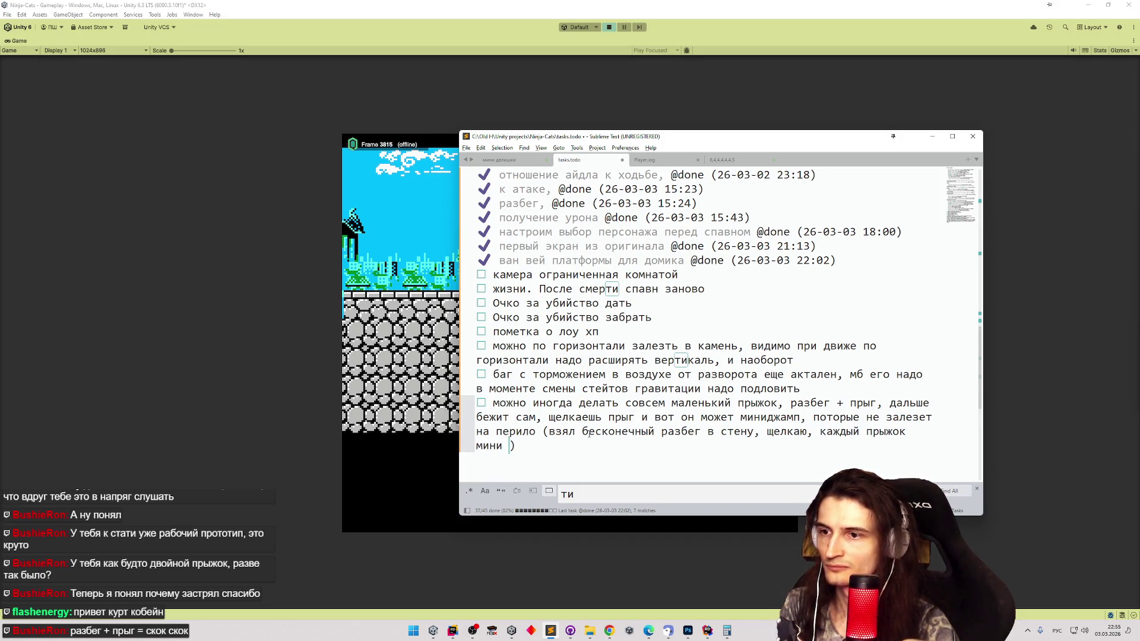
type("миничелик")
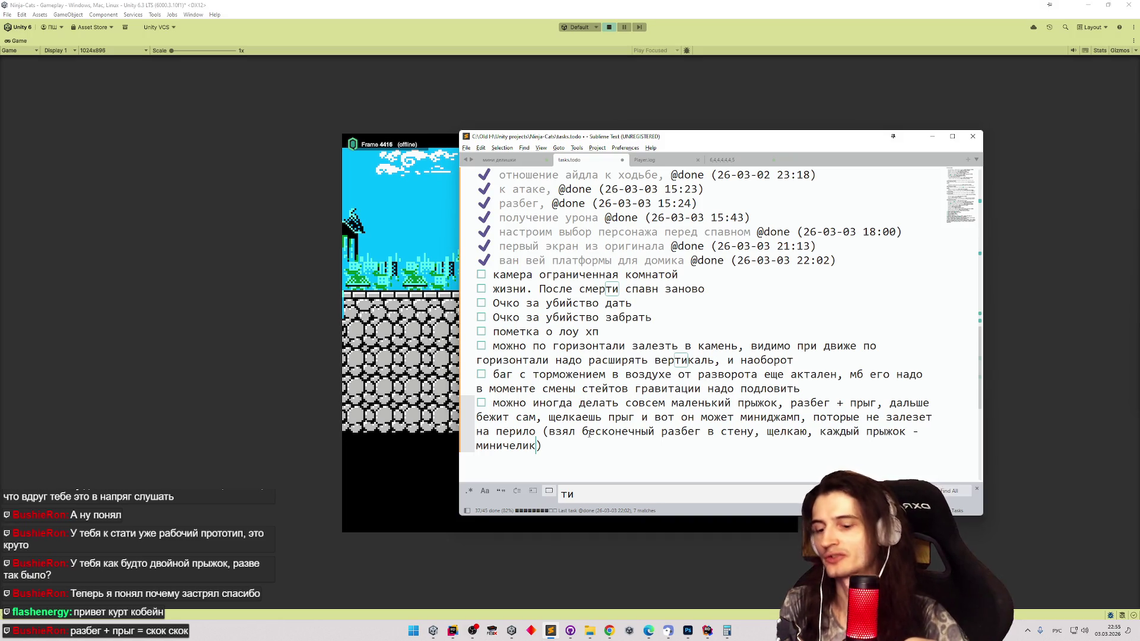
type(", мб остается в")
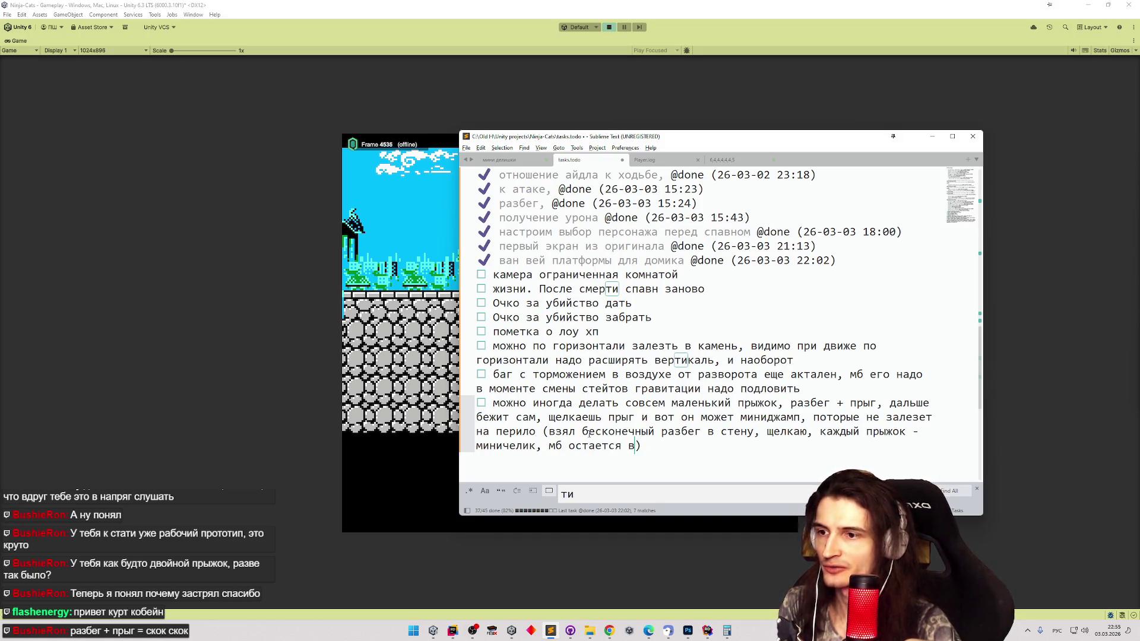
key("alt+shift")
type("performing ")
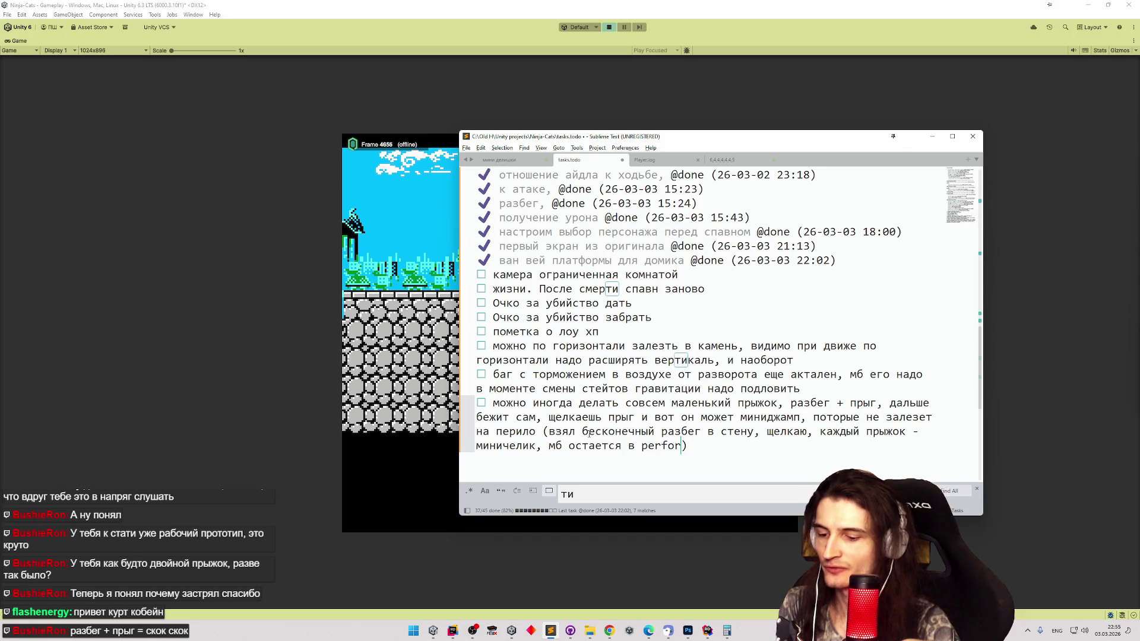
type("pig jump")
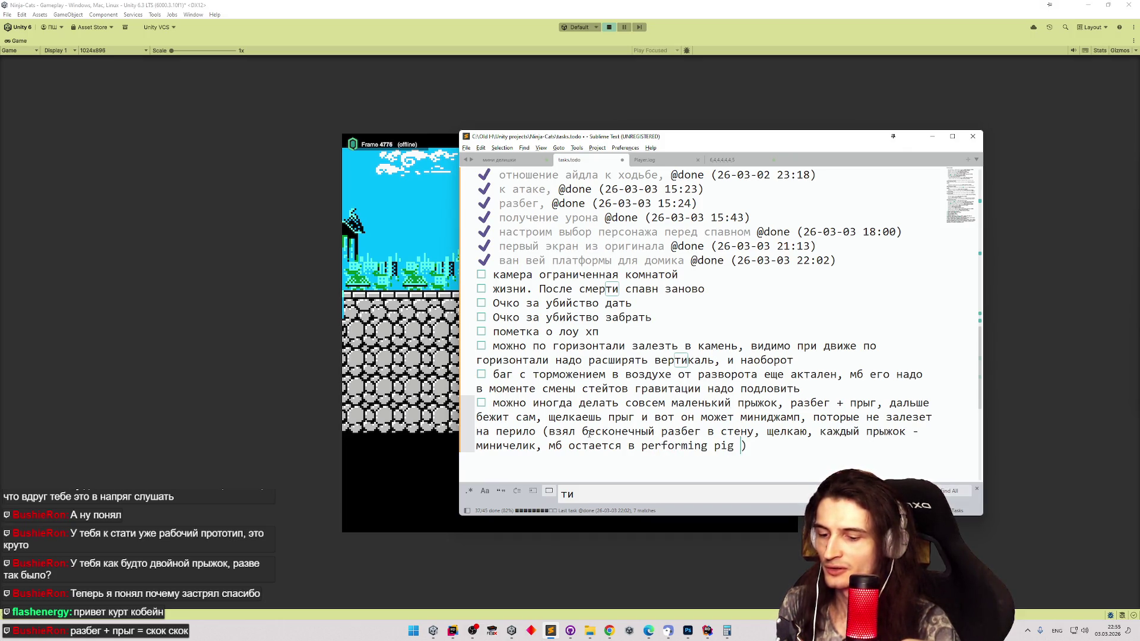
key("alt+shift")
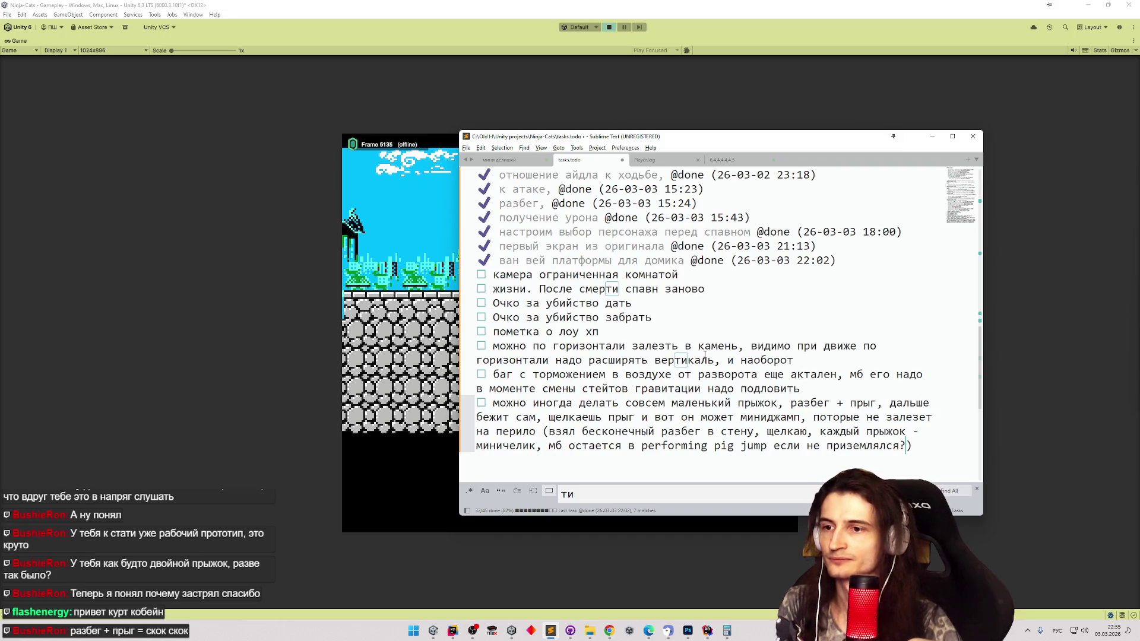
- Correct 'pig' to 'big' in the note and mark the camera task as done
left_click(719, 446)
key("alt+shift")
key("BackSpace")
type("g")
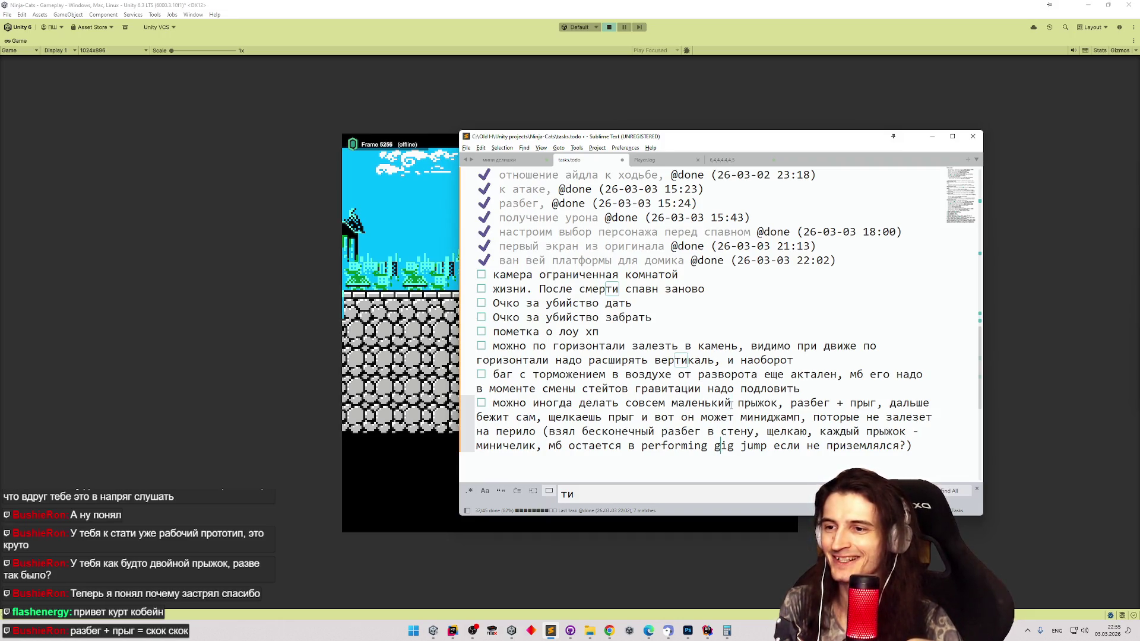
key("BackSpace")
type("b")
left_click(716, 275)
key("ctrl+d")
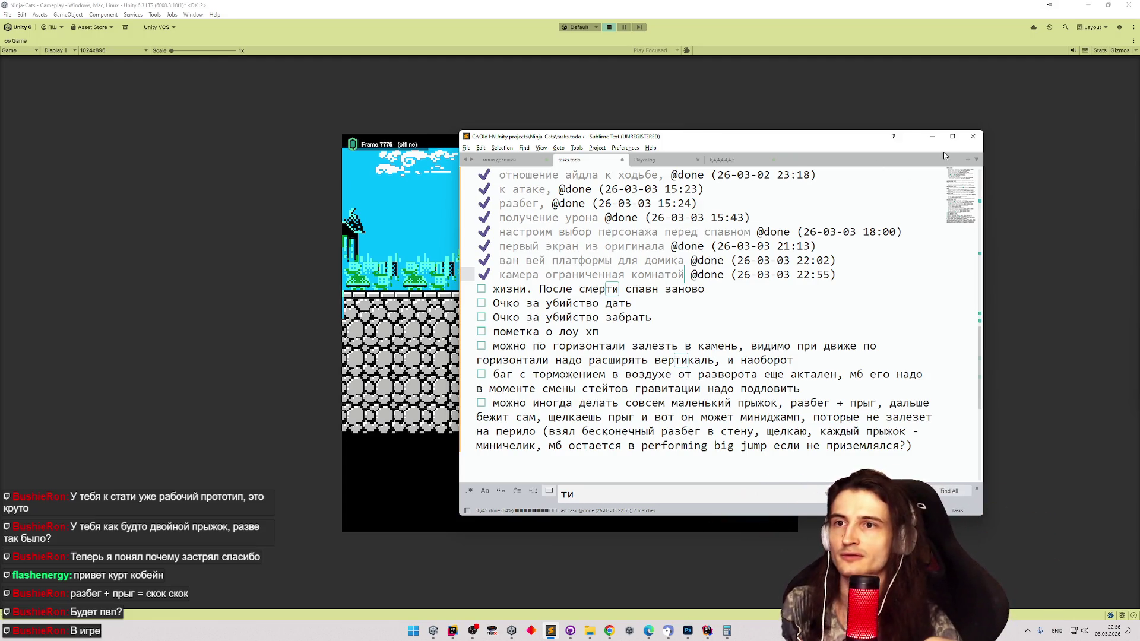
- Minimize the tasks.todo window to see the game again
left_click(932, 137)
- Stop the game and select Web as the platform in Build Profiles
left_click(609, 27)
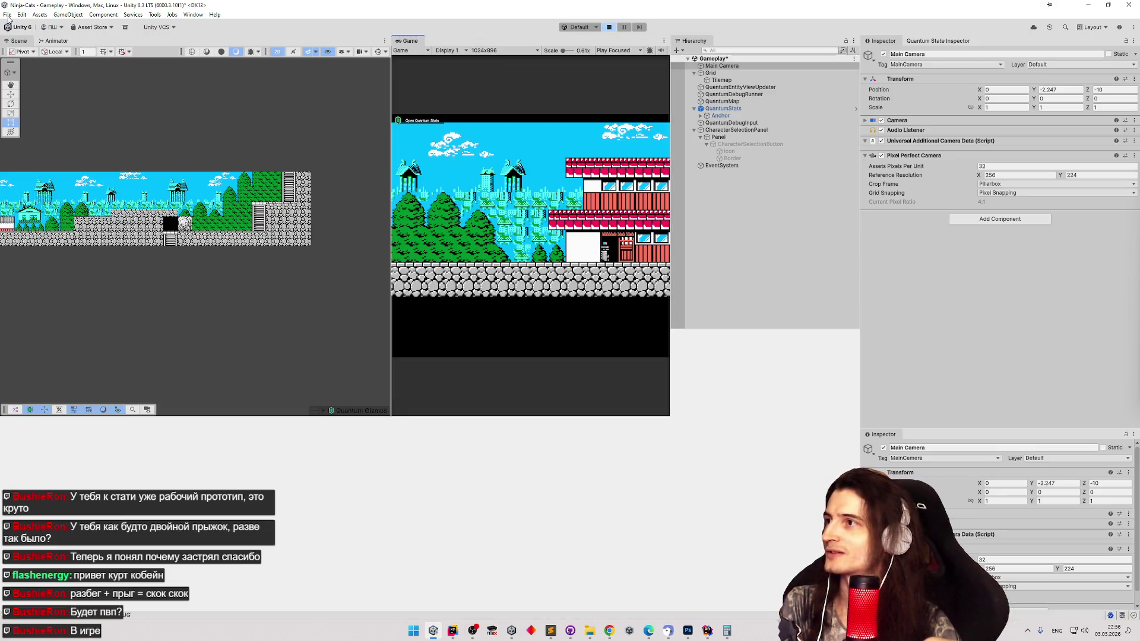
left_click(7, 14)
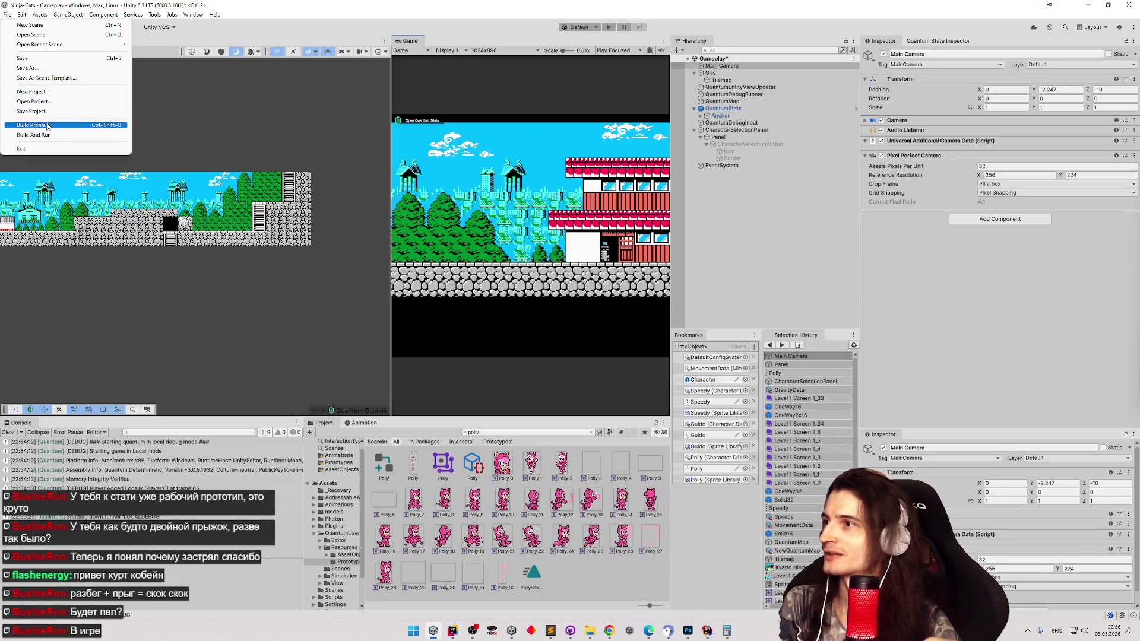
left_click(48, 125)
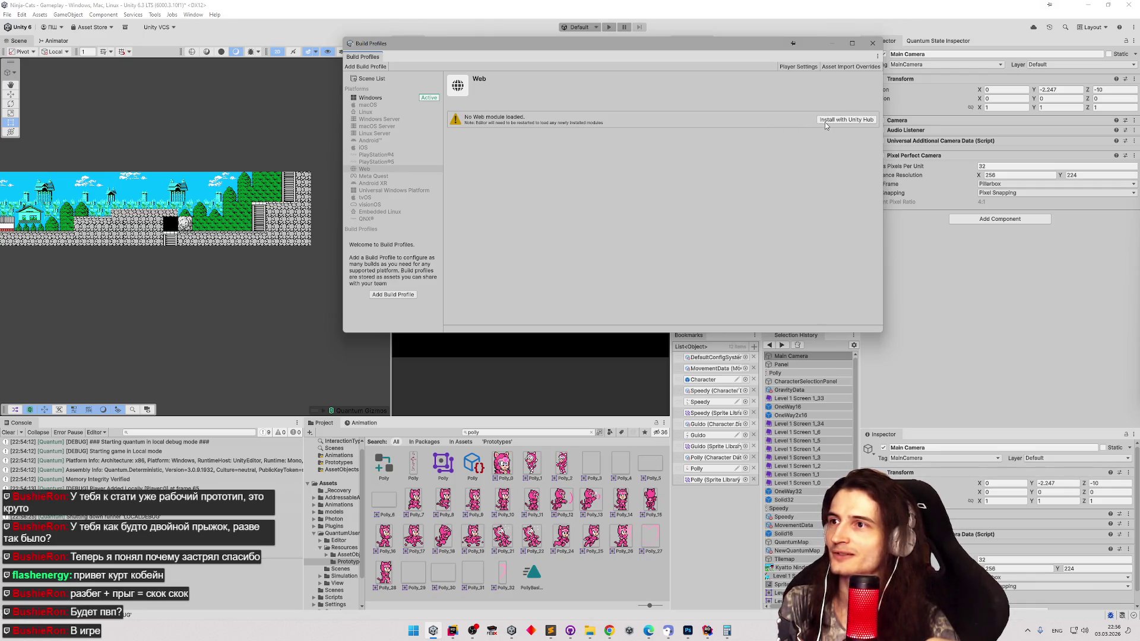
left_click(365, 169)
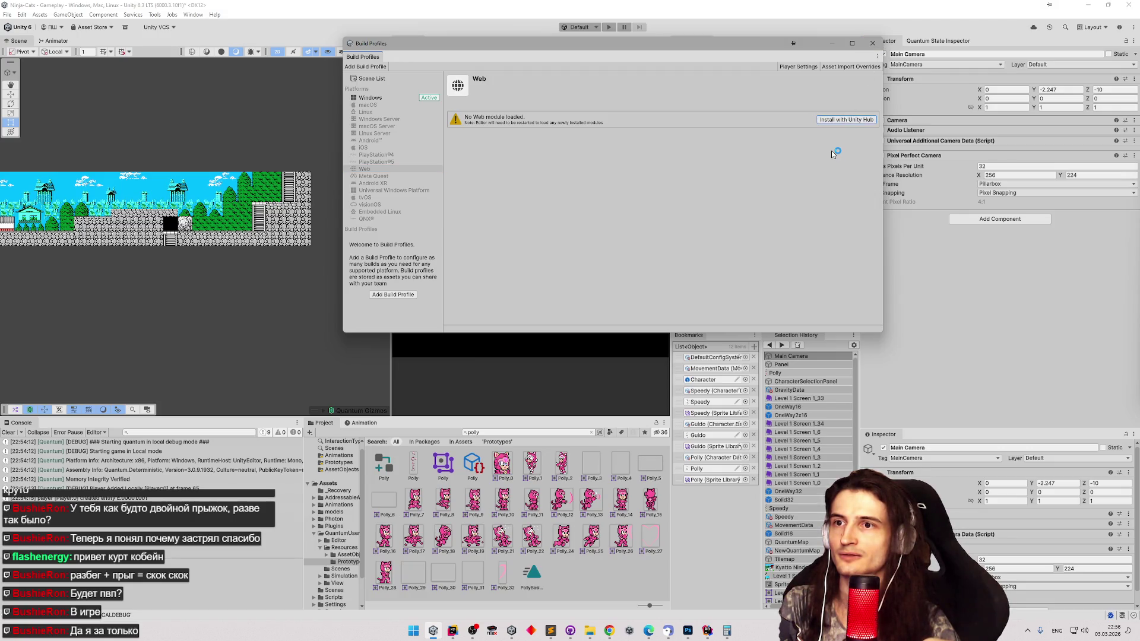
- Bring up the snaps folder window, go to This PC, then minimize it
left_click(589, 630)
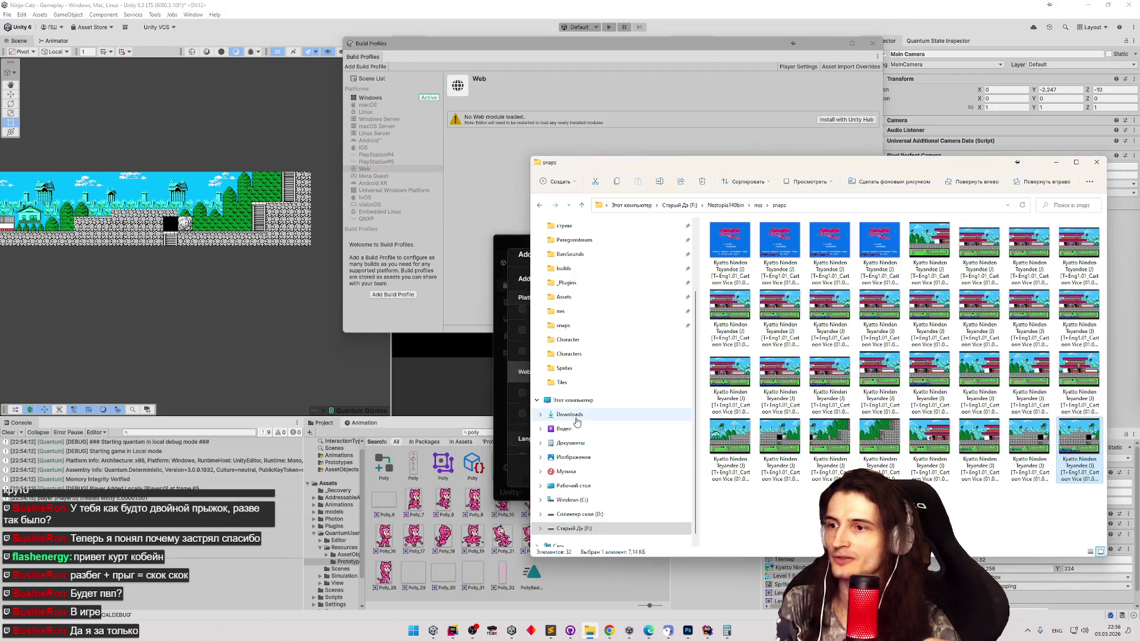
left_click(580, 400)
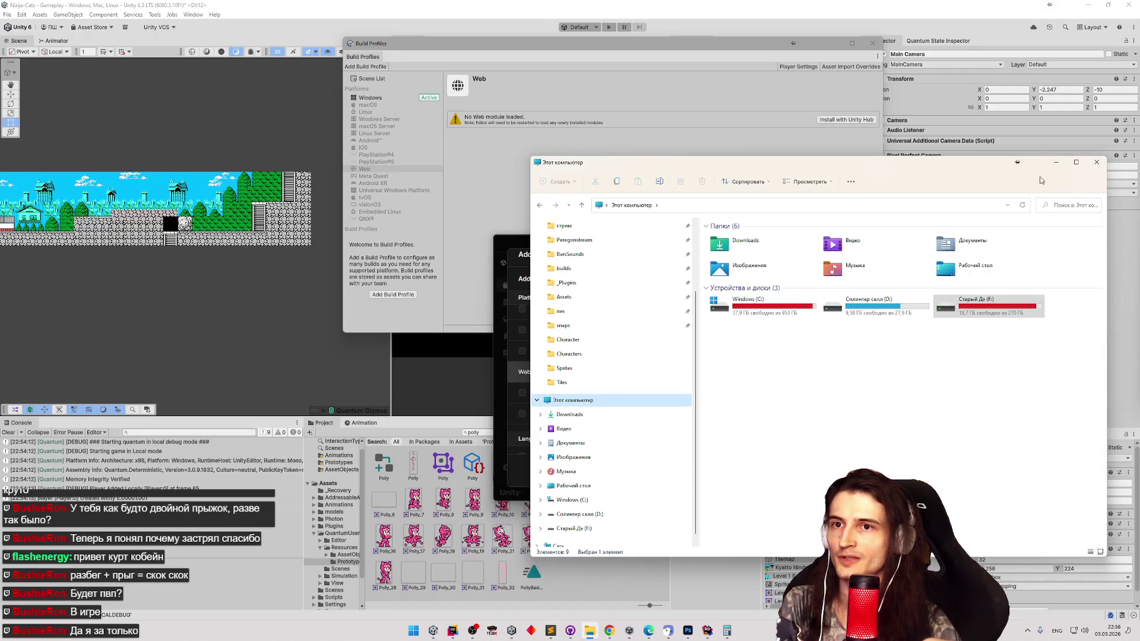
left_click(1055, 162)
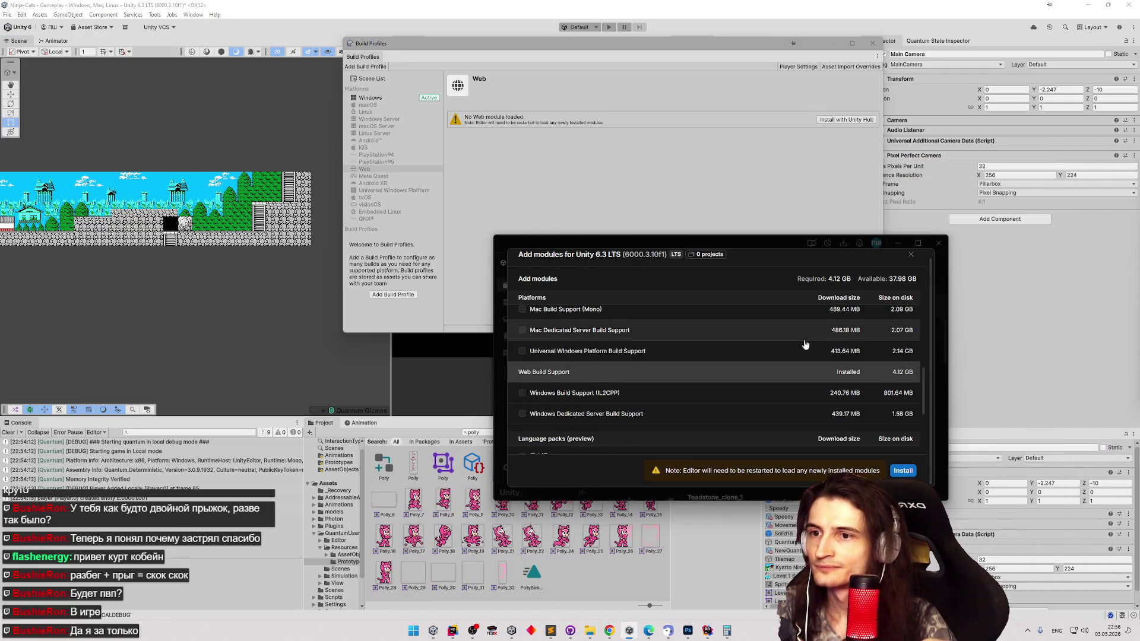
- Close the module installer, Unity Hub and Build Profiles, then quit Unity, answering the save prompt
left_click(935, 252)
left_click(938, 243)
left_click(872, 43)
left_click(1128, 5)
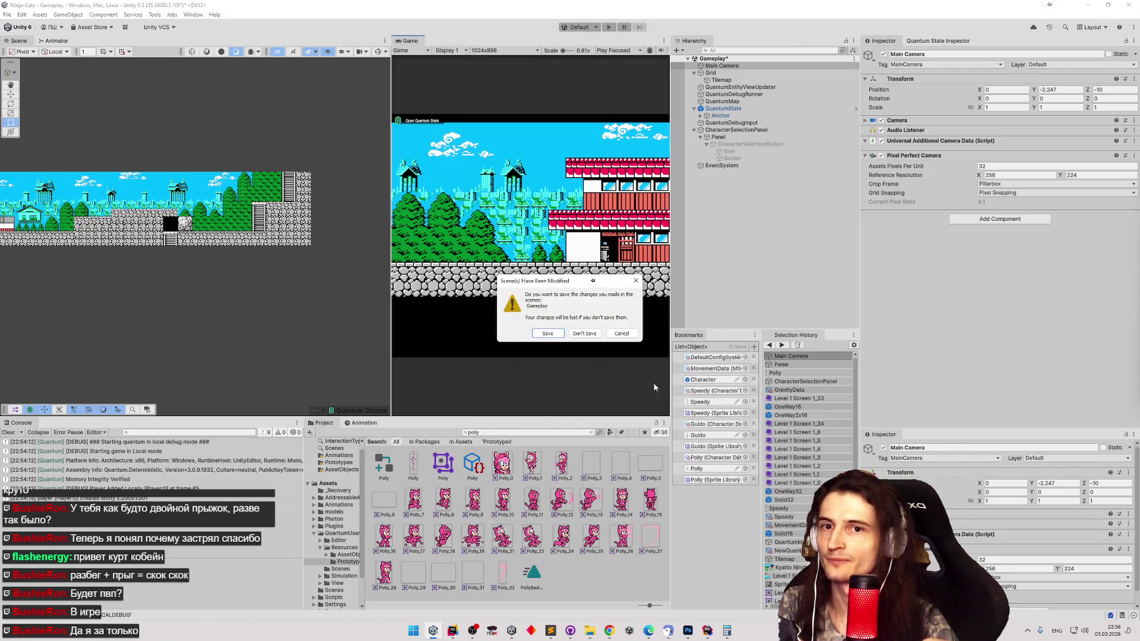
left_click(563, 332)
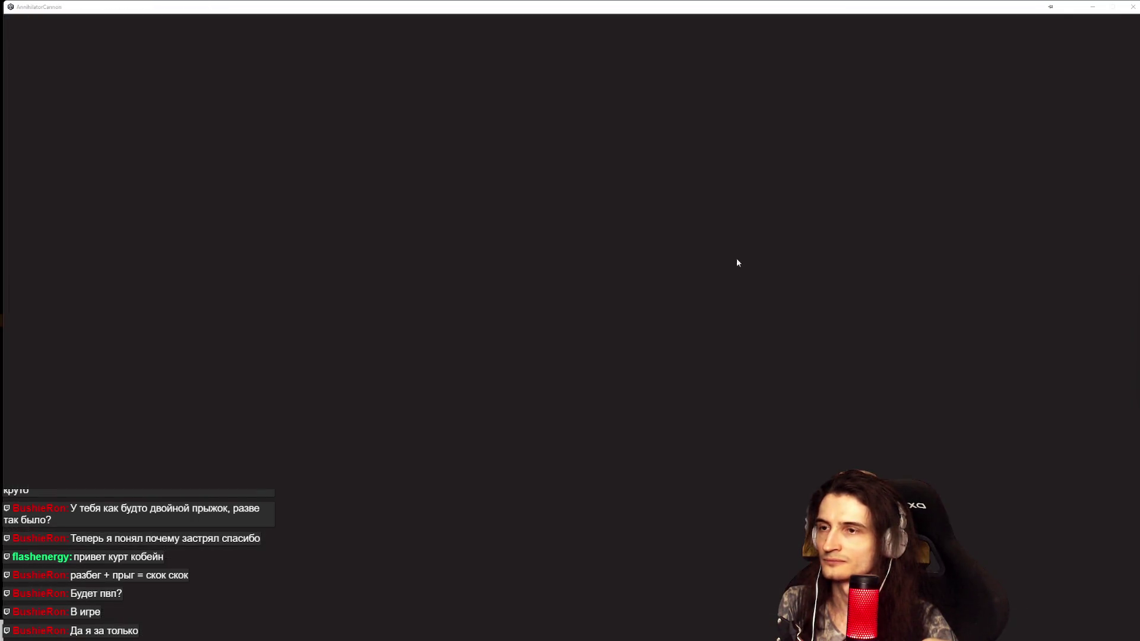
- Close the AnnihilatorCannon window, relaunch Unity from Start and close OMEN Gaming Hub
left_click(1132, 7)
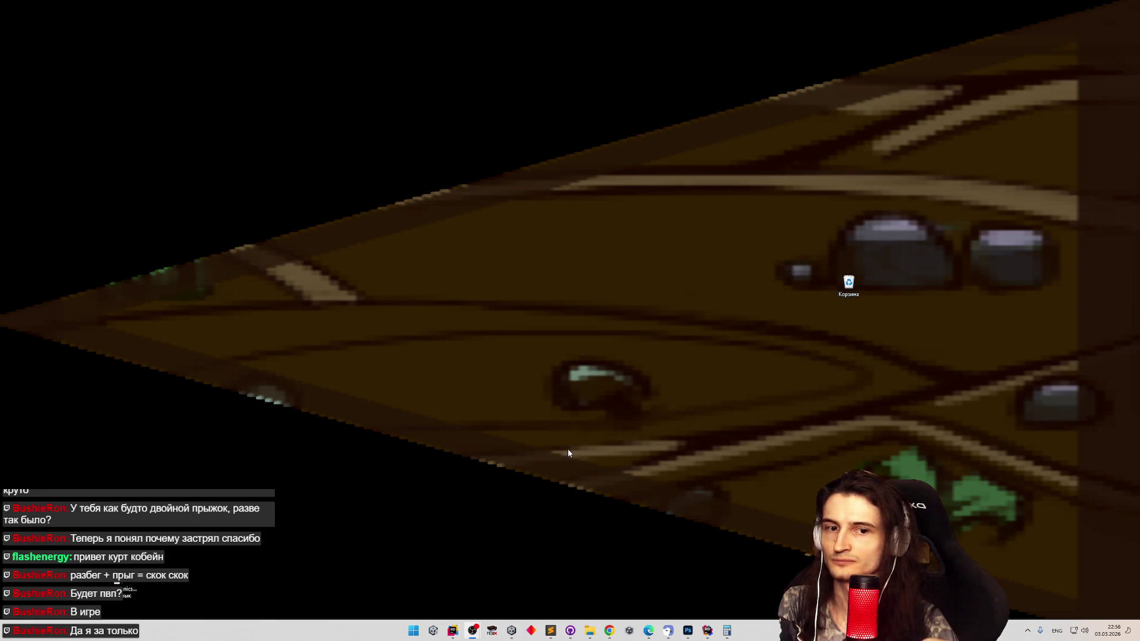
left_click(472, 630)
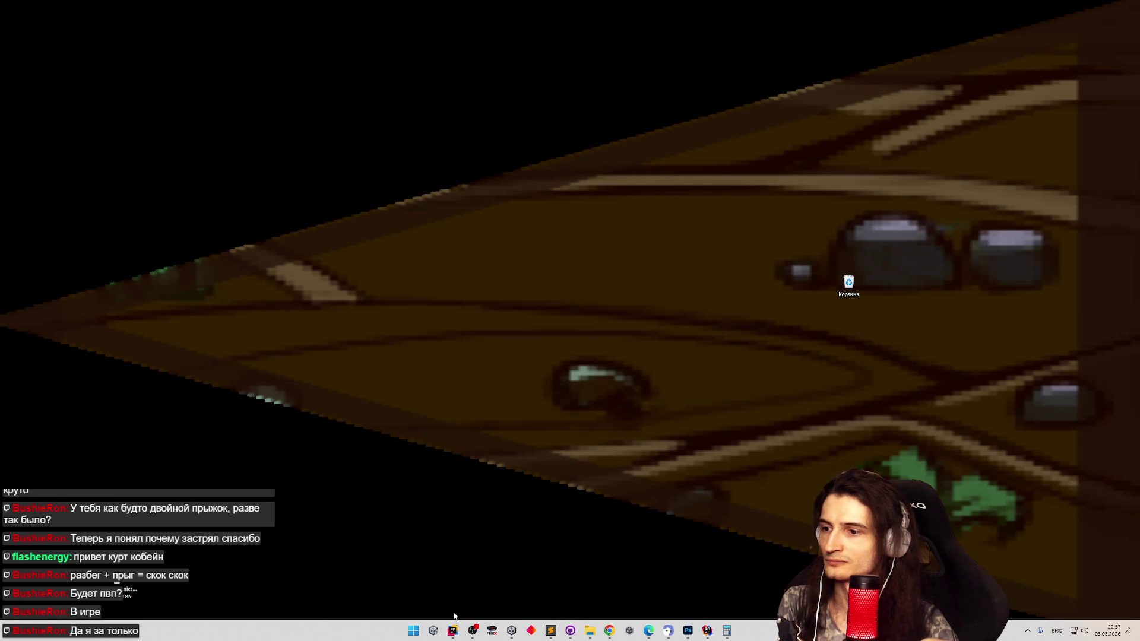
left_click(417, 628)
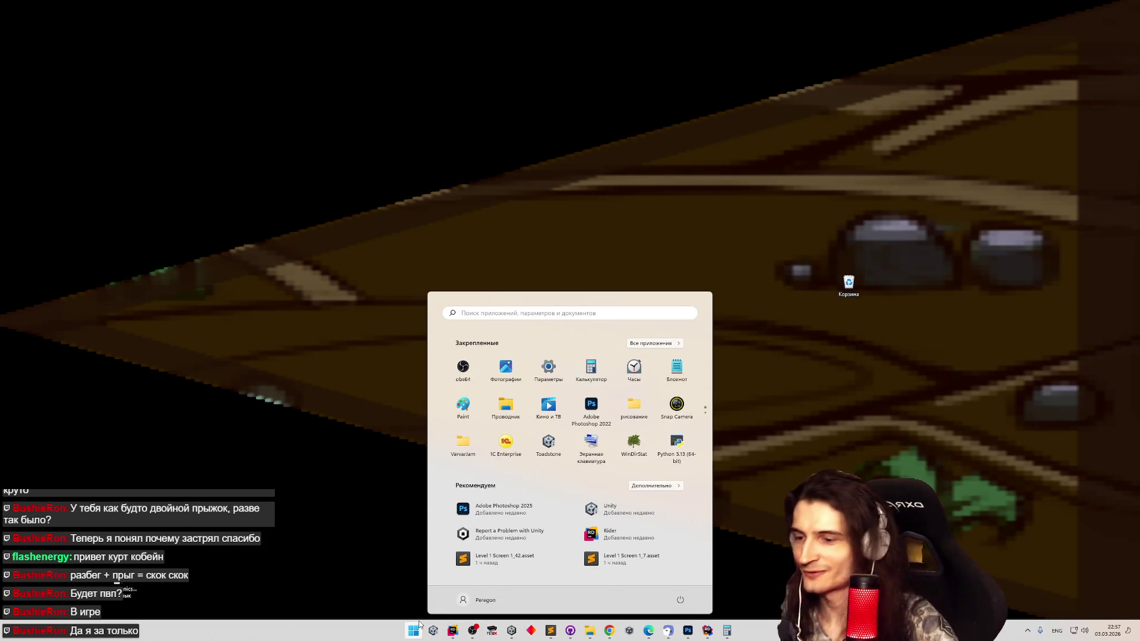
left_click(417, 628)
left_click(415, 633)
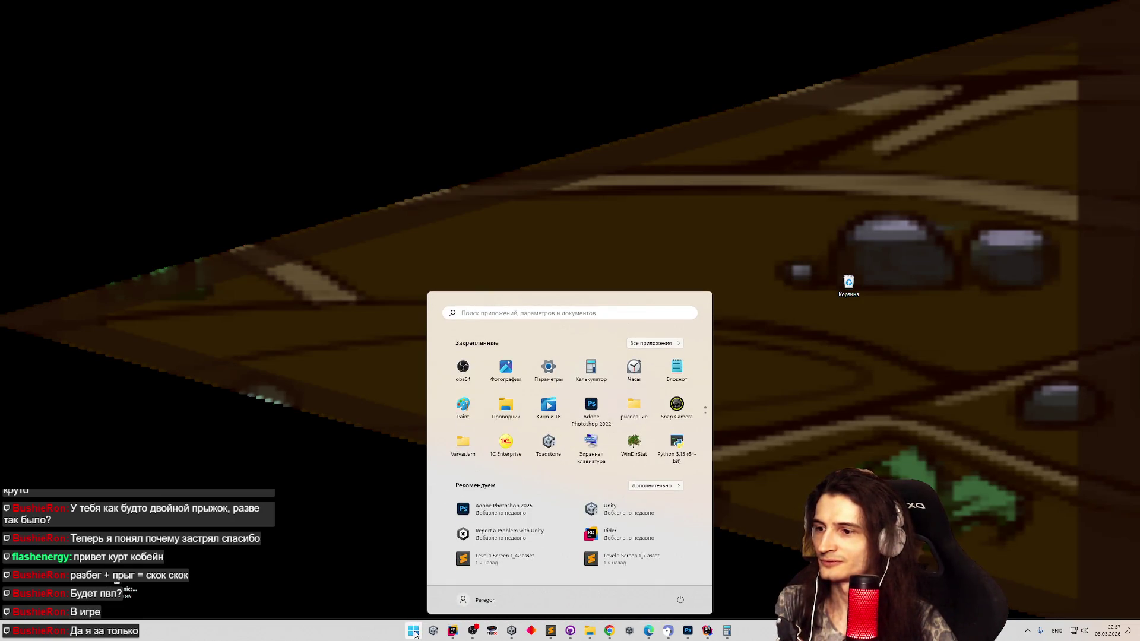
left_click(415, 633)
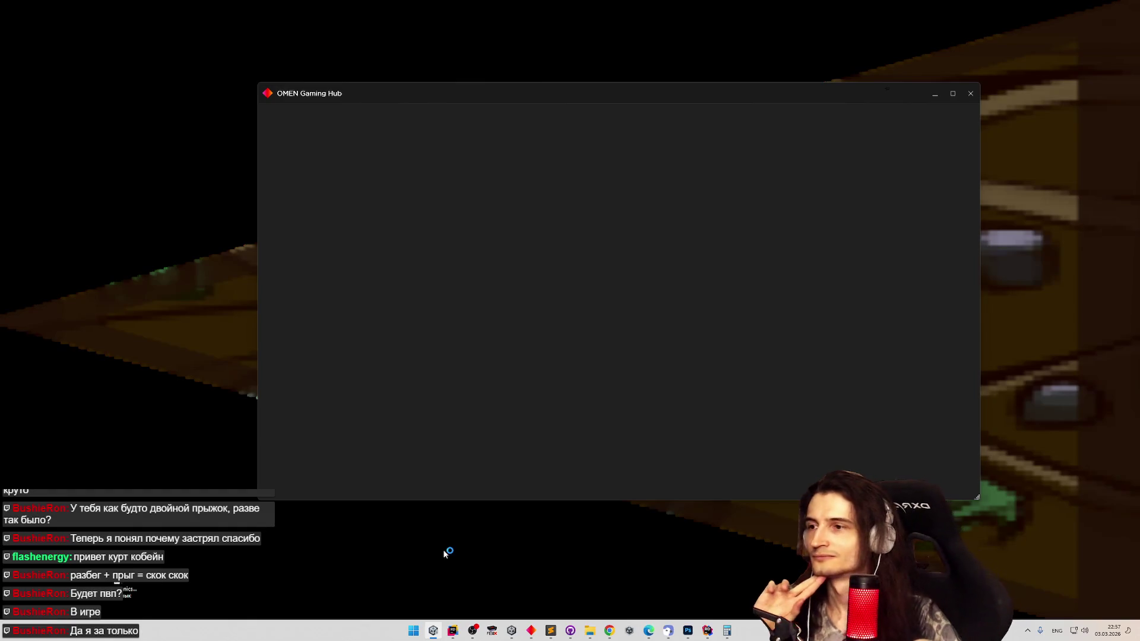
left_click(973, 96)
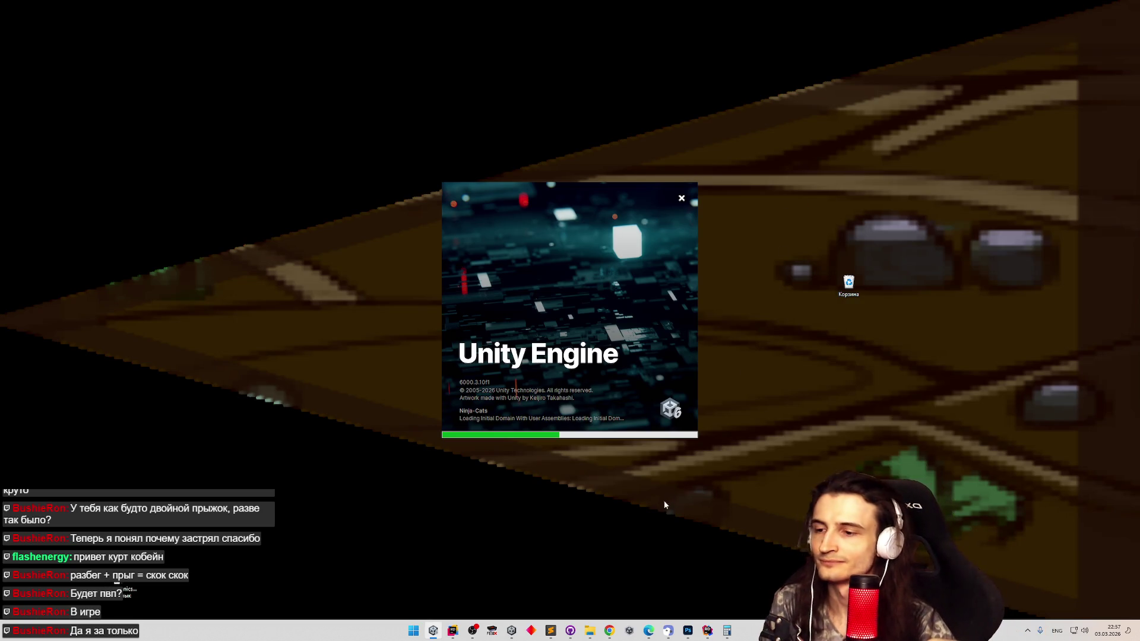
- Bring Chrome with the emu-land page forward and open a new blank tab
left_click(610, 629)
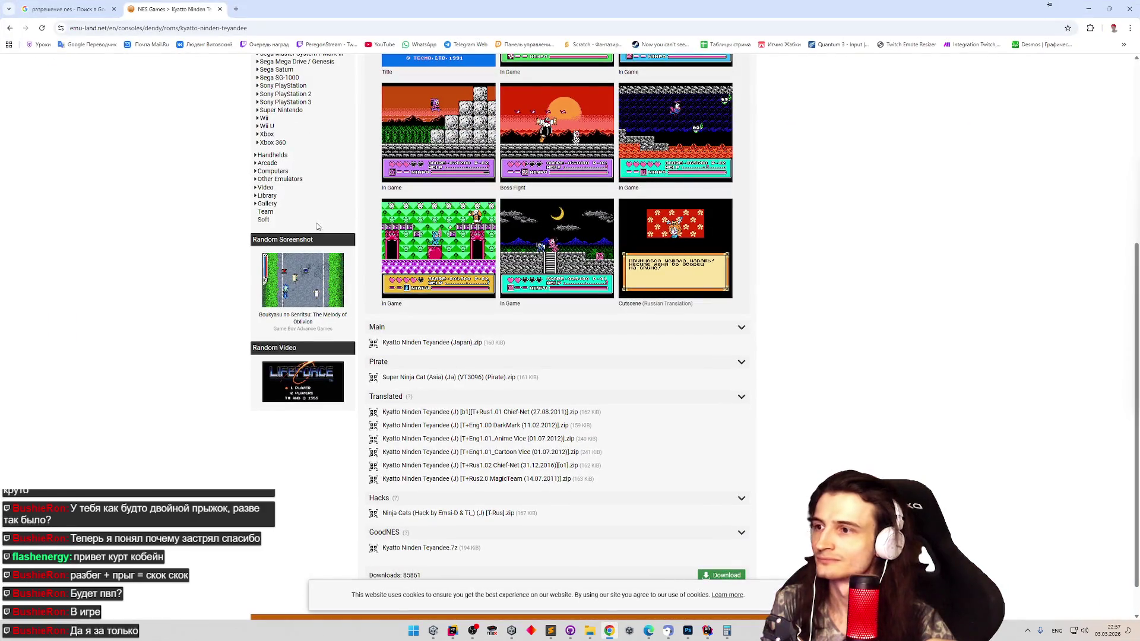
scroll(195, 226, "up", 5)
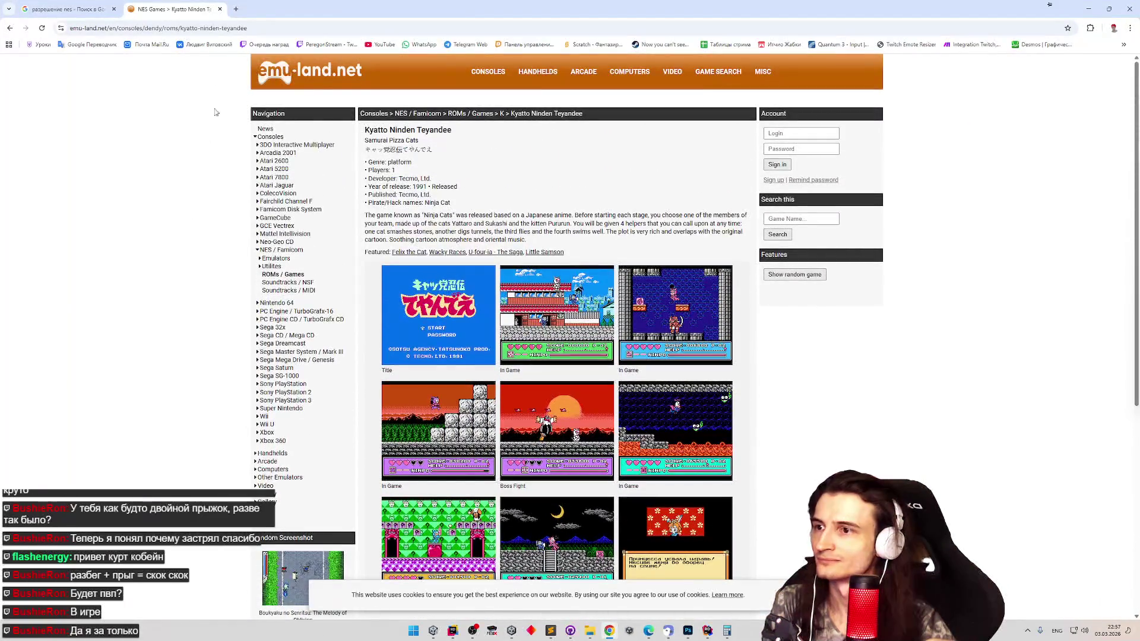
left_click(235, 9)
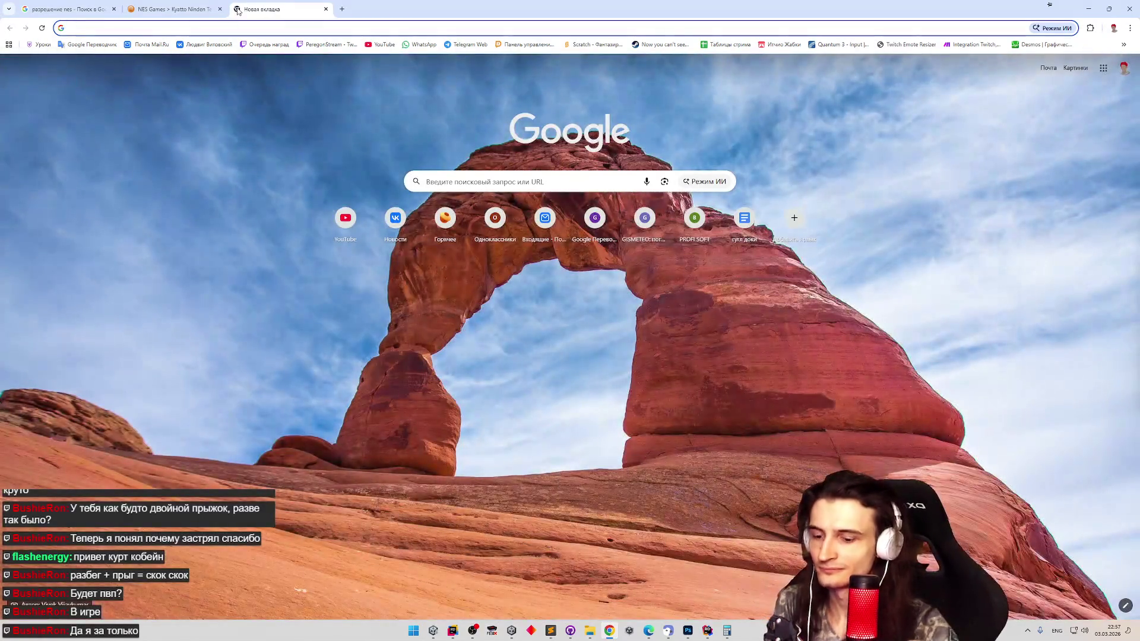
- Search 'unity check mouse button pressed this frame', expand the AI overview, then return to Unity
type("unity check ")
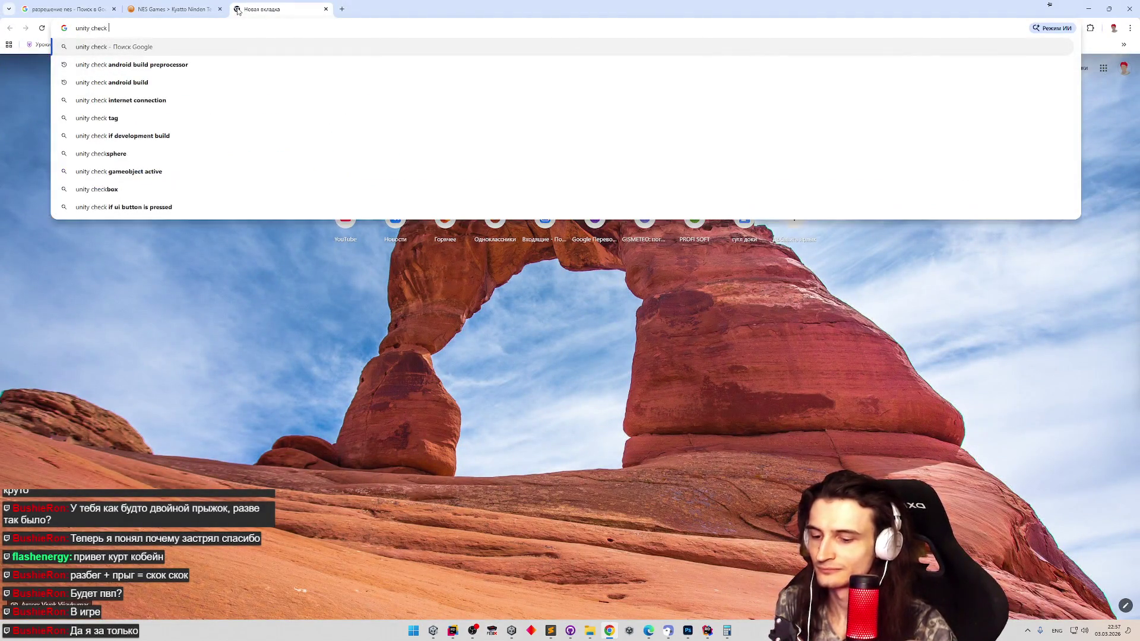
type("mouse button p")
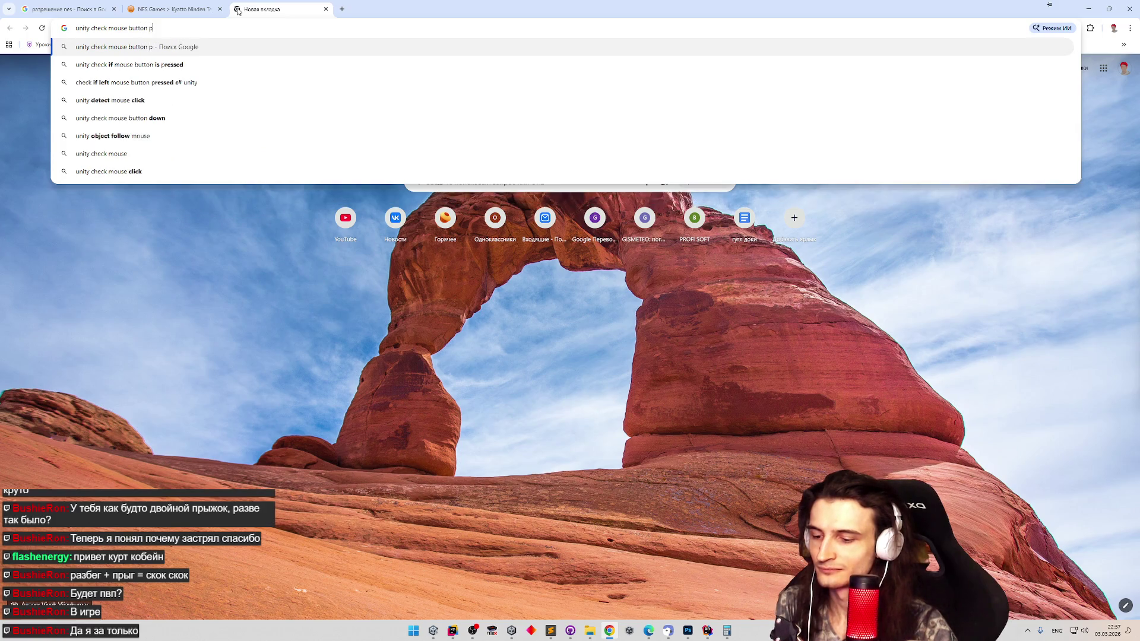
type("ressed this ")
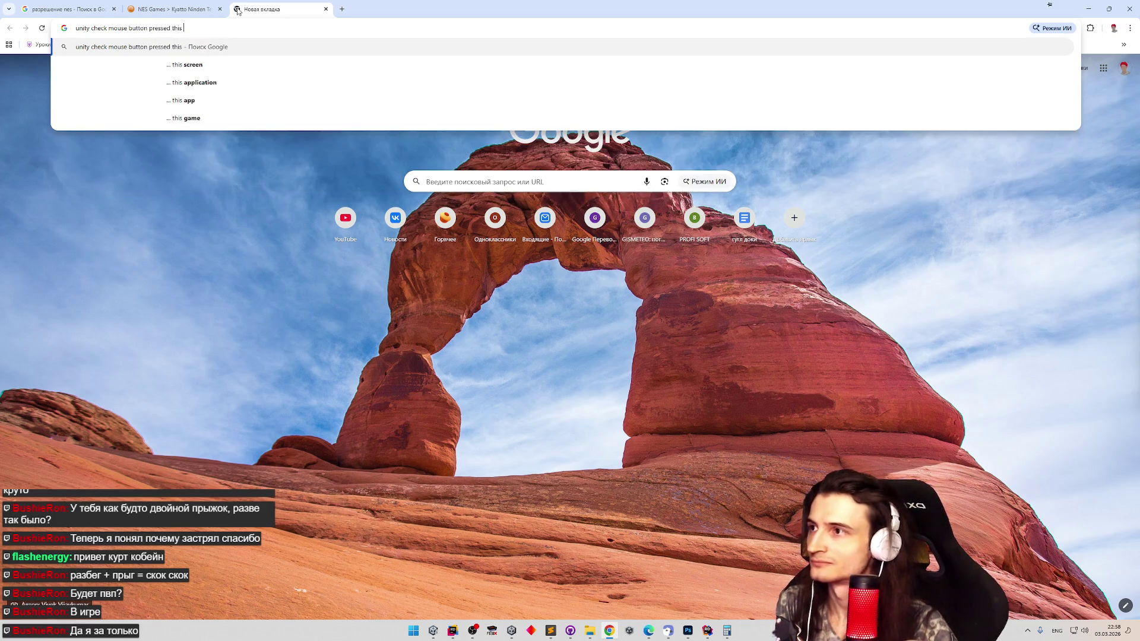
type("frame")
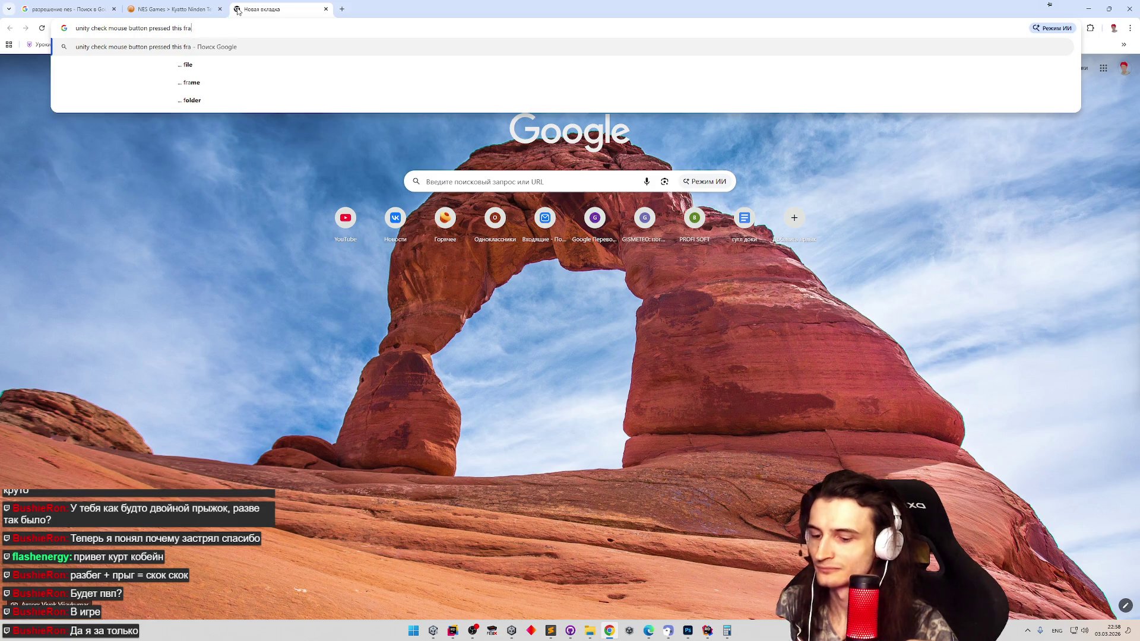
key("Return")
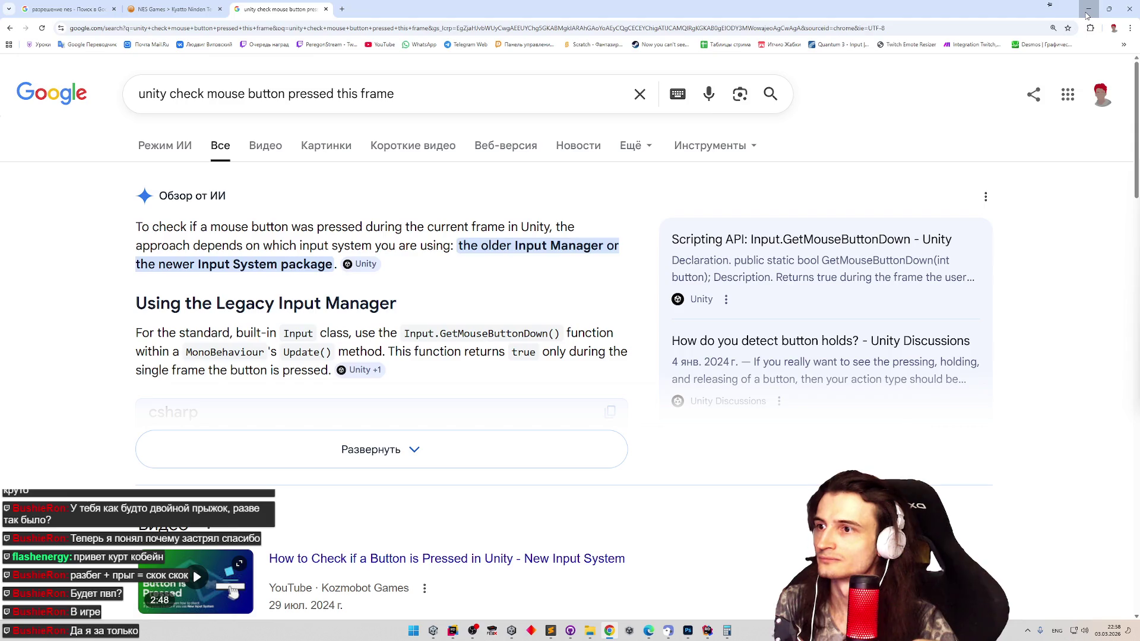
left_click(440, 437)
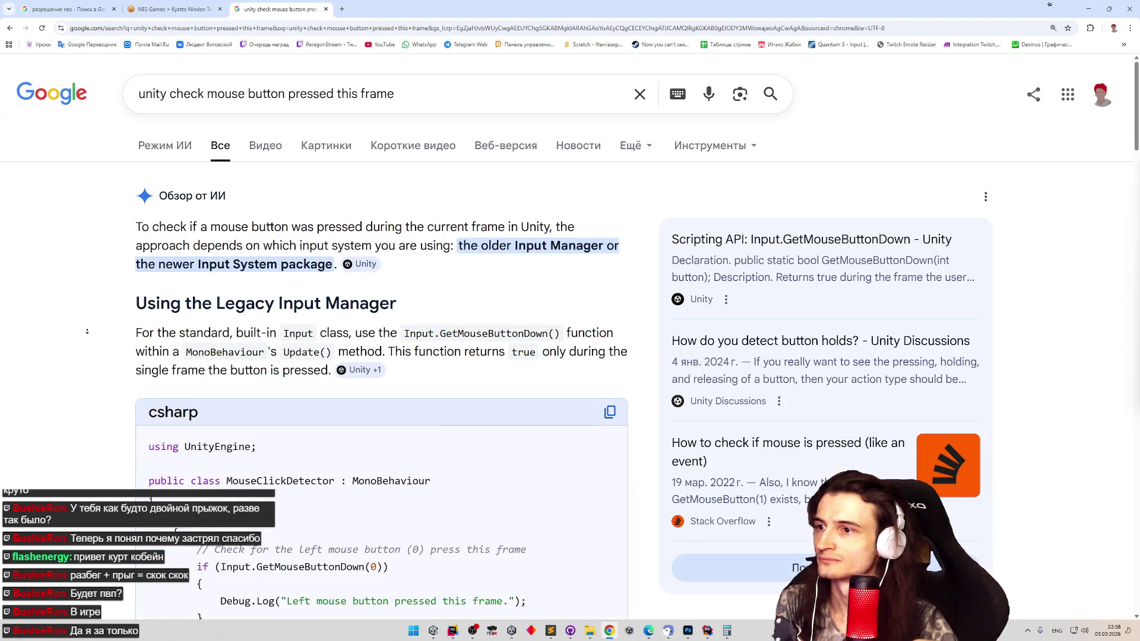
middle_click(79, 321)
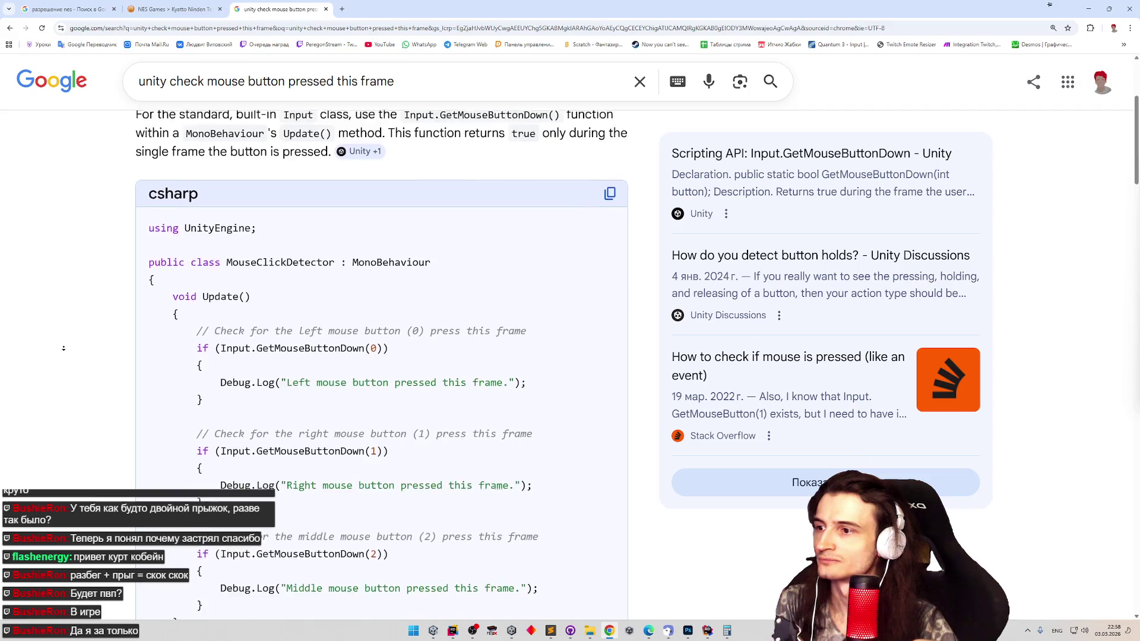
middle_click(66, 351)
left_click(1088, 9)
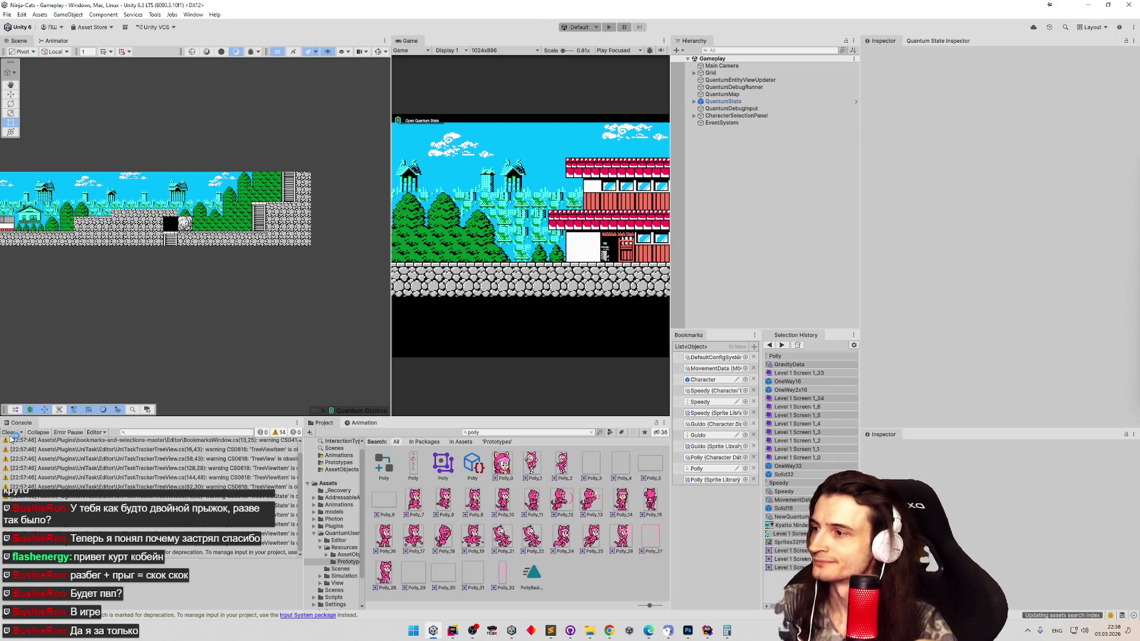
- Clear the Unity console and open QuantumDebugInput.cs in Rider at line 38's attack input
left_click(9, 432)
left_click(452, 630)
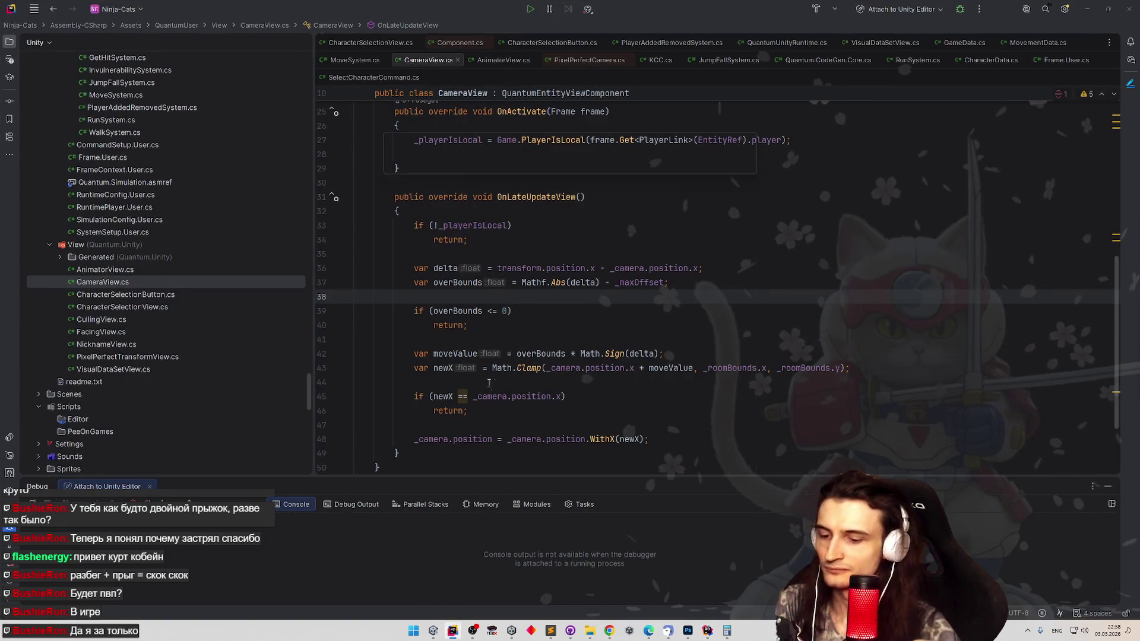
key("shift")
key("shift")
type("input")
key("Down")
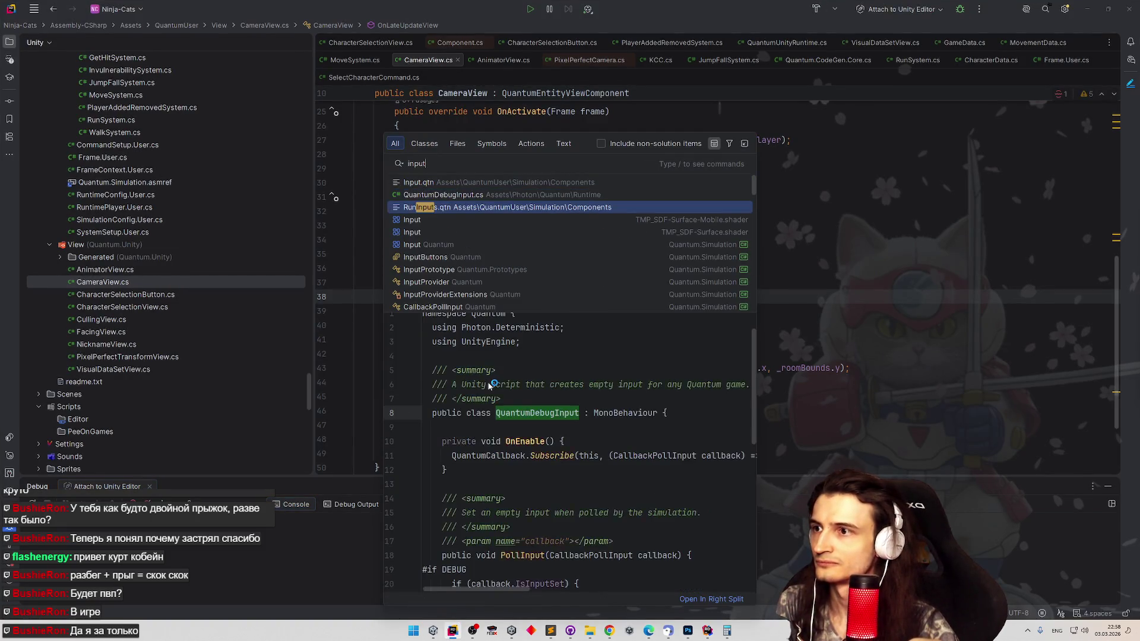
key("Return")
scroll(636, 301, "down", 5)
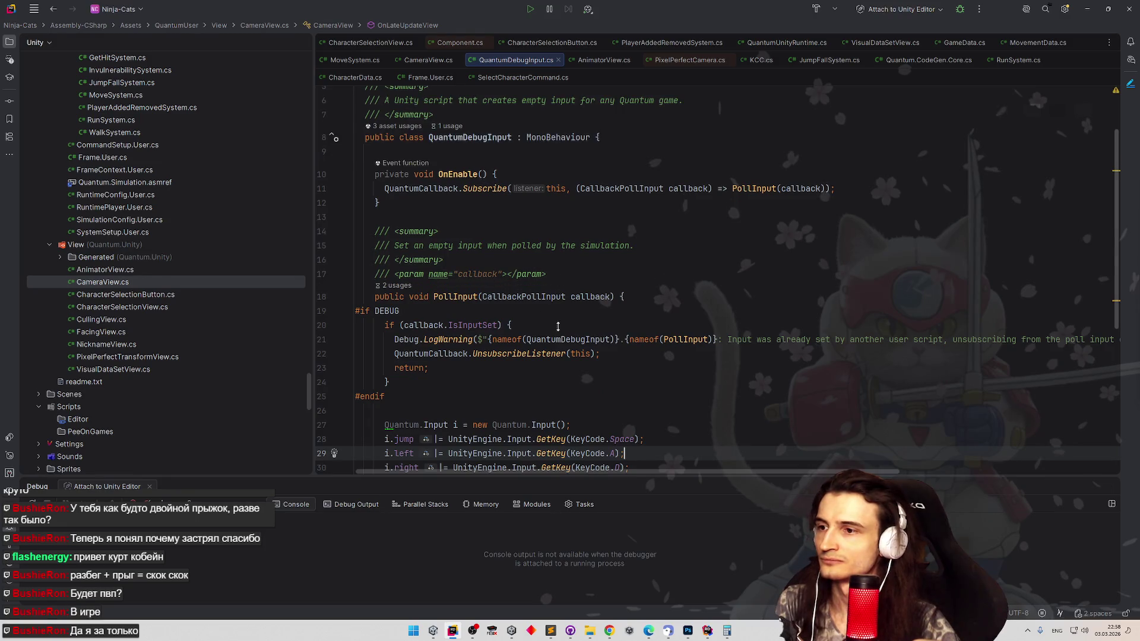
scroll(617, 267, "up", 5)
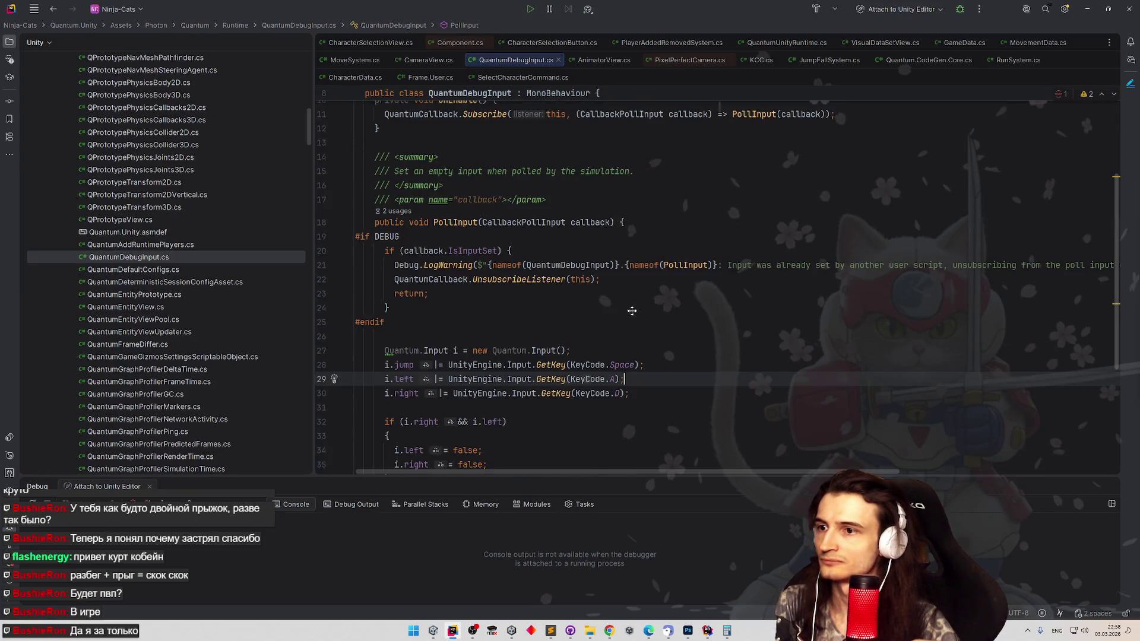
scroll(632, 311, "down", 5)
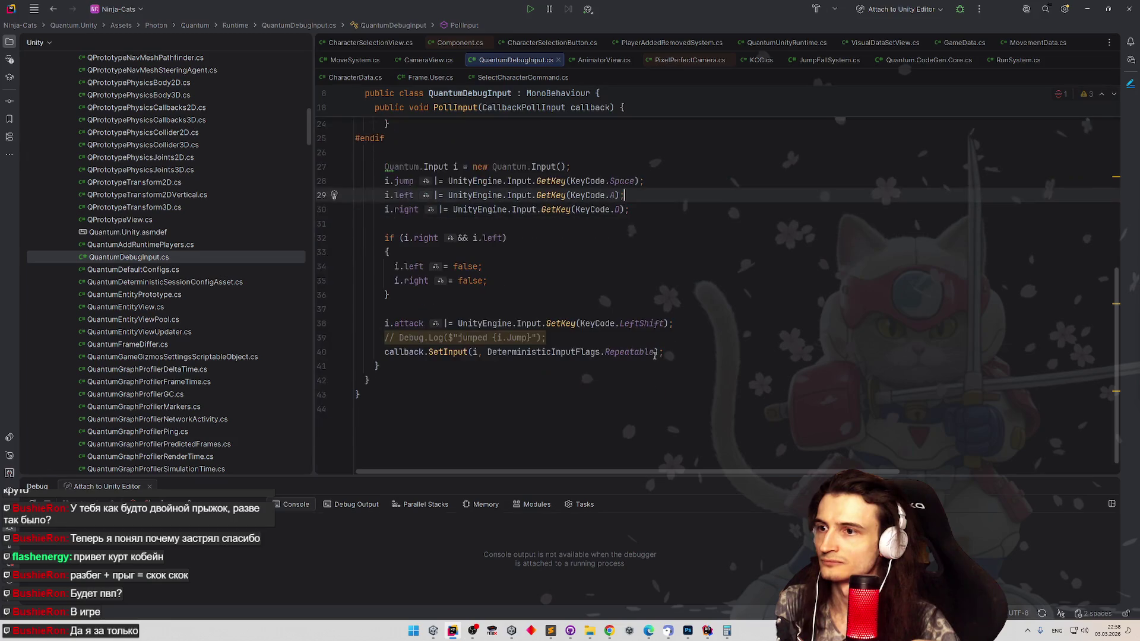
left_click(611, 325)
- Look up the Input.GetMouseButtonDown call in the Google example code
key("alt+Tab")
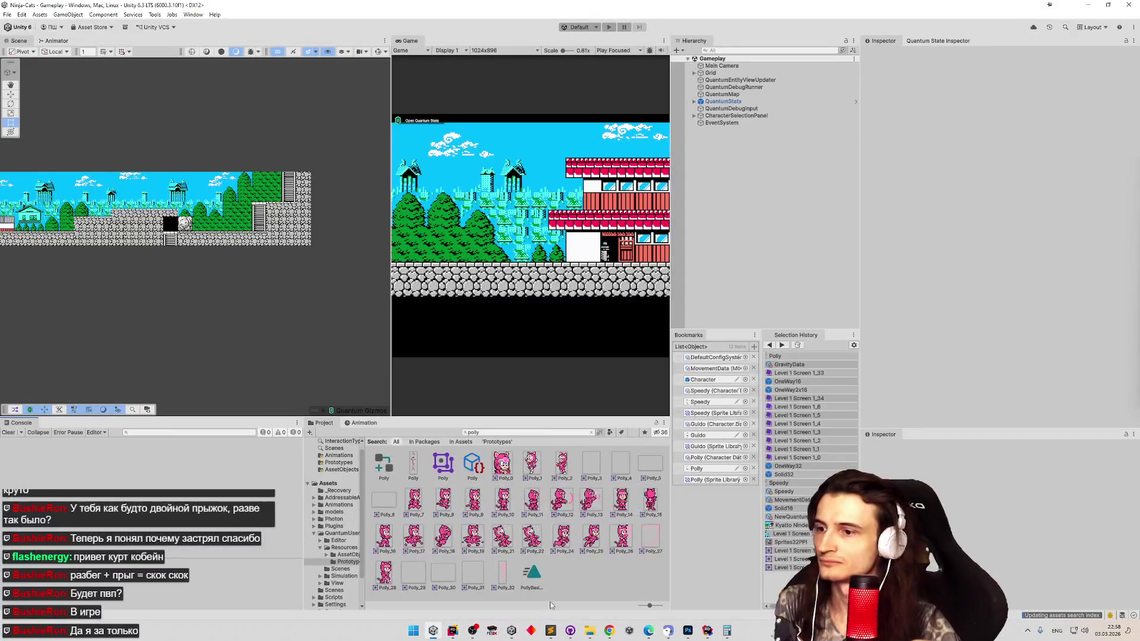
left_click(610, 630)
left_click_drag(220, 330, 362, 330)
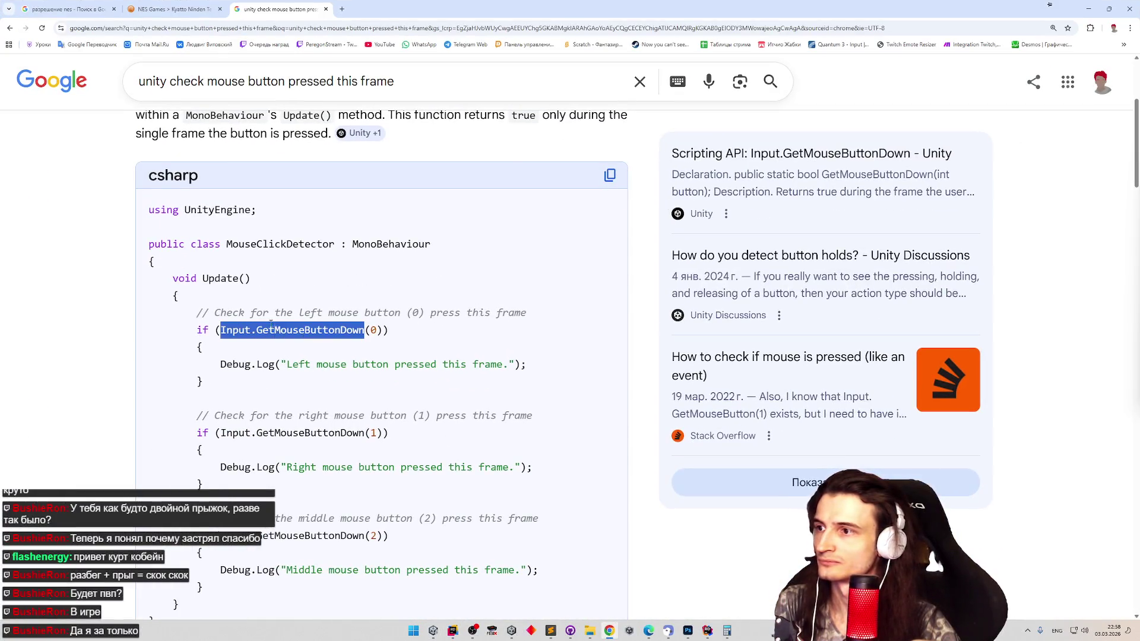
key("alt+Tab")
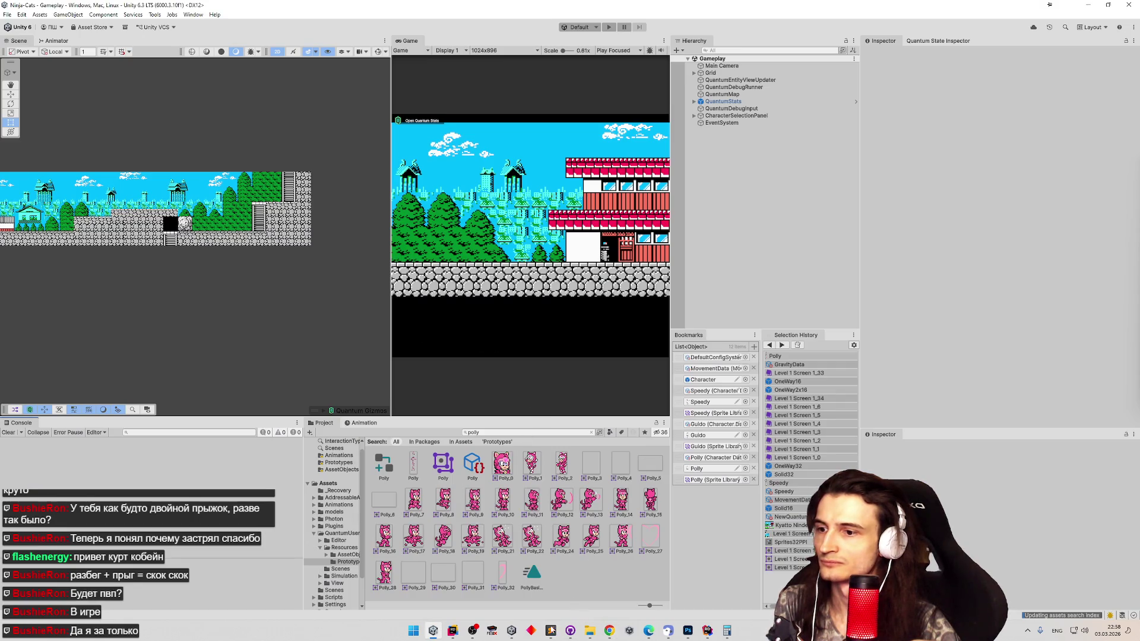
left_click(451, 630)
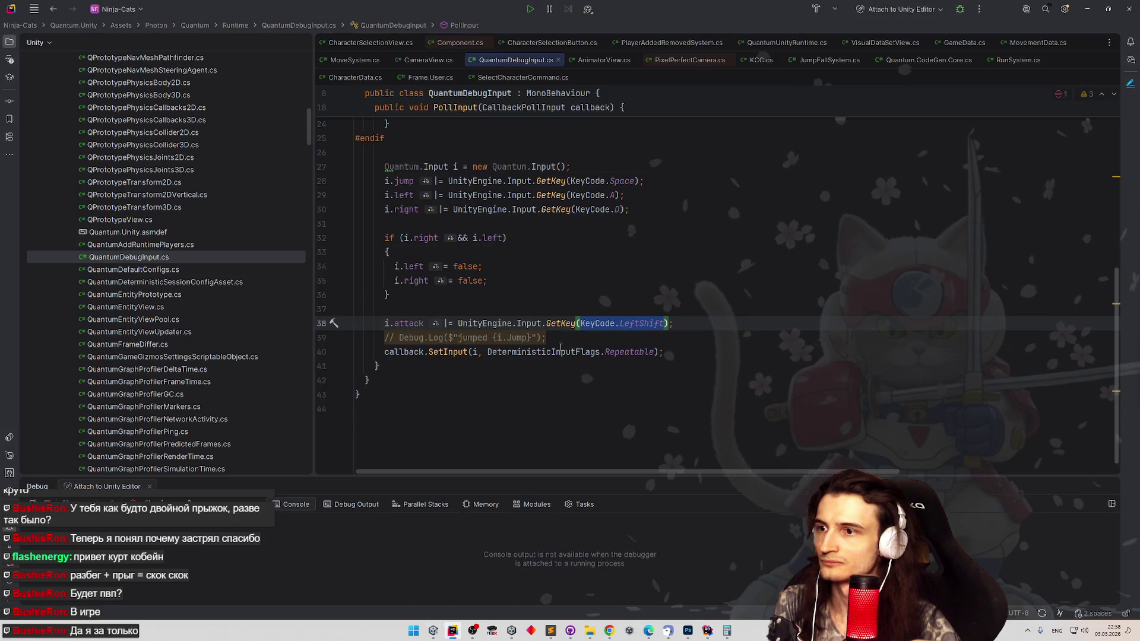
- Replace GetKey(KeyCode.LeftShift) on line 38 with GetMouseButton(0)
left_click_drag(568, 323, 669, 323)
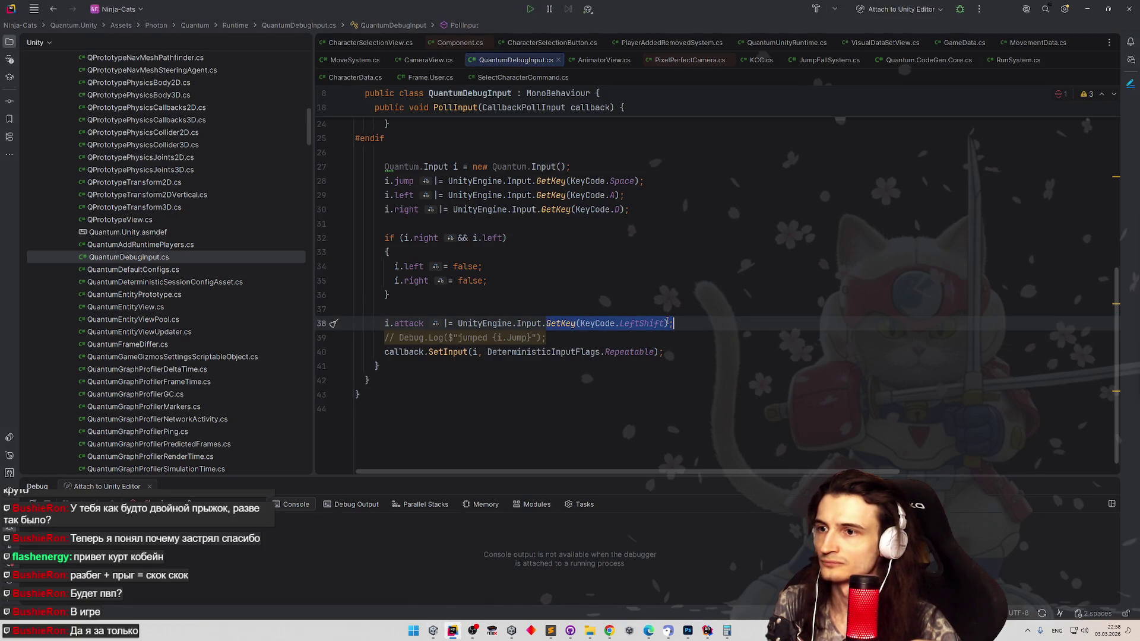
type("Get<")
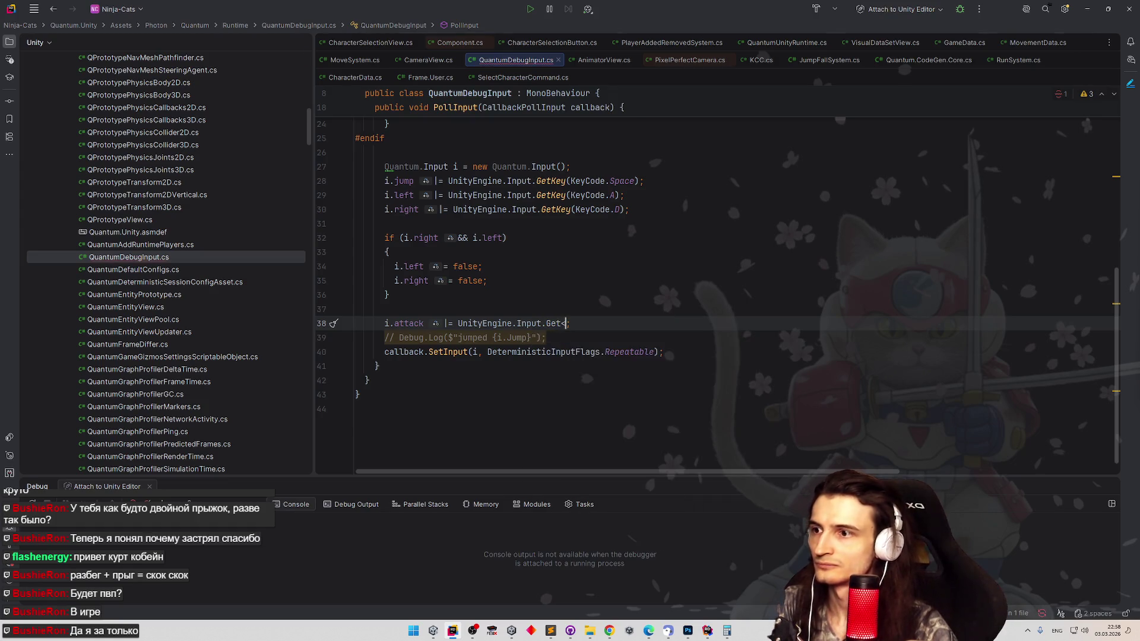
key("BackSpace")
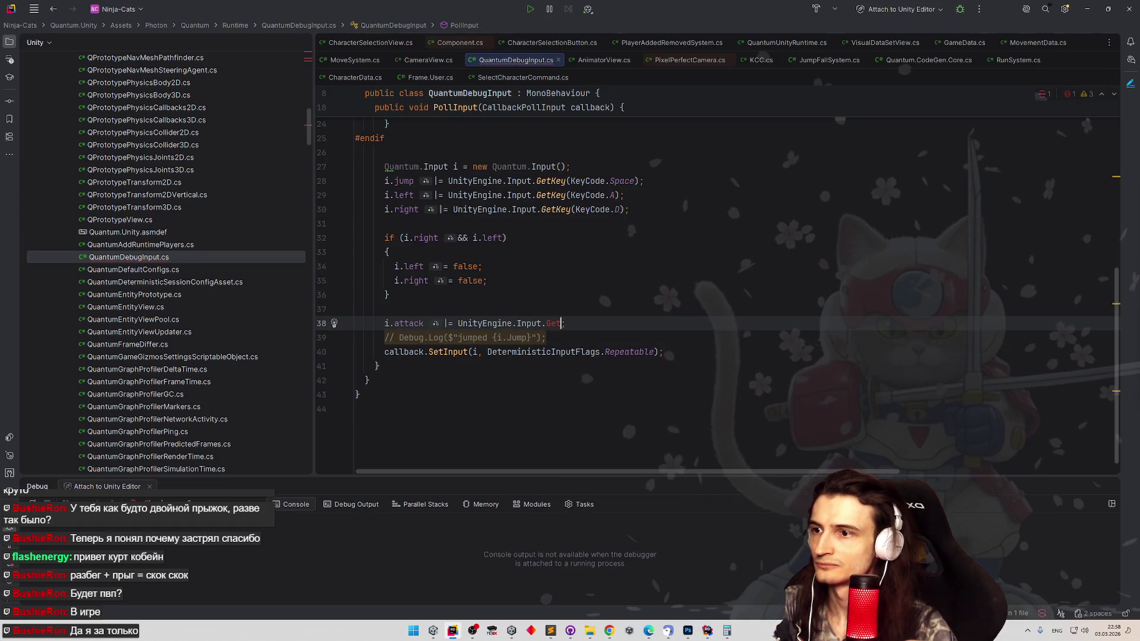
type("Mouse")
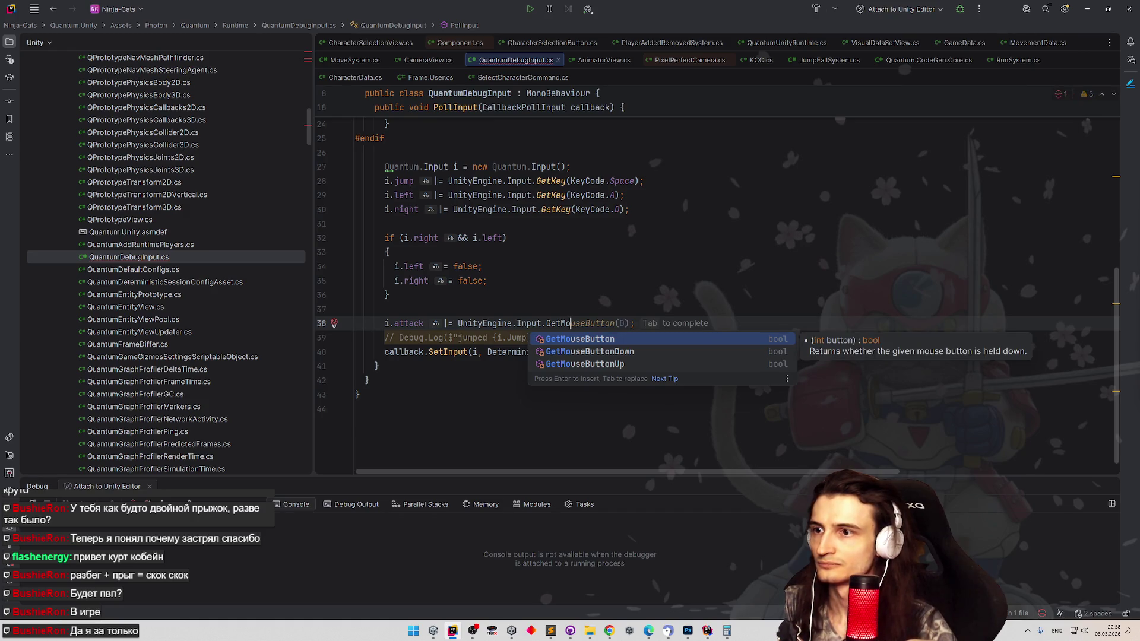
key("Return")
type("0)")
key("Up")
key("Up")
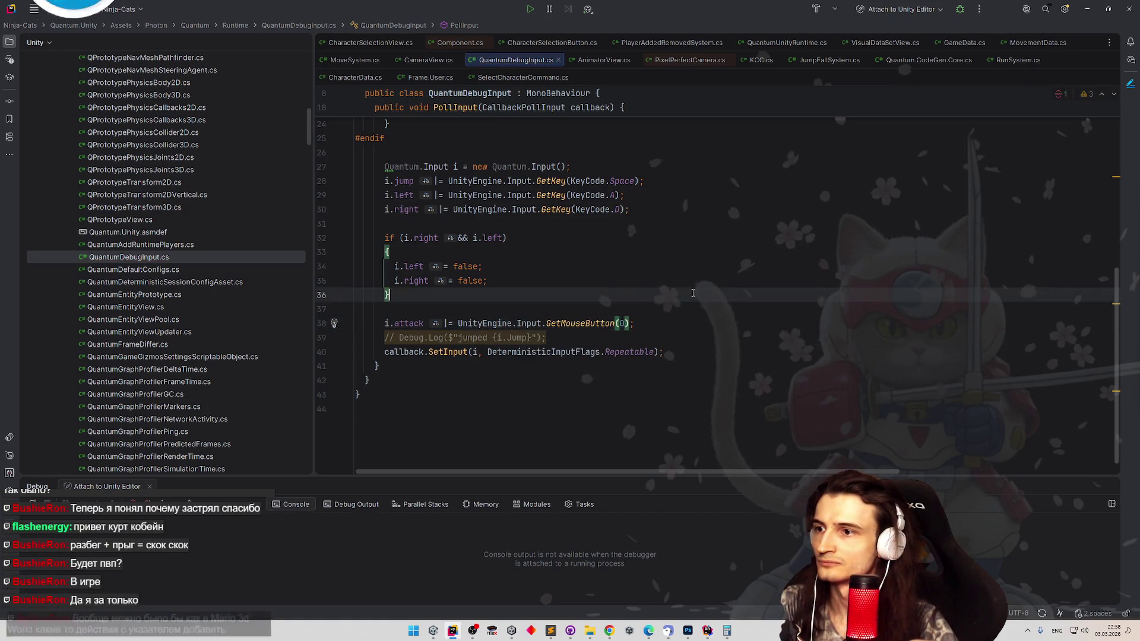
mouse_move(631, 354)
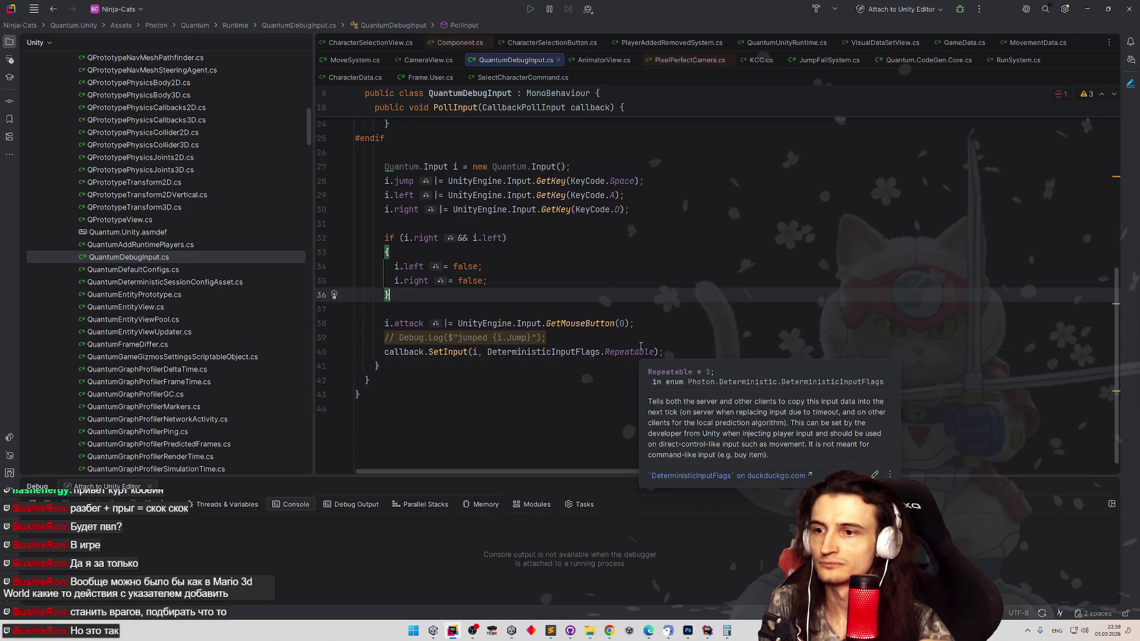
left_click(1087, 8)
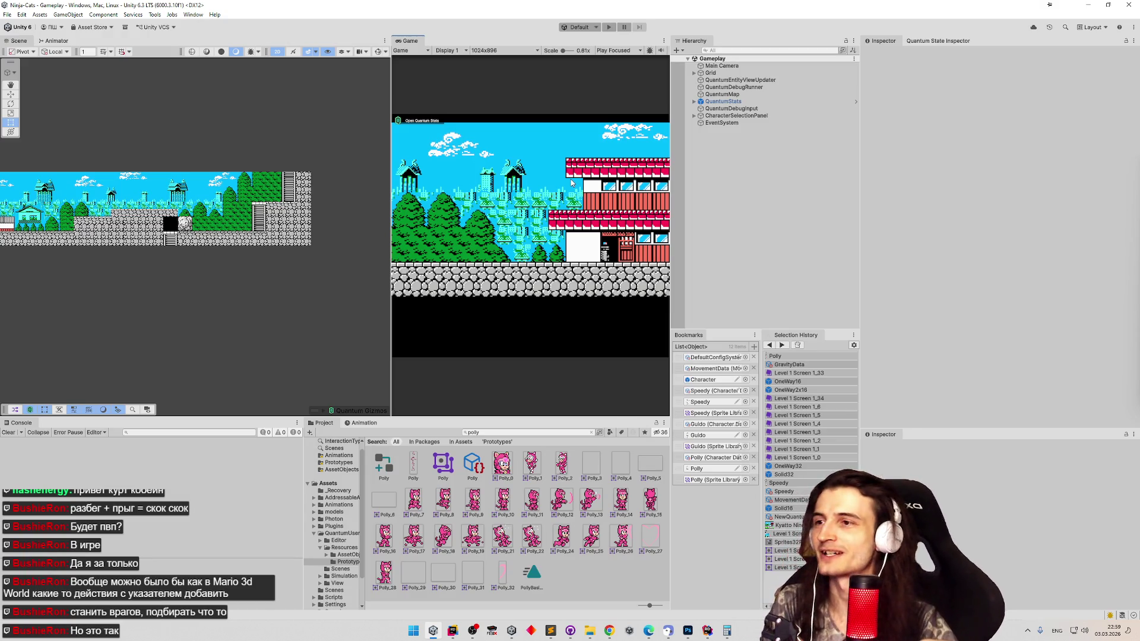
- Widen the Game view, play as the blue cat walking right, then stop Play mode
left_click_drag(389, 202, 297, 196)
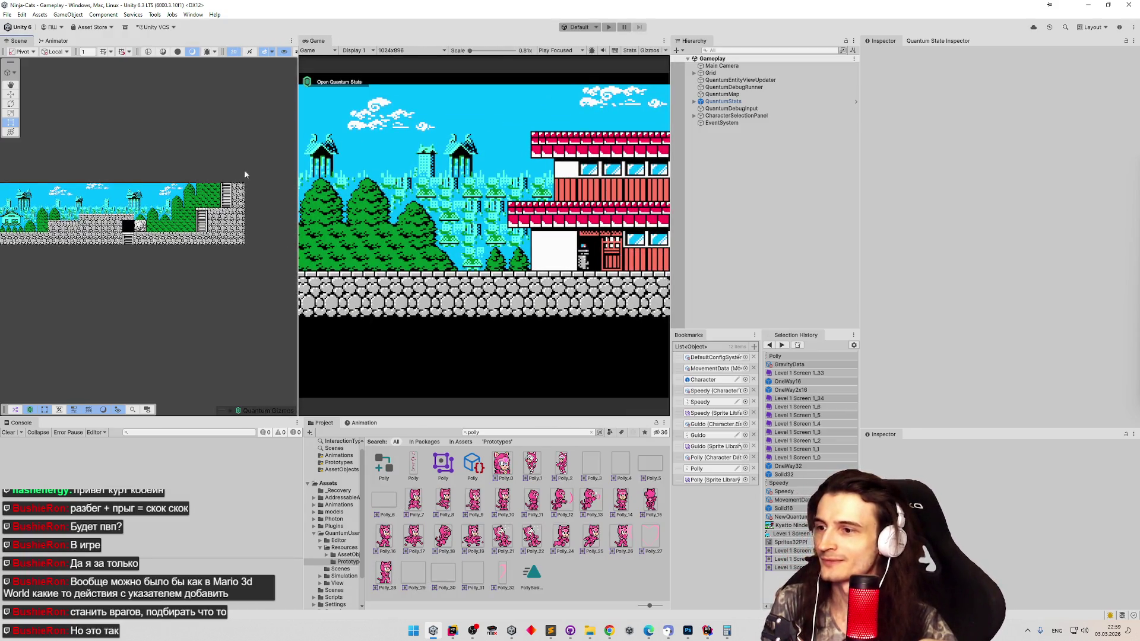
left_click(9, 15)
left_click(9, 14)
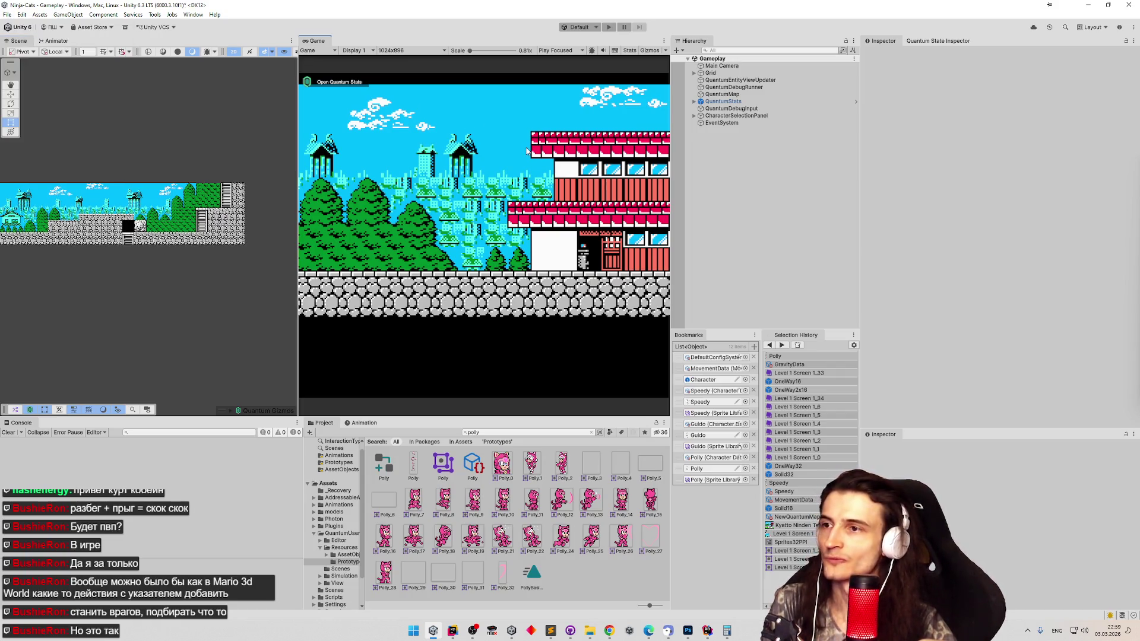
key("ctrl+p")
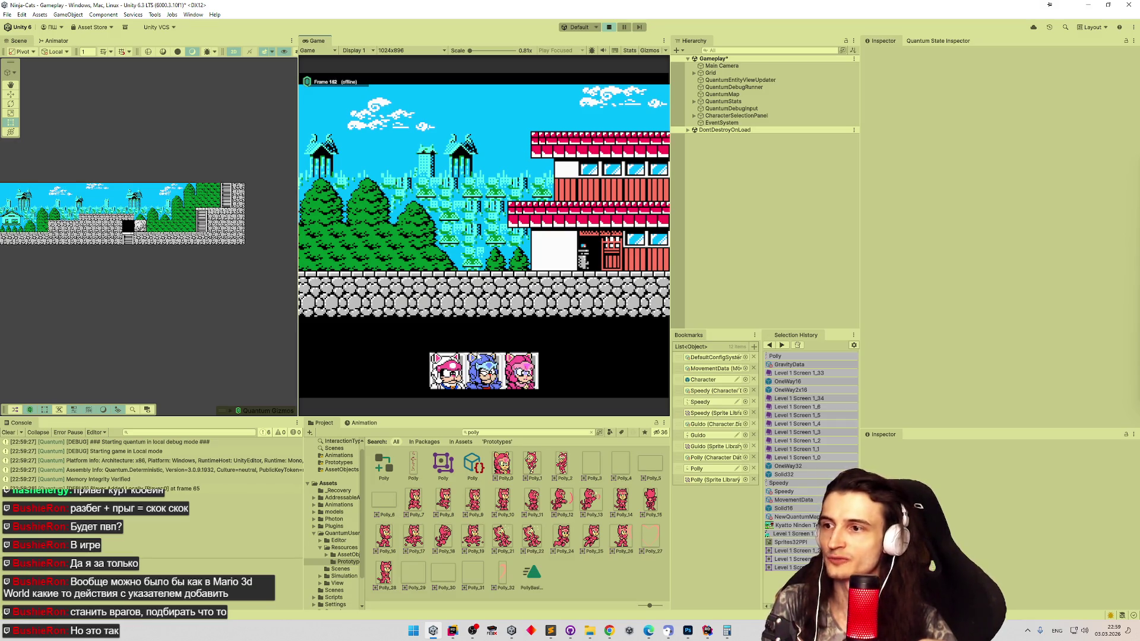
left_click(483, 371)
key("Right")
key("Right")
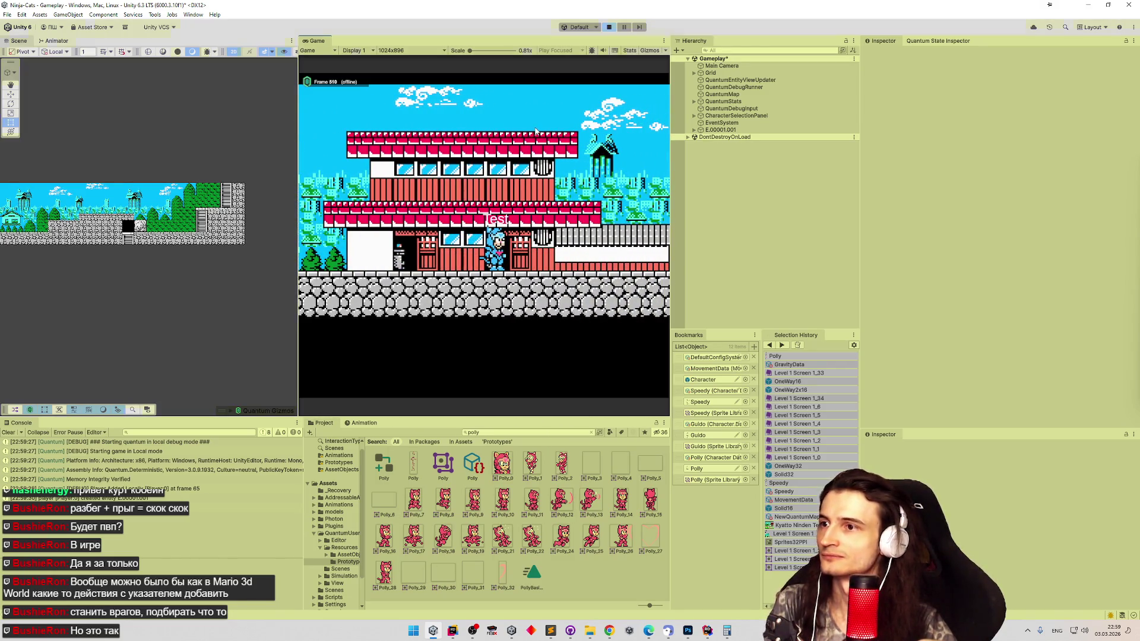
key("ctrl+p")
left_click(7, 14)
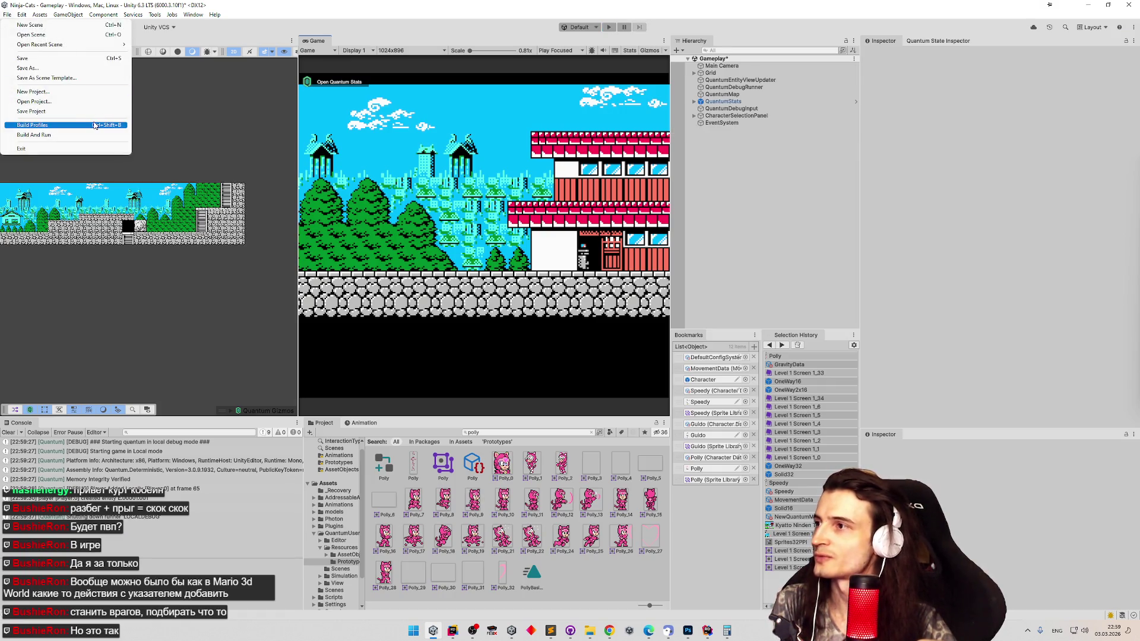
- Select Web in Build Profiles and switch the platform, then clear the console warnings
left_click(94, 126)
left_click(383, 105)
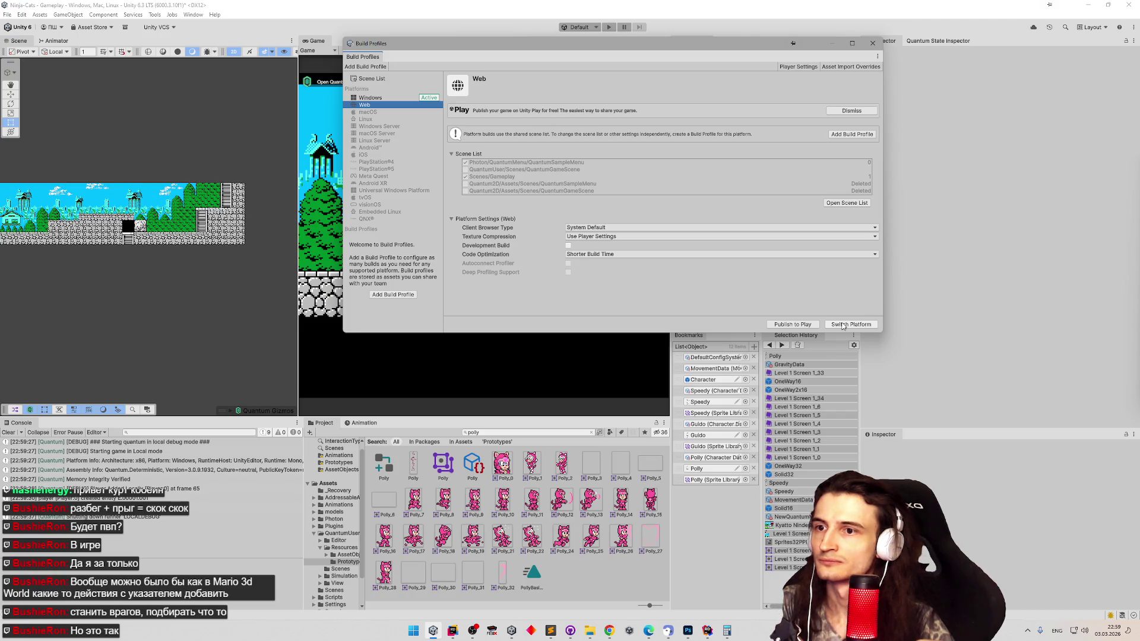
left_click(843, 326)
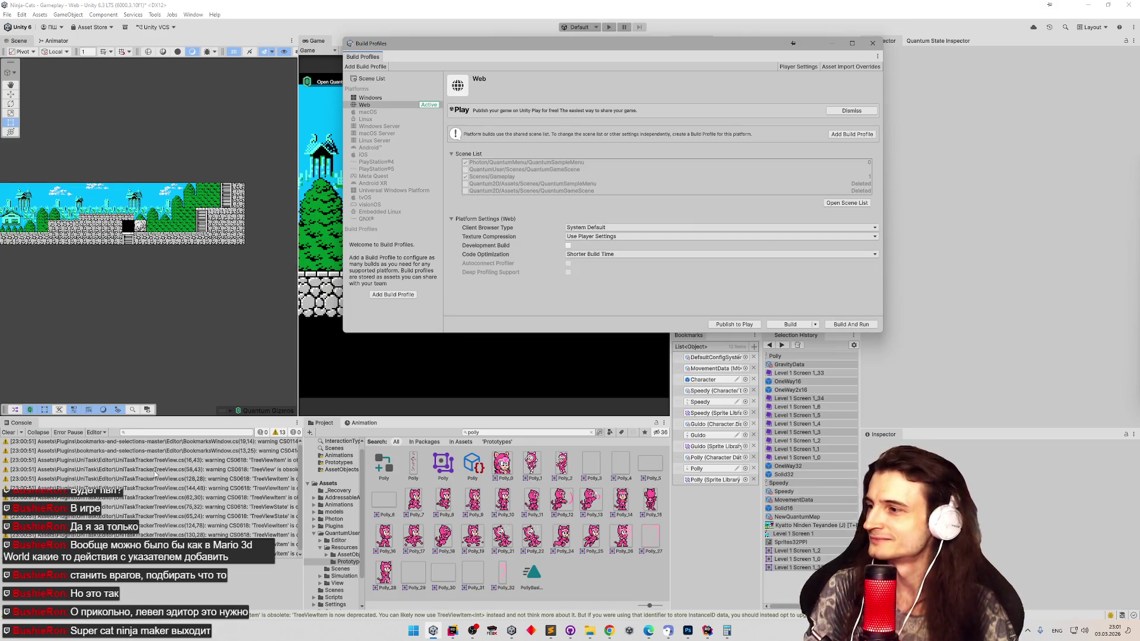
left_click(5, 432)
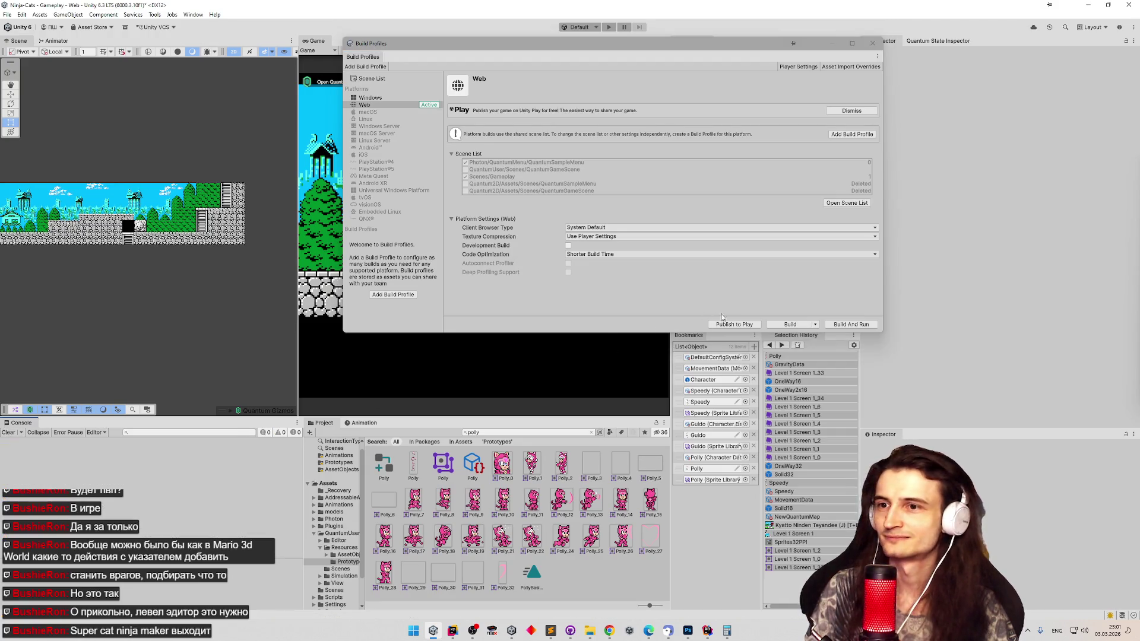
- Build for Web into the Web folder, saving the modified scene, then bring Chrome forward
left_click(773, 324)
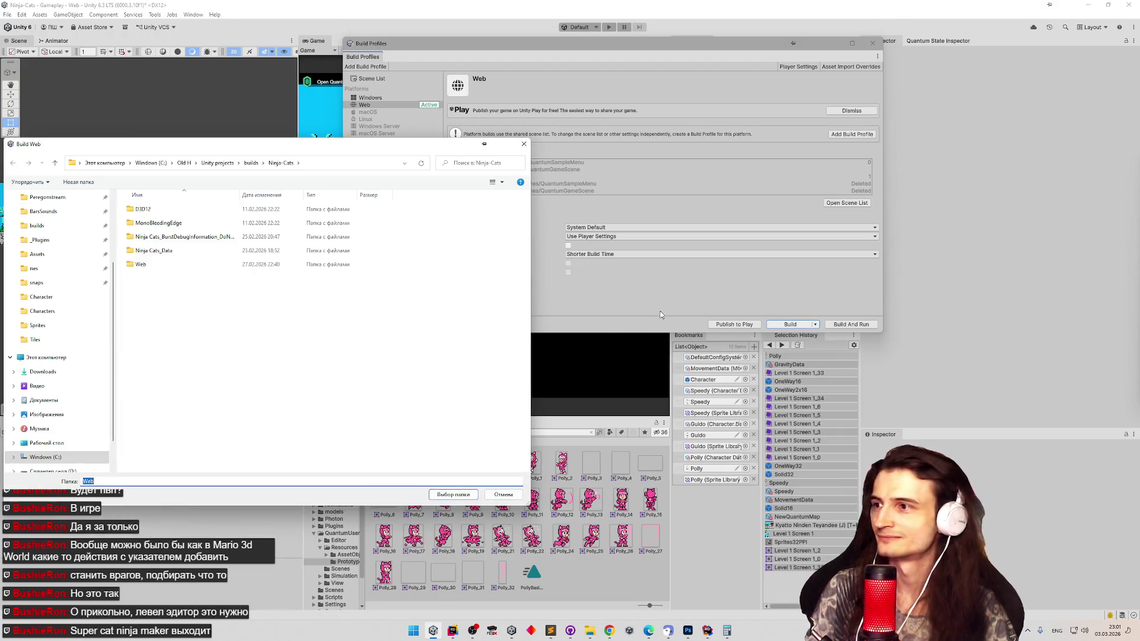
left_click_drag(332, 148, 485, 142)
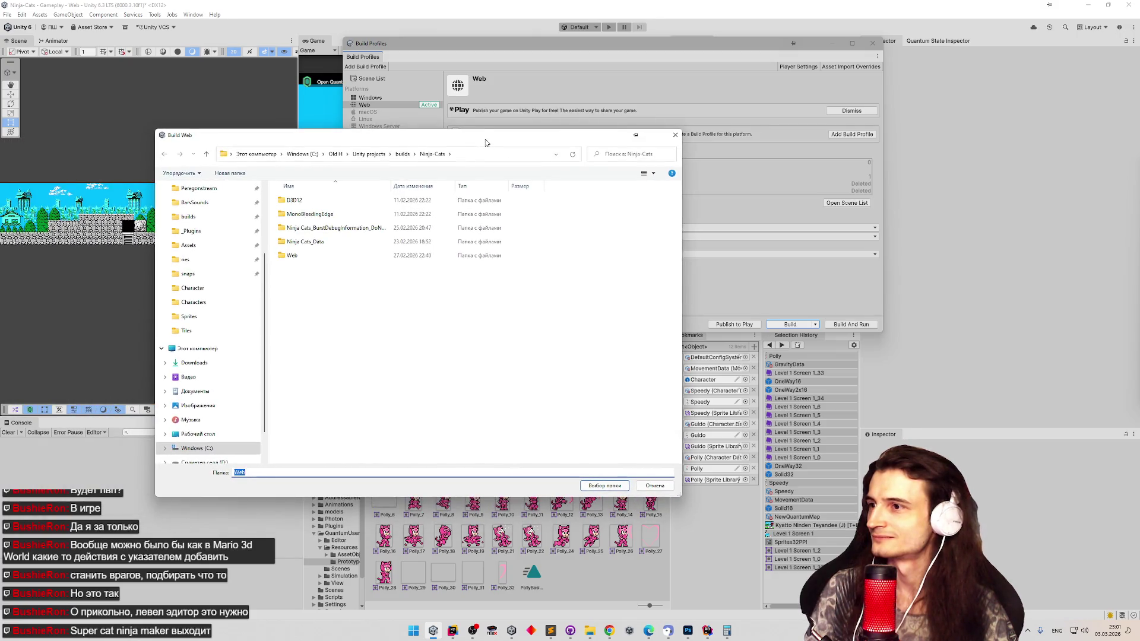
left_click(602, 486)
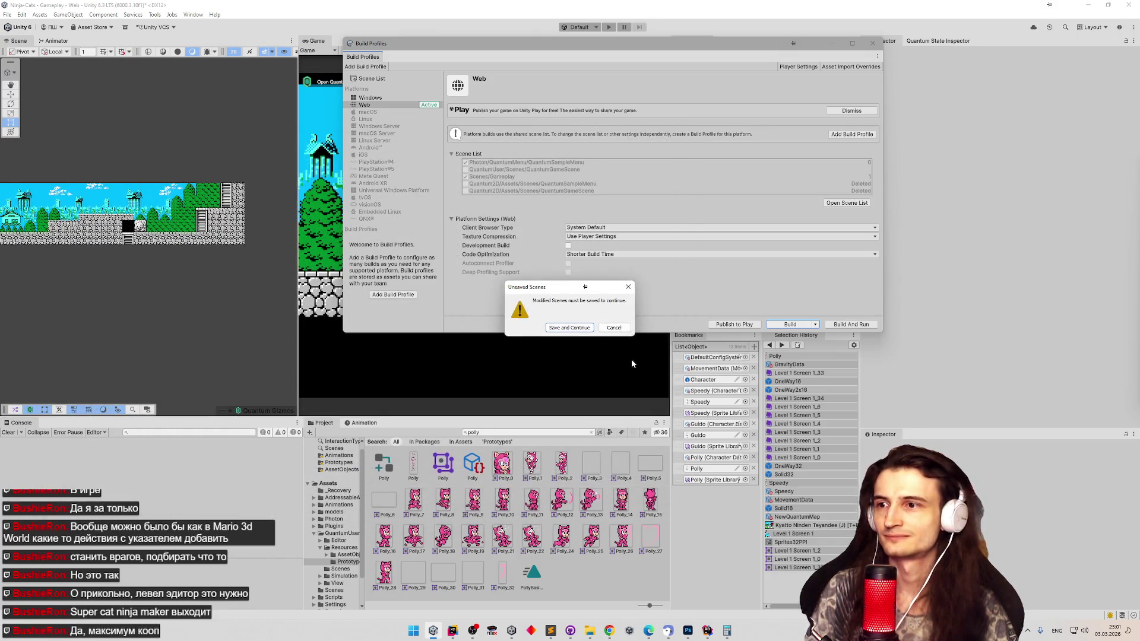
left_click(582, 330)
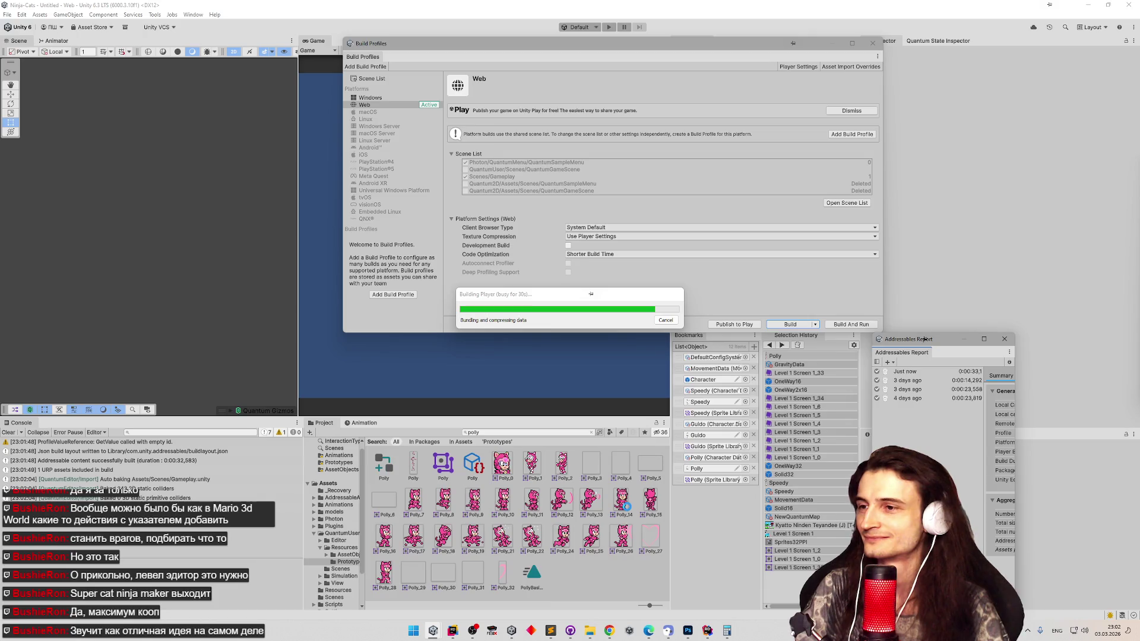
left_click(612, 632)
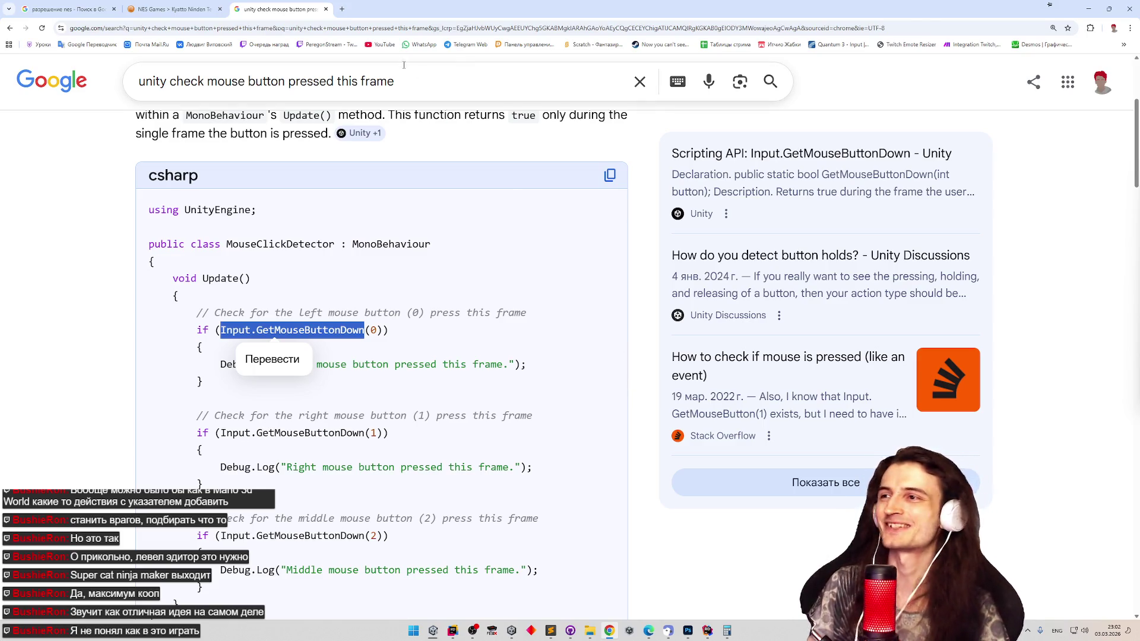
- Open YouTube in a new tab and start the Великая французская революция video
left_click(379, 45)
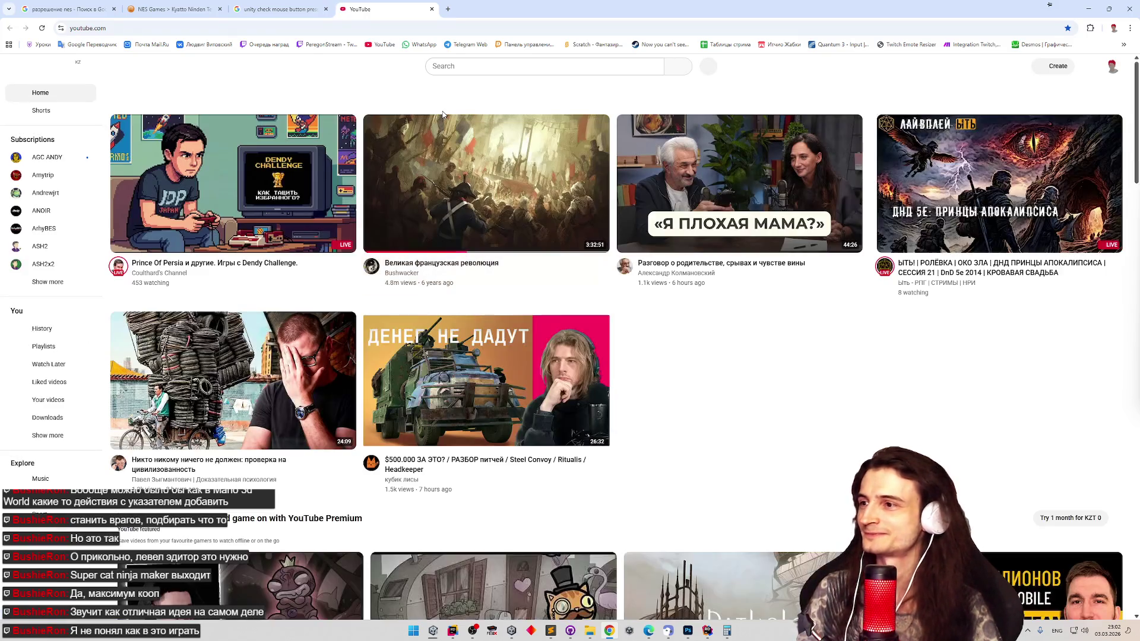
left_click(434, 238)
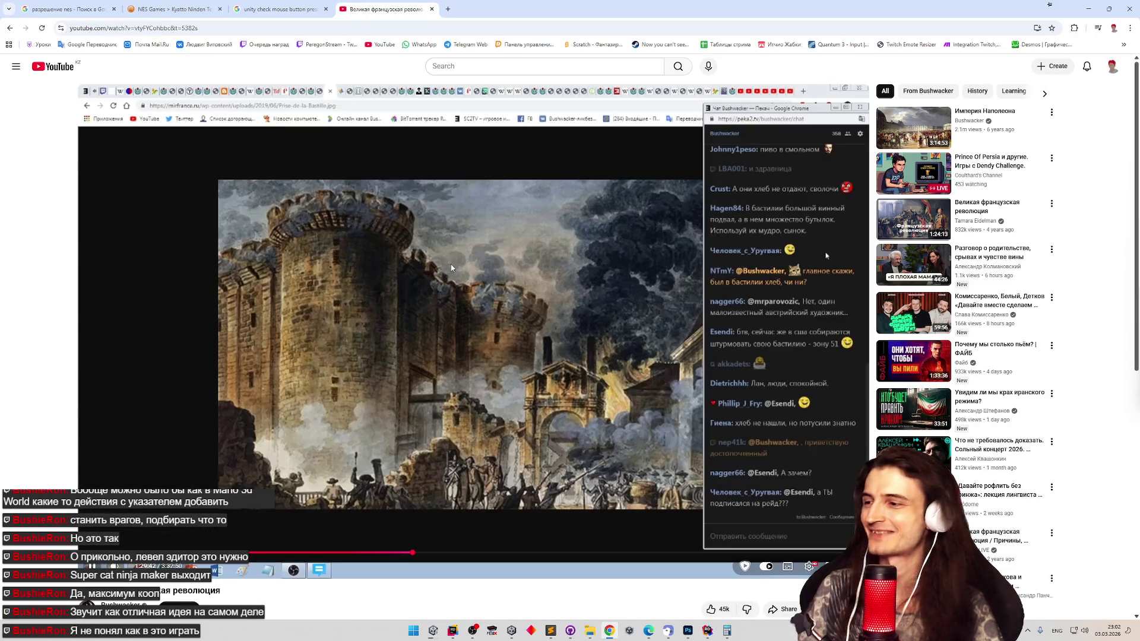
left_click(453, 262)
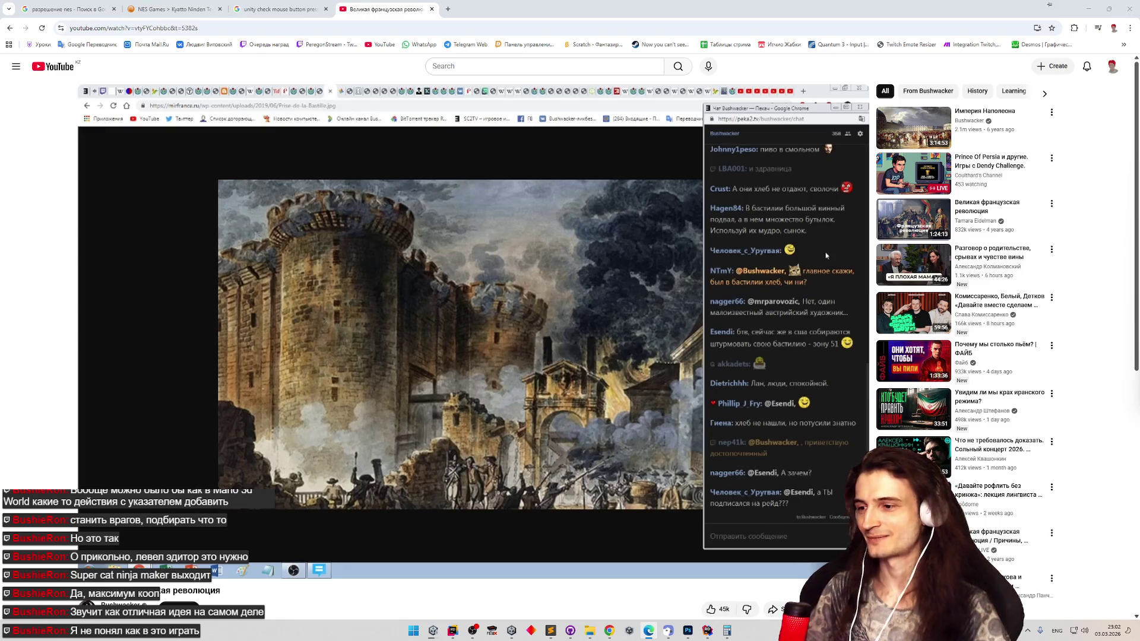
- Float Unity's build progress dialog over the video, resume playback, and move the dialog near the top
mouse_move(432, 630)
left_click(455, 591)
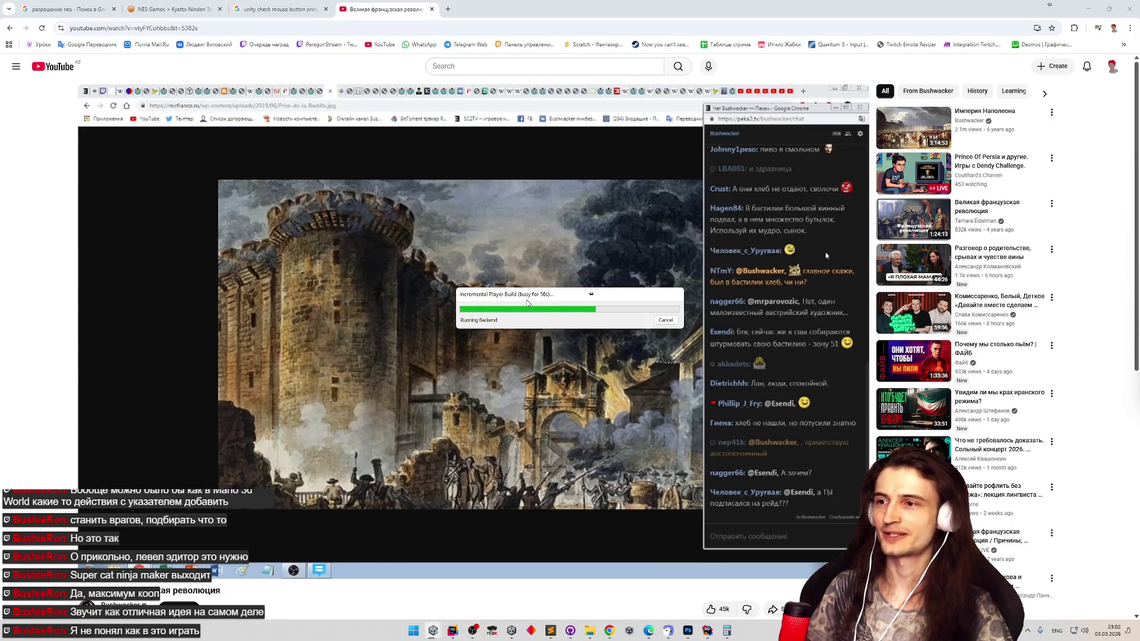
mouse_move(581, 295)
left_mouse_down()
mouse_move(578, 312)
mouse_move(663, 430)
mouse_move(660, 419)
left_mouse_up()
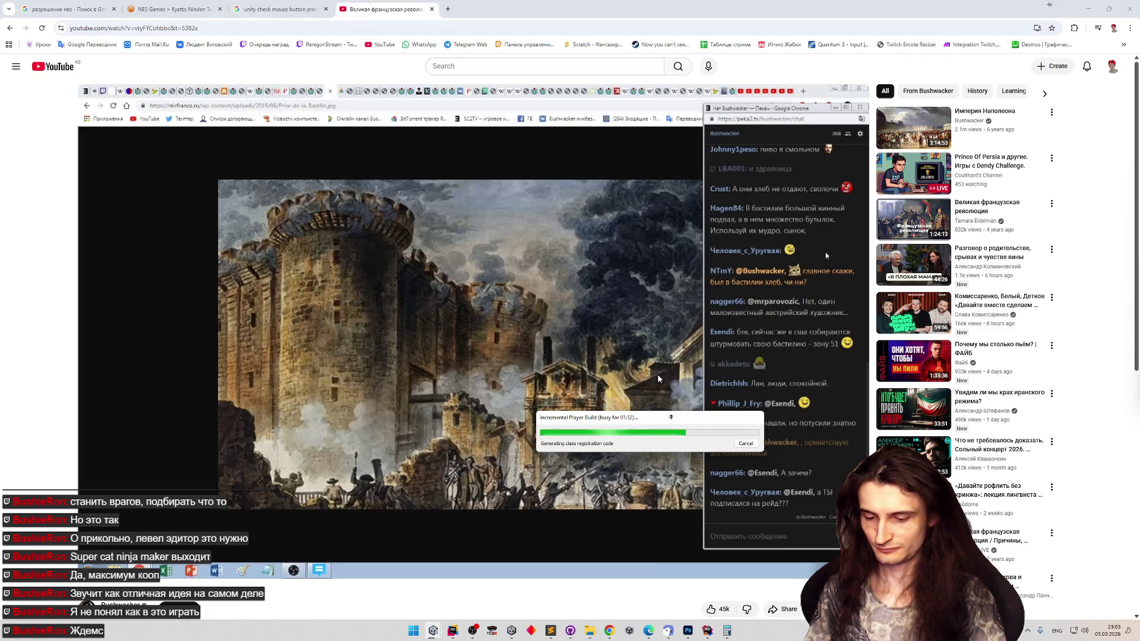
mouse_move(660, 379)
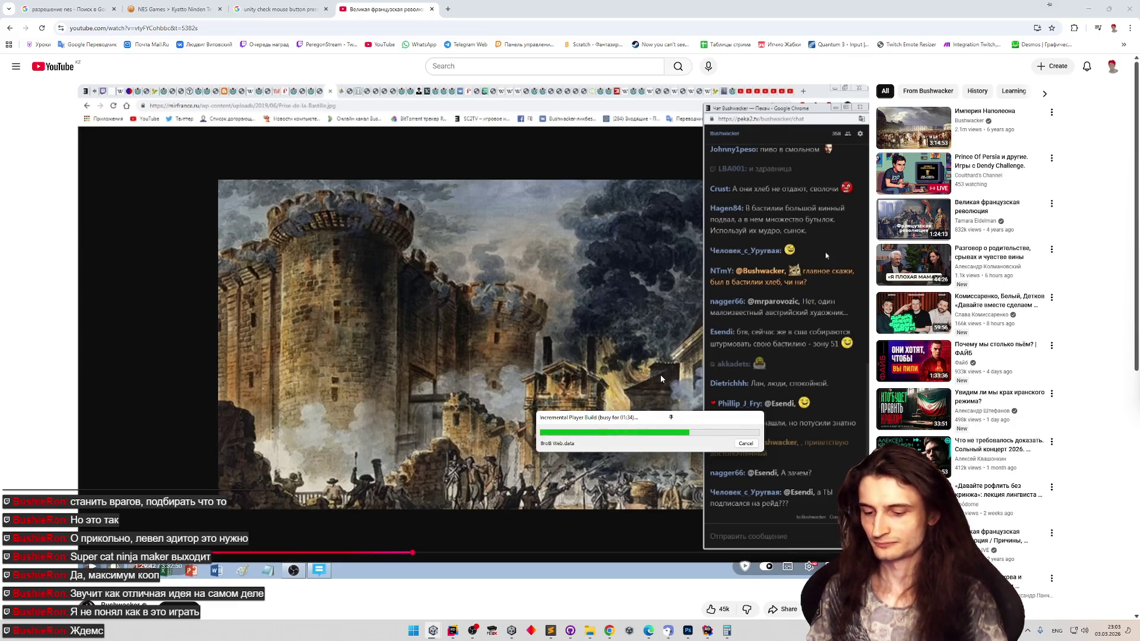
left_click(660, 379)
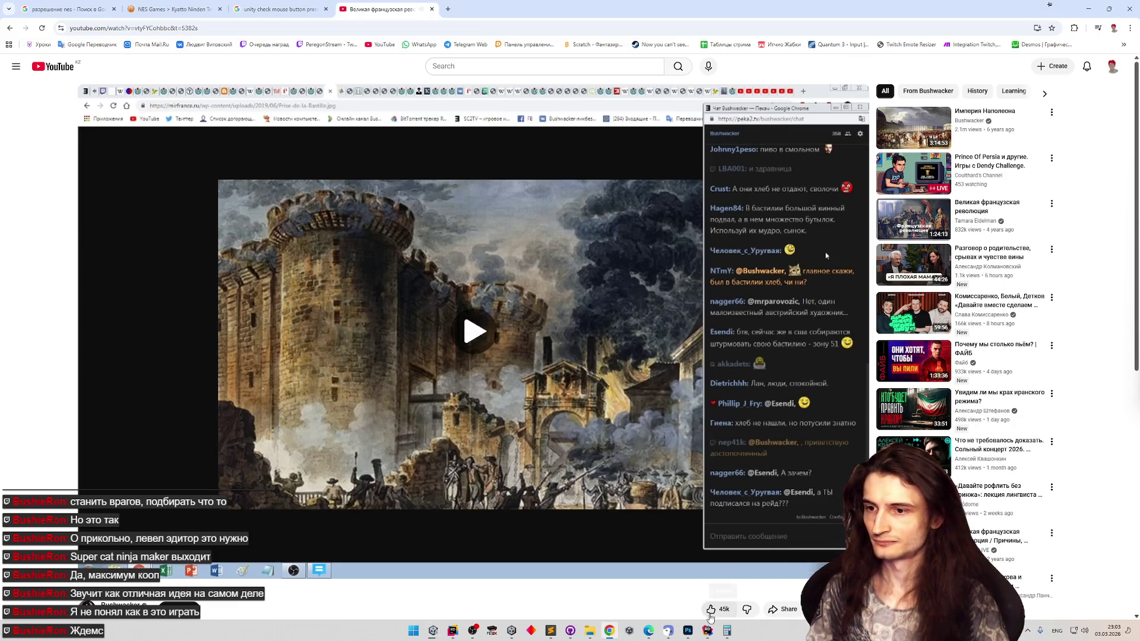
mouse_move(454, 630)
left_click(466, 602)
mouse_move(600, 414)
left_mouse_down()
mouse_move(627, 350)
mouse_move(580, 50)
mouse_move(579, 73)
left_mouse_up()
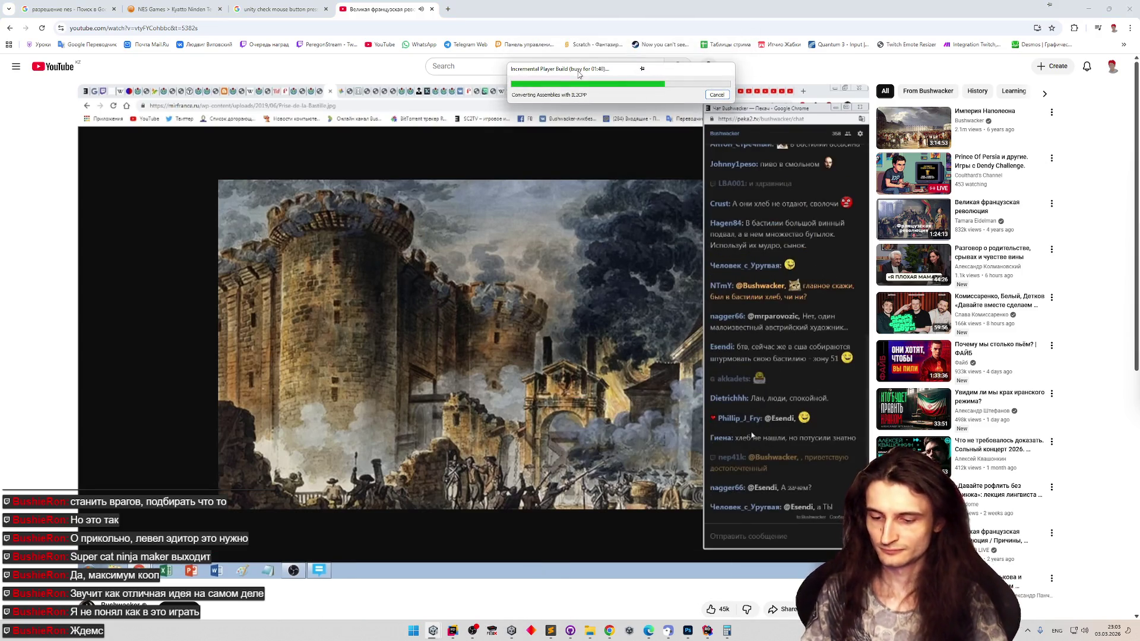
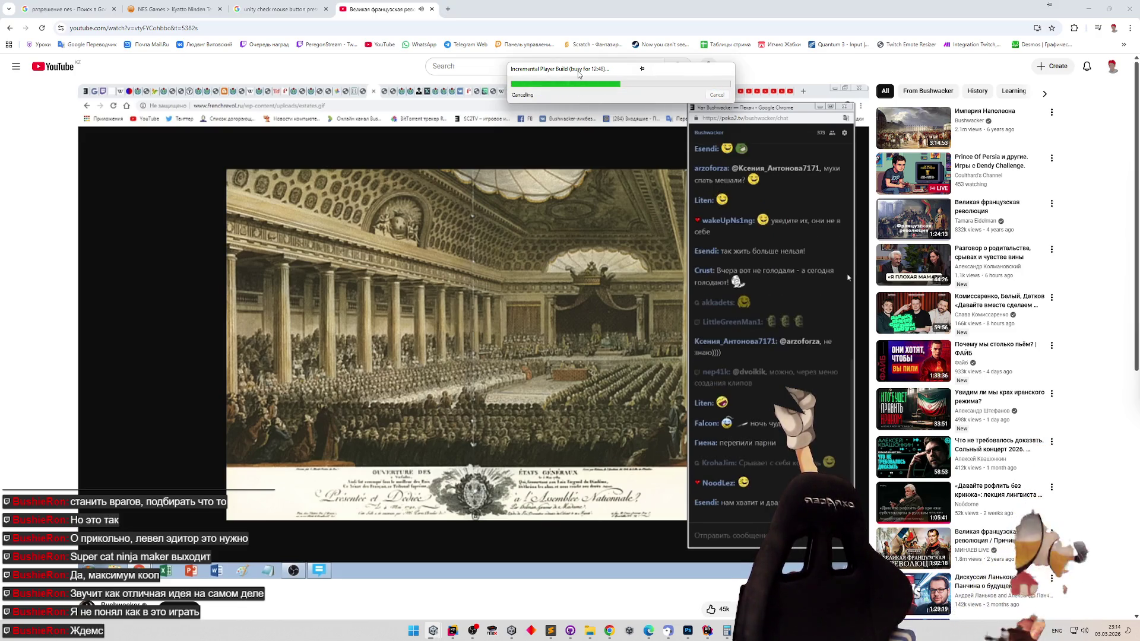
- Pause the YouTube video playing in the browser
left_click(328, 213)
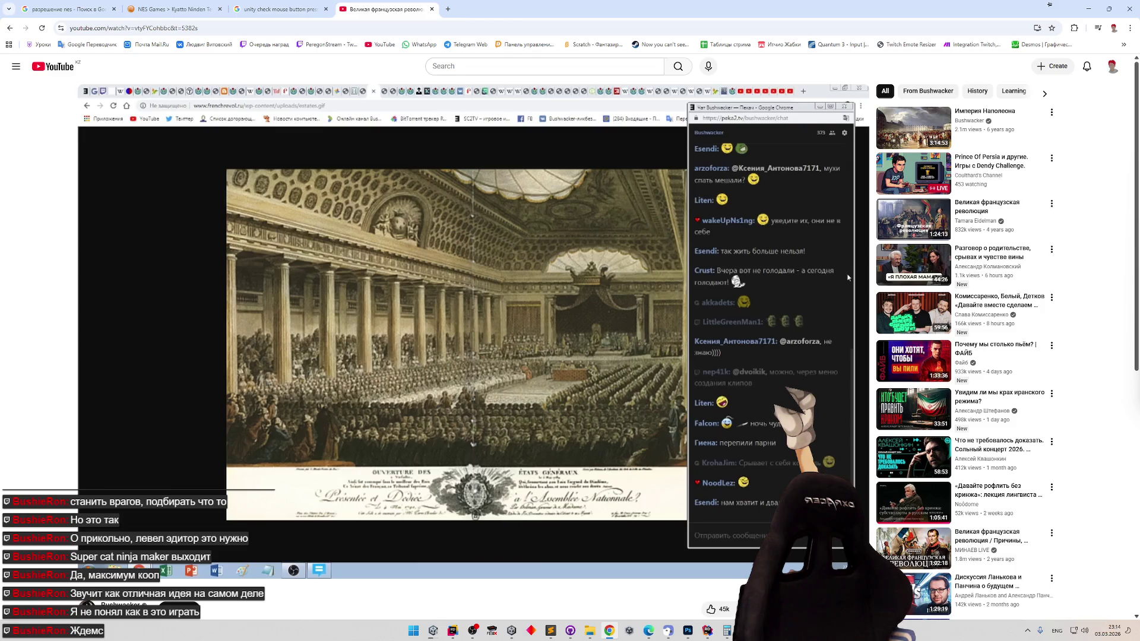
mouse_move(302, 264)
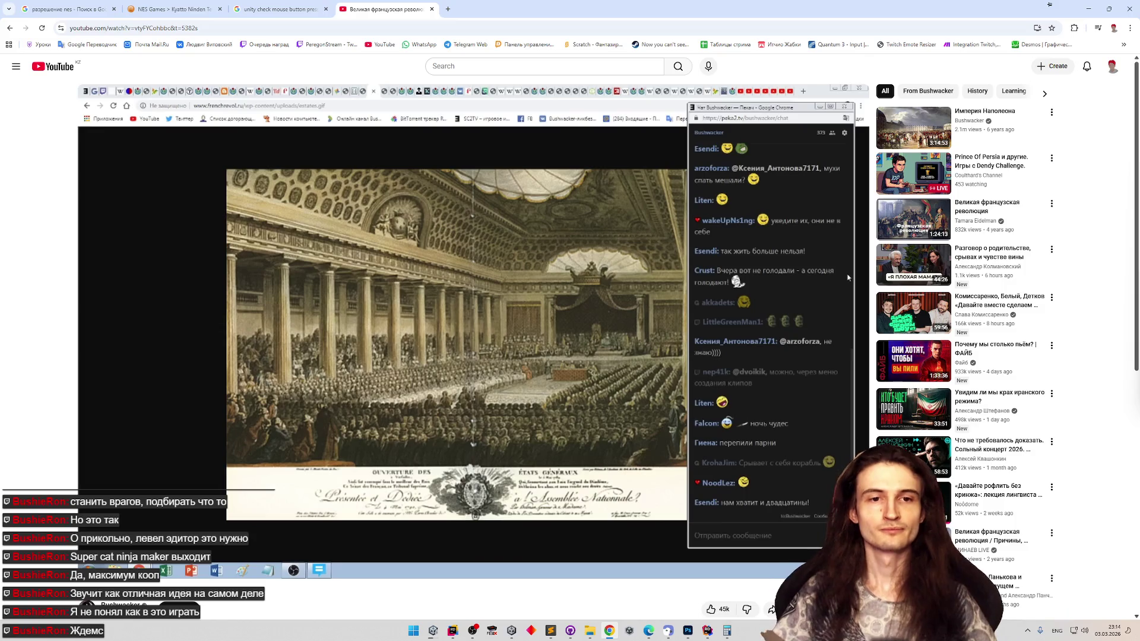
- Resume the French Revolution stream, later pause it again and minimize Chrome to reveal Unity
mouse_move(318, 224)
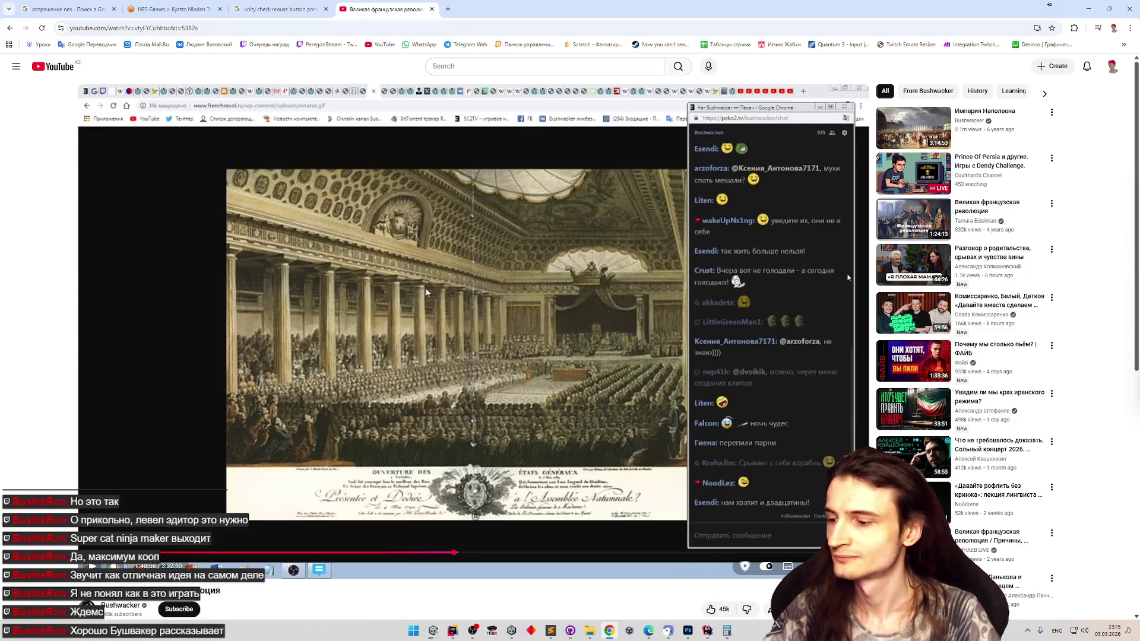
left_click(414, 278)
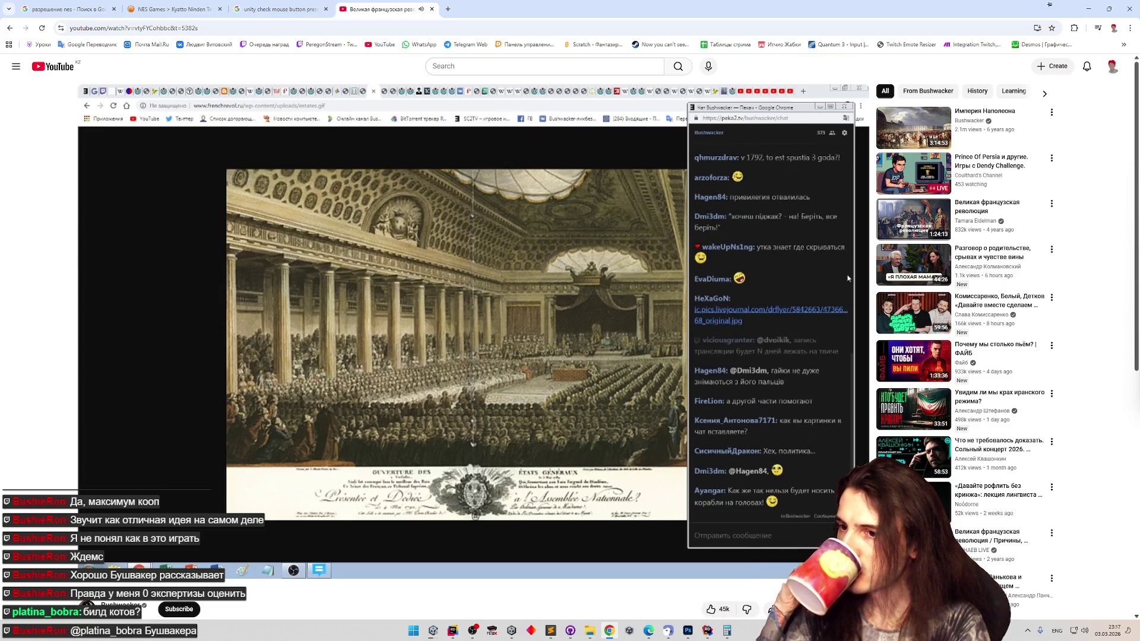
mouse_move(406, 278)
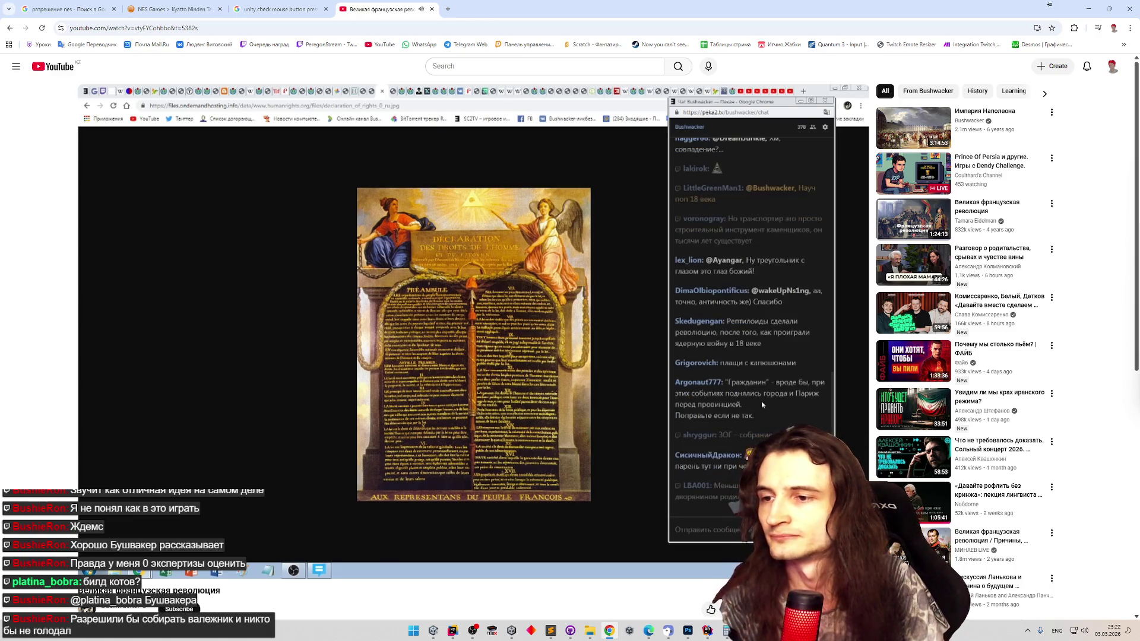
left_click(346, 310)
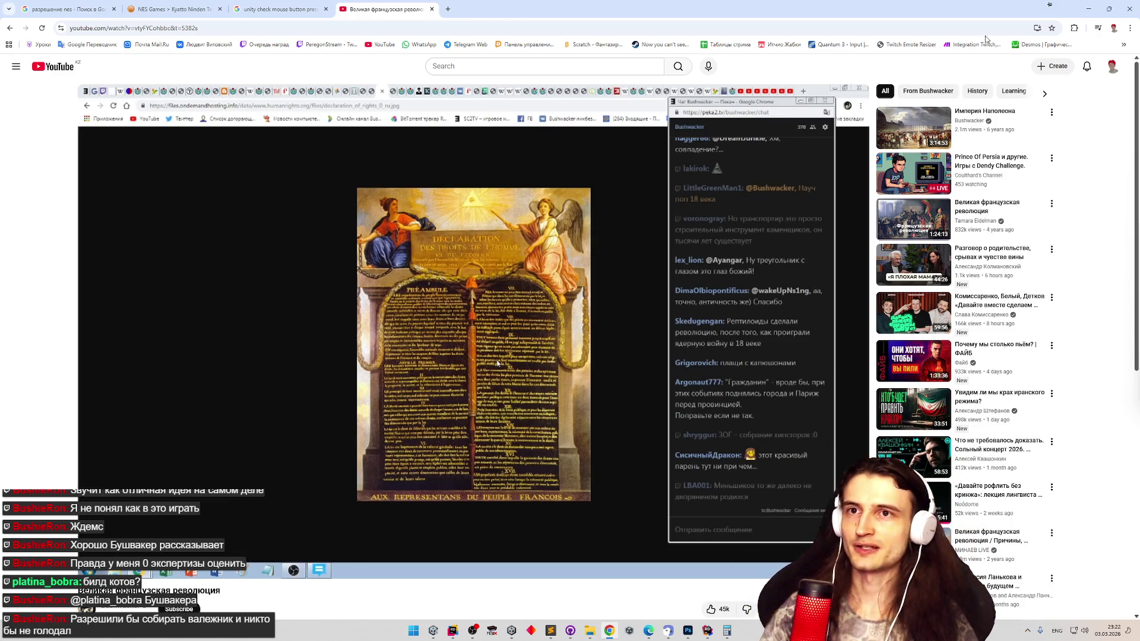
left_click(1088, 9)
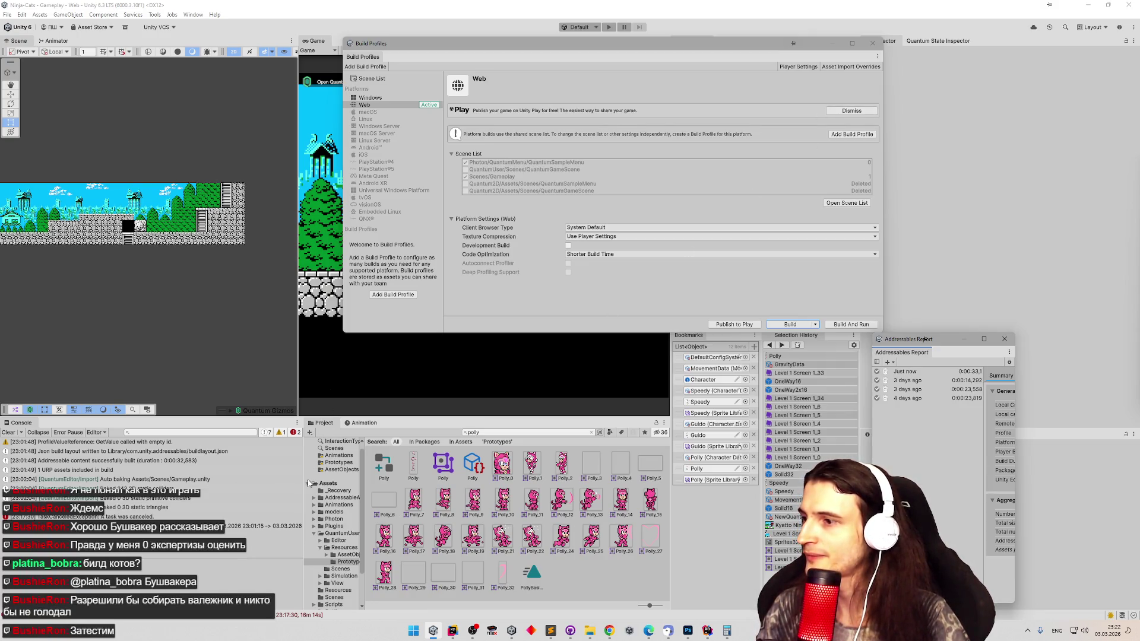
- Widen the Console and read the TaskCanceledException error's stack trace
mouse_move(303, 482)
left_mouse_down()
mouse_move(416, 482)
mouse_move(396, 485)
left_mouse_up()
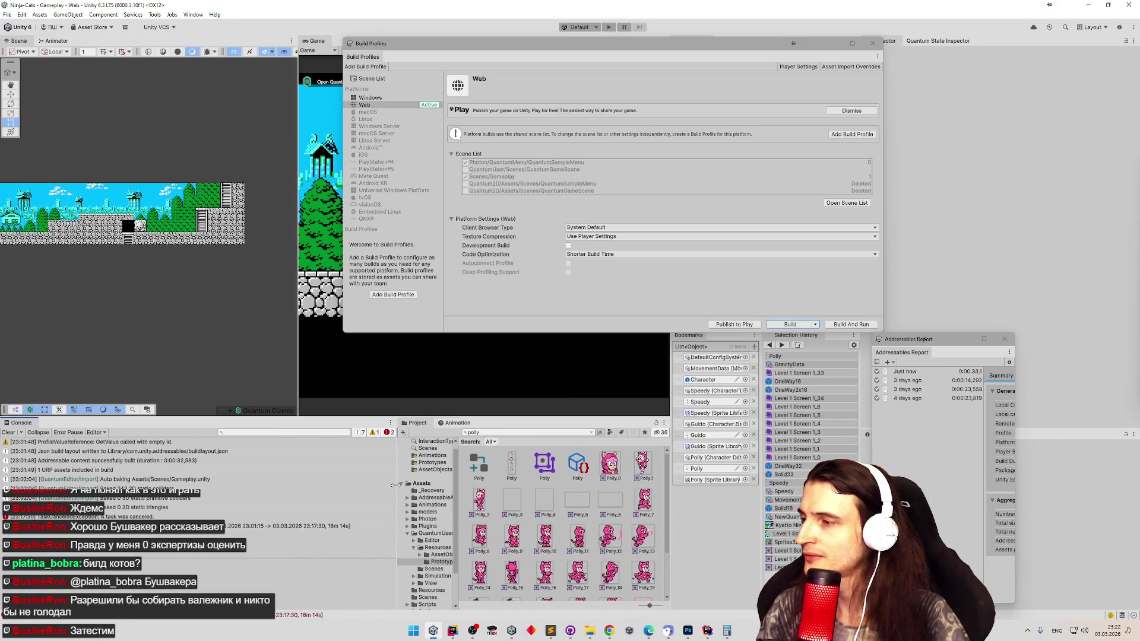
left_click(253, 525)
left_click(255, 518)
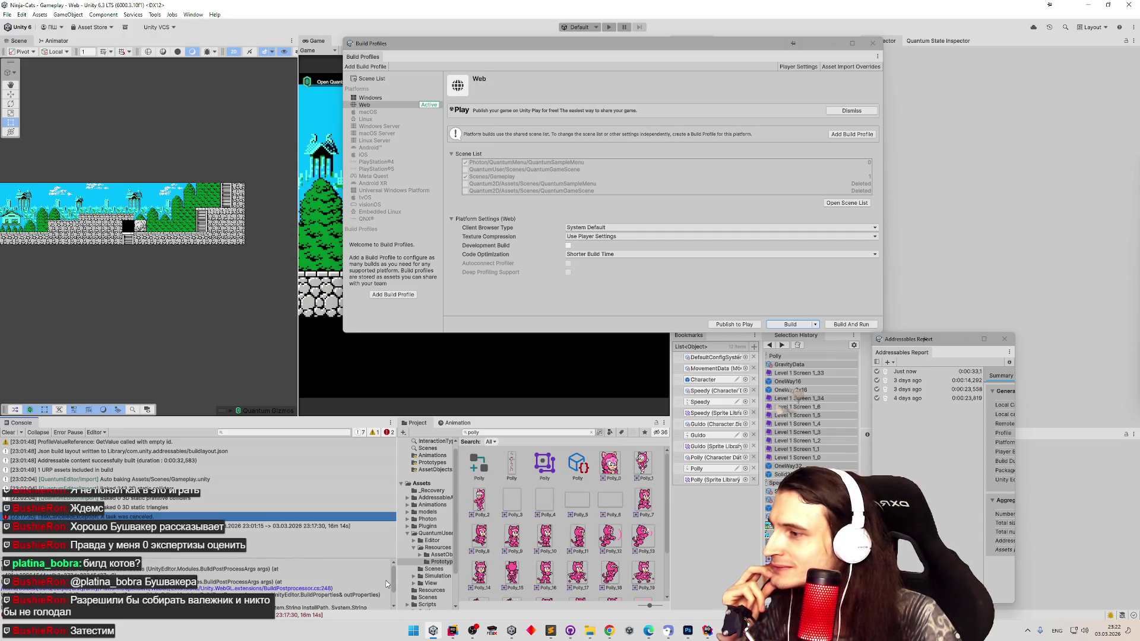
mouse_move(393, 576)
left_mouse_down()
mouse_move(392, 591)
mouse_move(393, 566)
left_mouse_up()
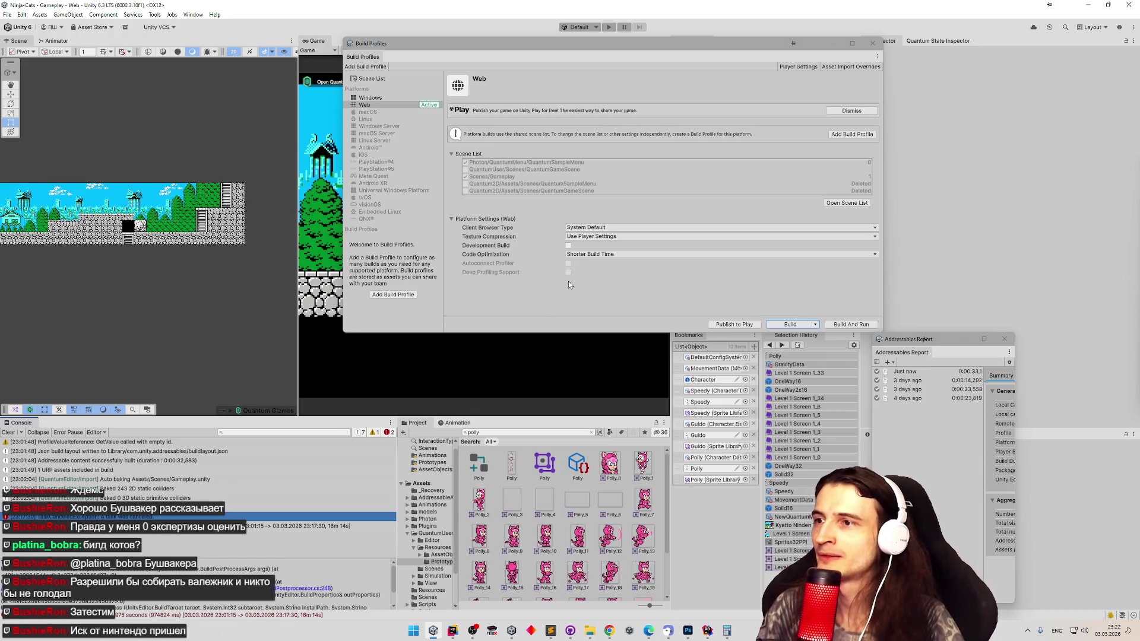
- Enable Development Build for the Web profile, start a build into builds/Ninja-Cats, then cancel it
left_click(569, 245)
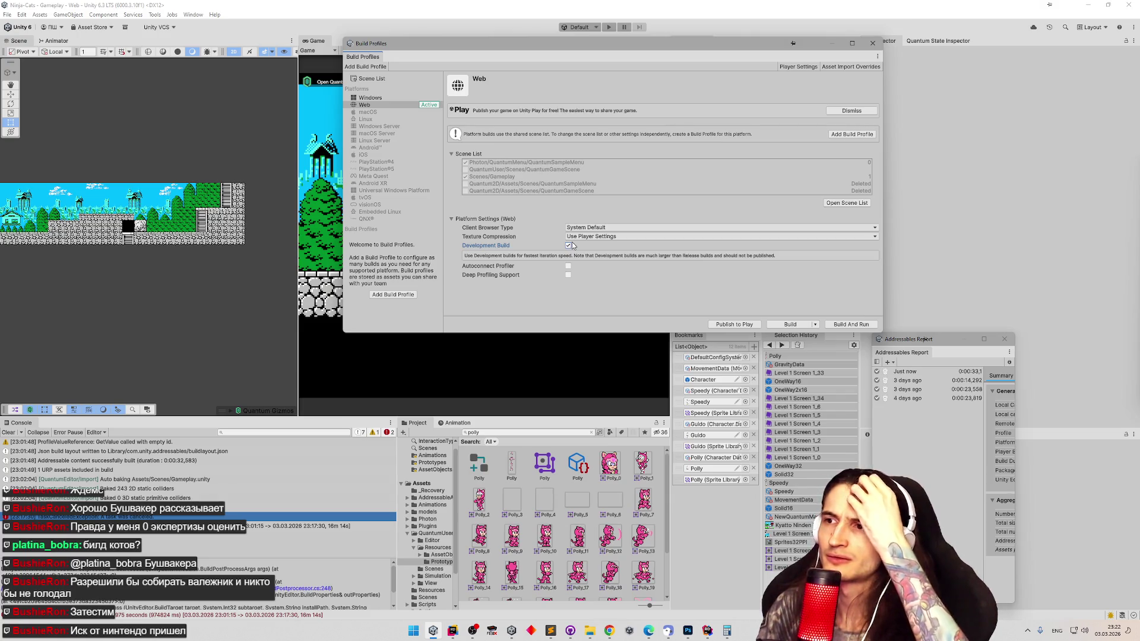
left_click(787, 325)
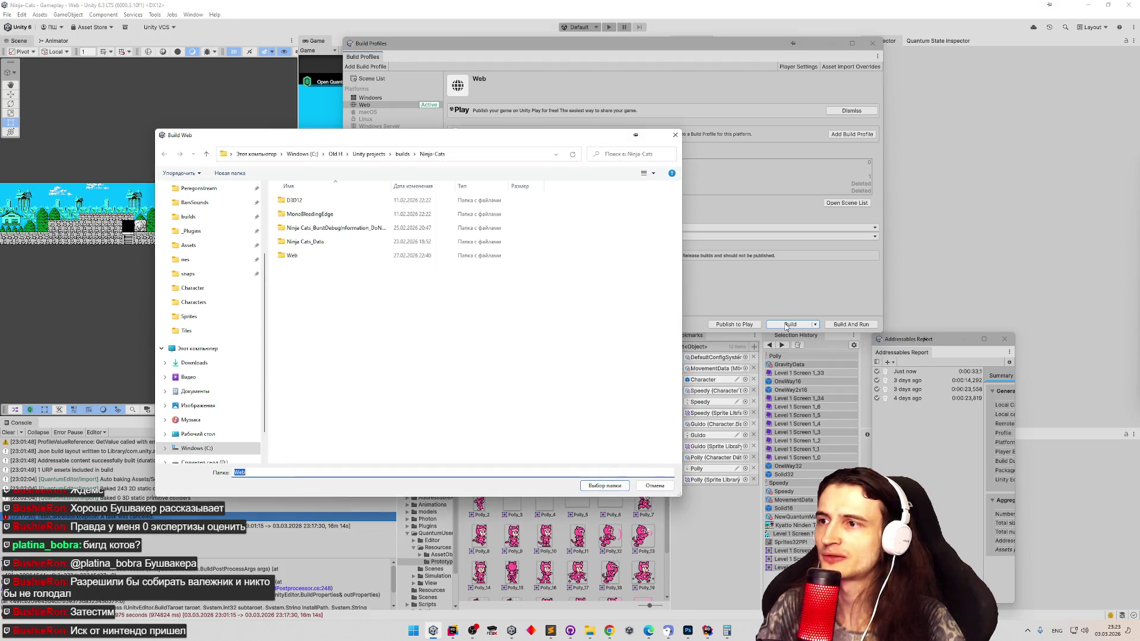
left_click(601, 485)
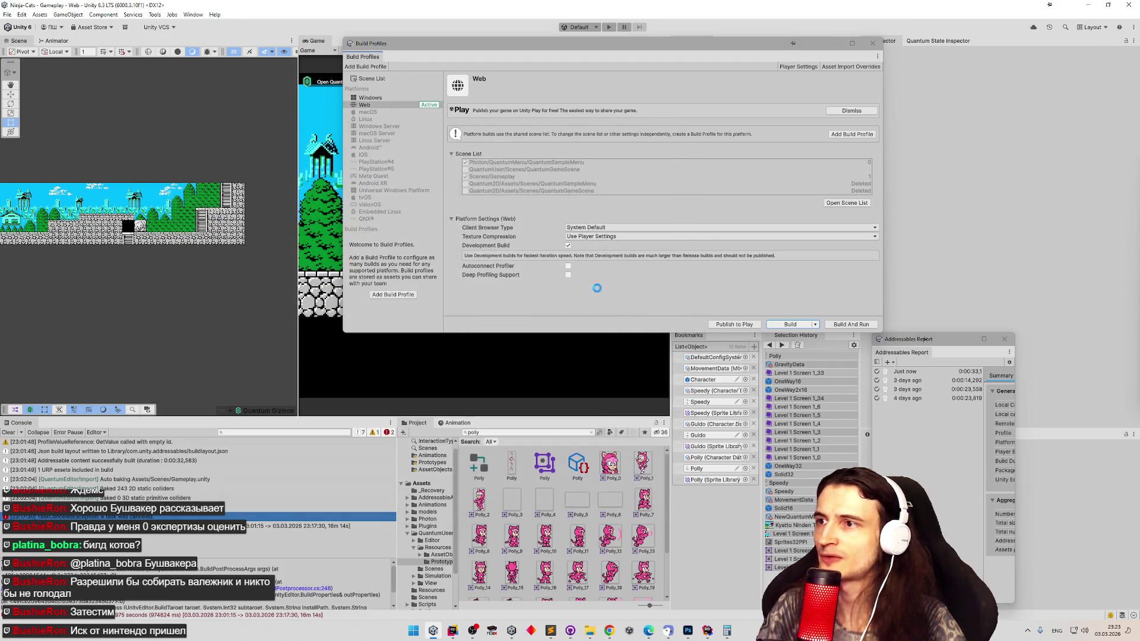
left_click(665, 320)
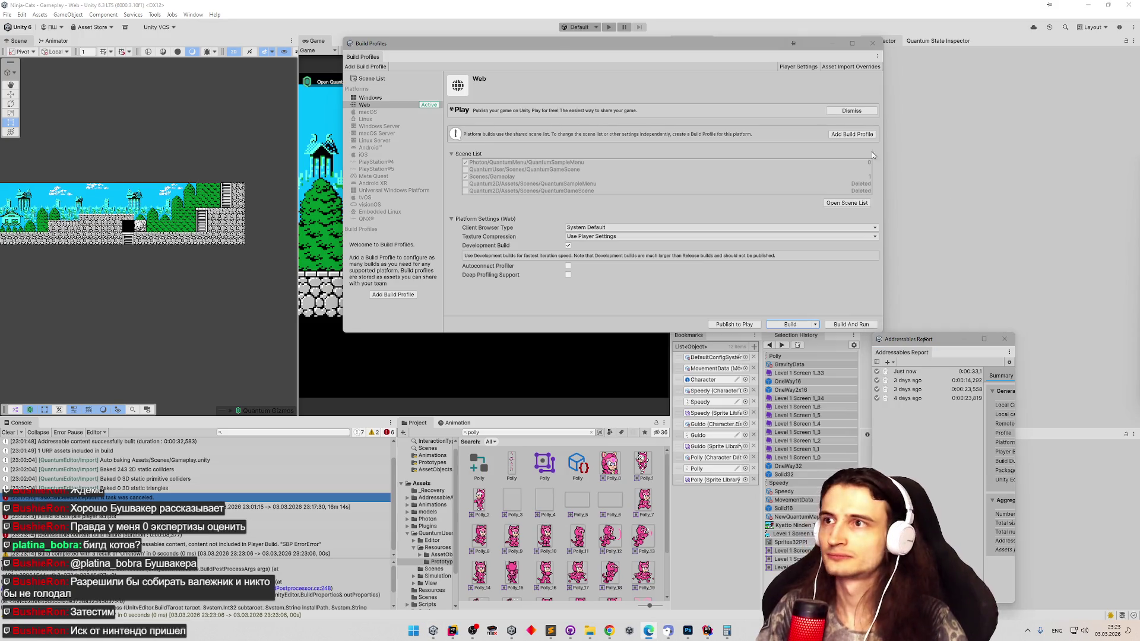
left_click(596, 31)
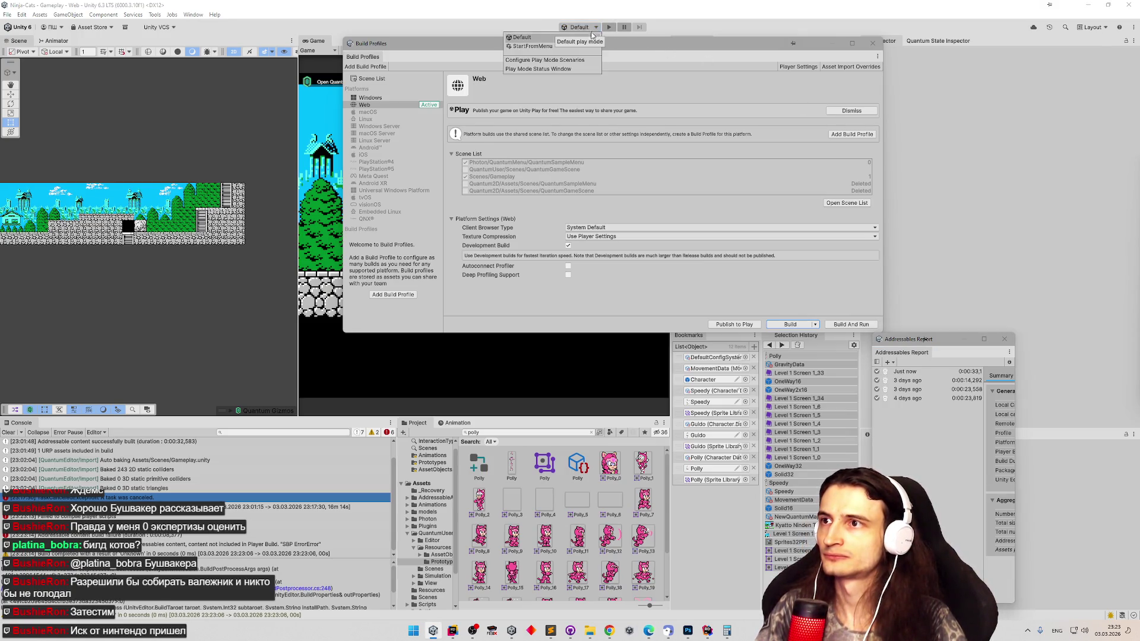
- Enter Play mode with the StartFromMenu scenario and bring up the Player 2 client window
left_click(585, 47)
left_click(639, 28)
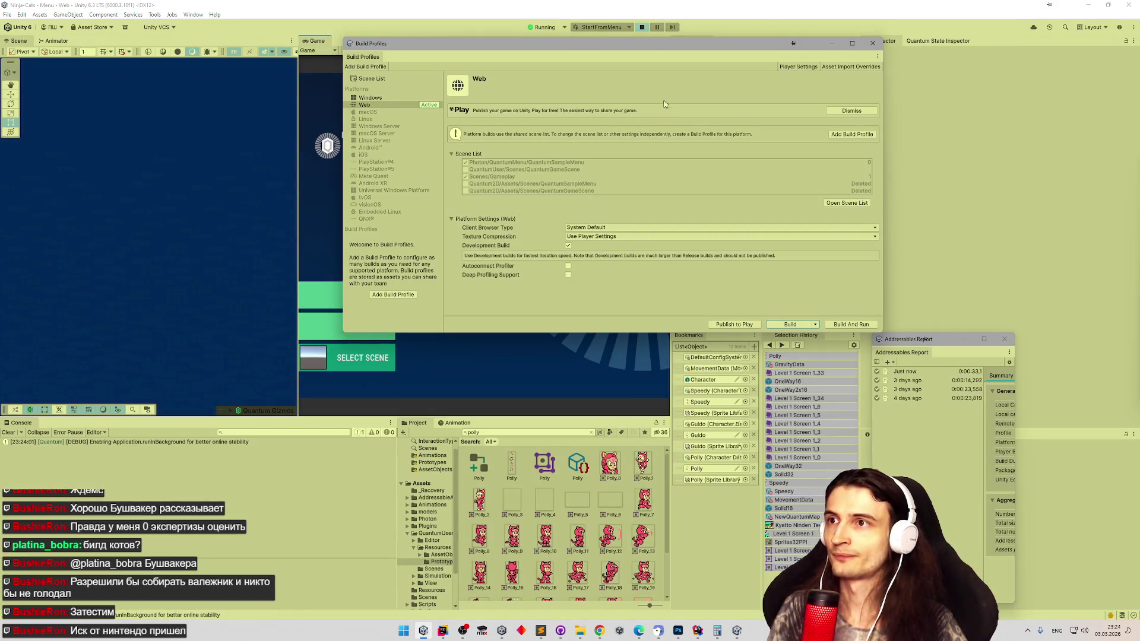
left_click_drag(524, 39, 789, 98)
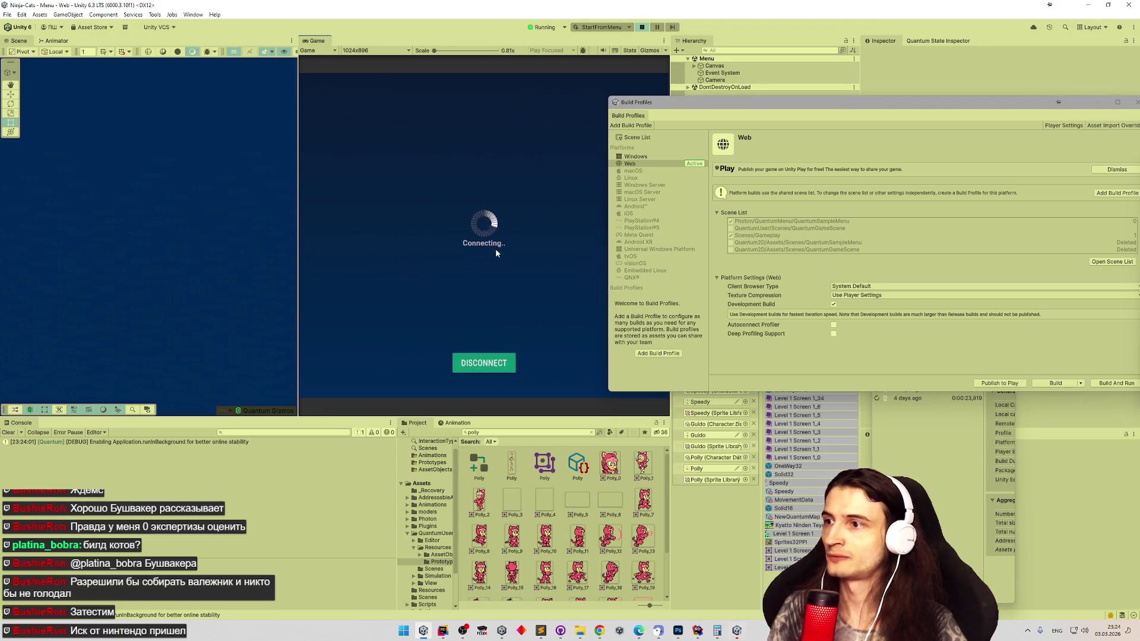
left_click(749, 604)
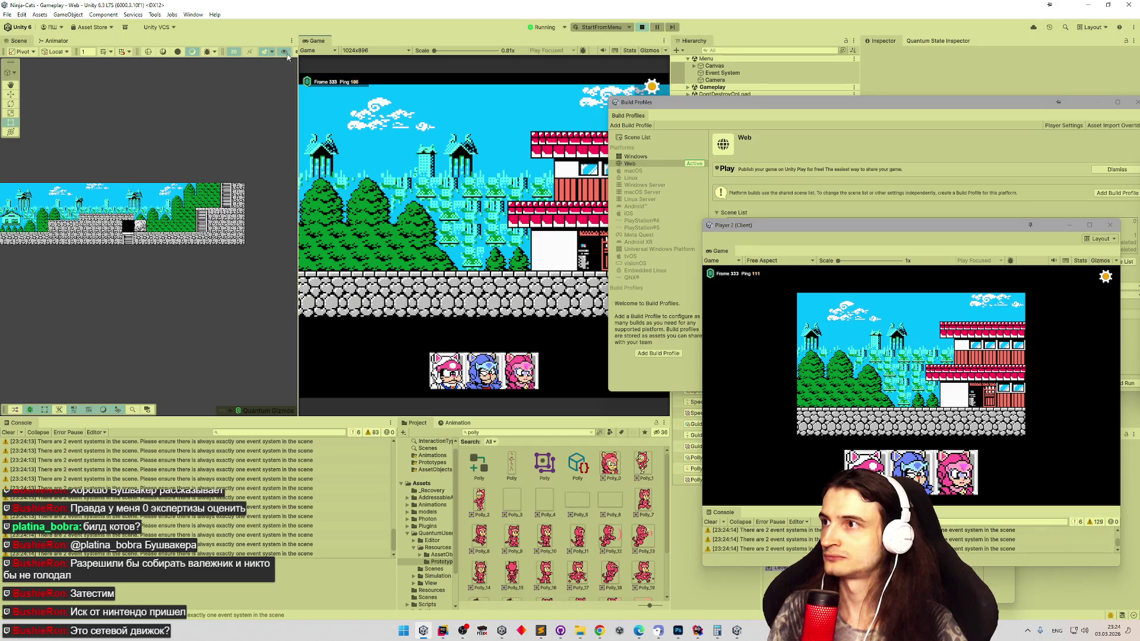
- Pick a character so a player spawns, then close the Player 2 client window
left_click_drag(300, 57, 363, 57)
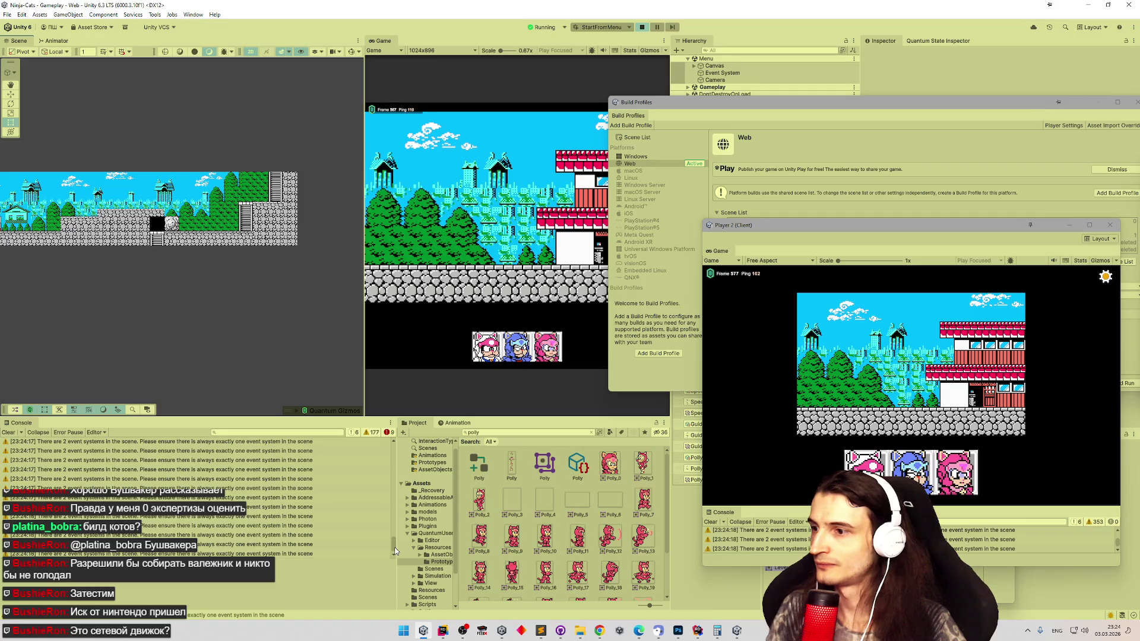
left_click_drag(391, 541, 387, 441)
scroll(306, 478, "down", 5)
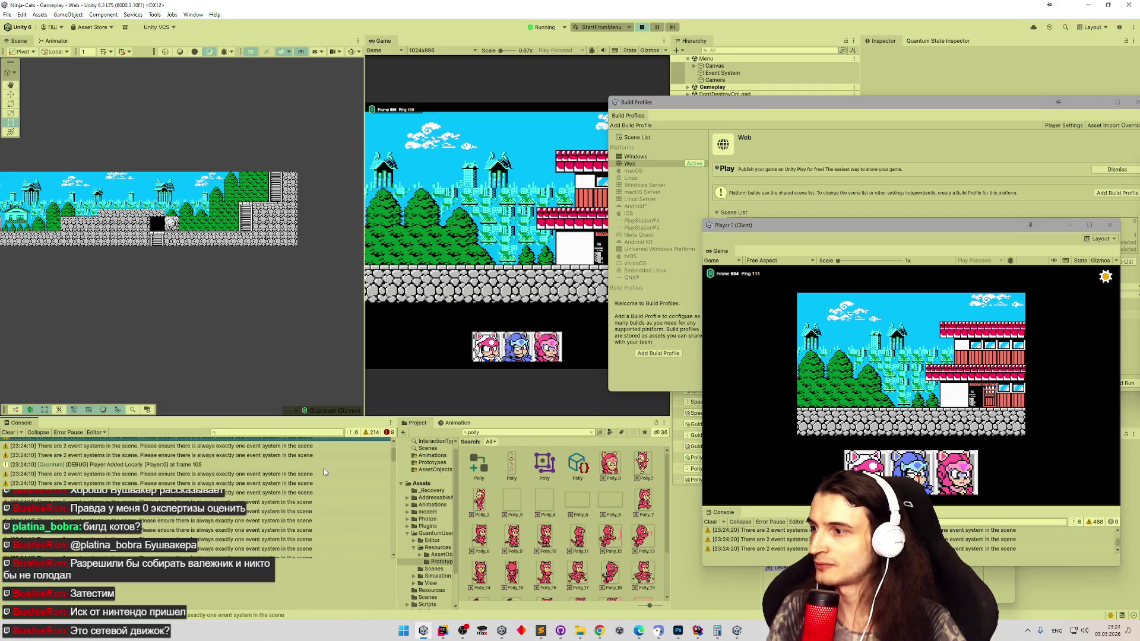
scroll(389, 483, "down", 5)
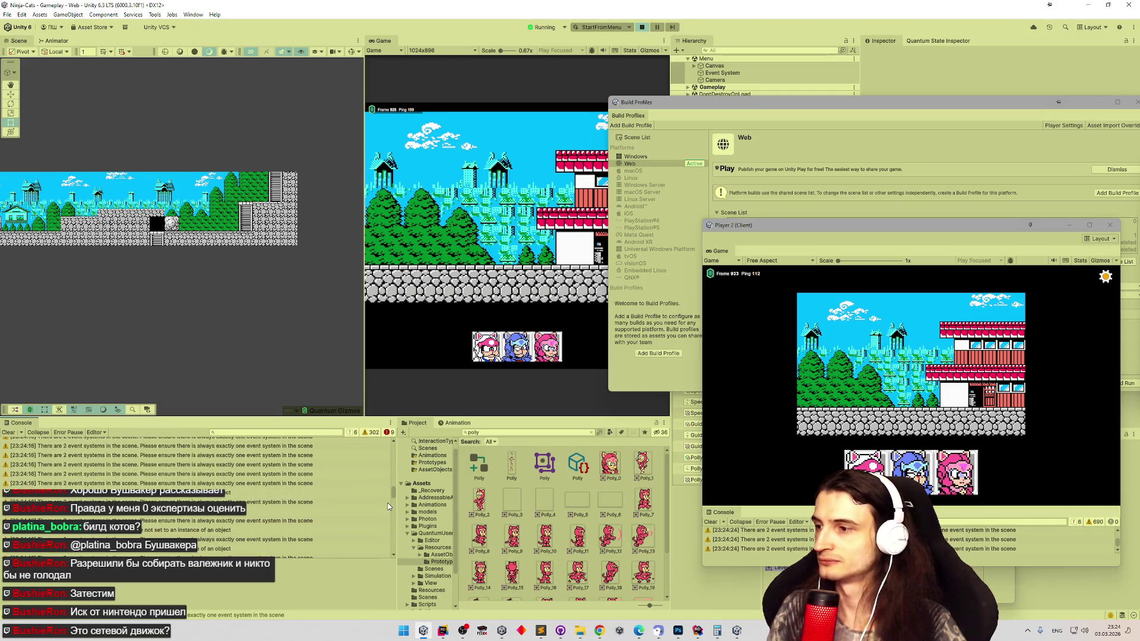
left_click(519, 350)
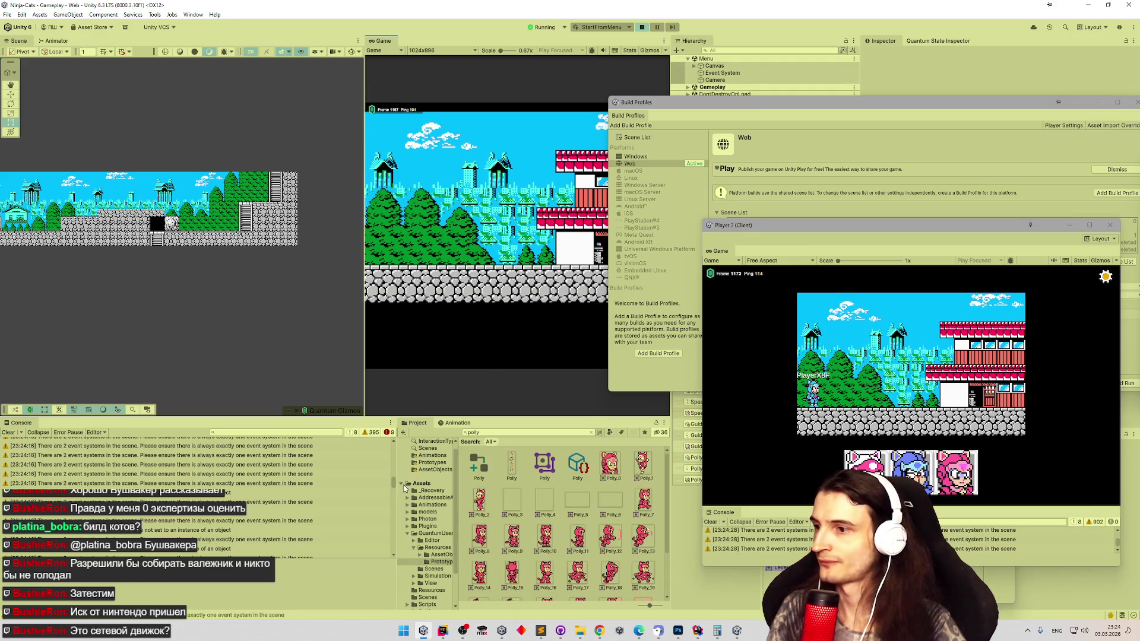
scroll(380, 552, "down", 10)
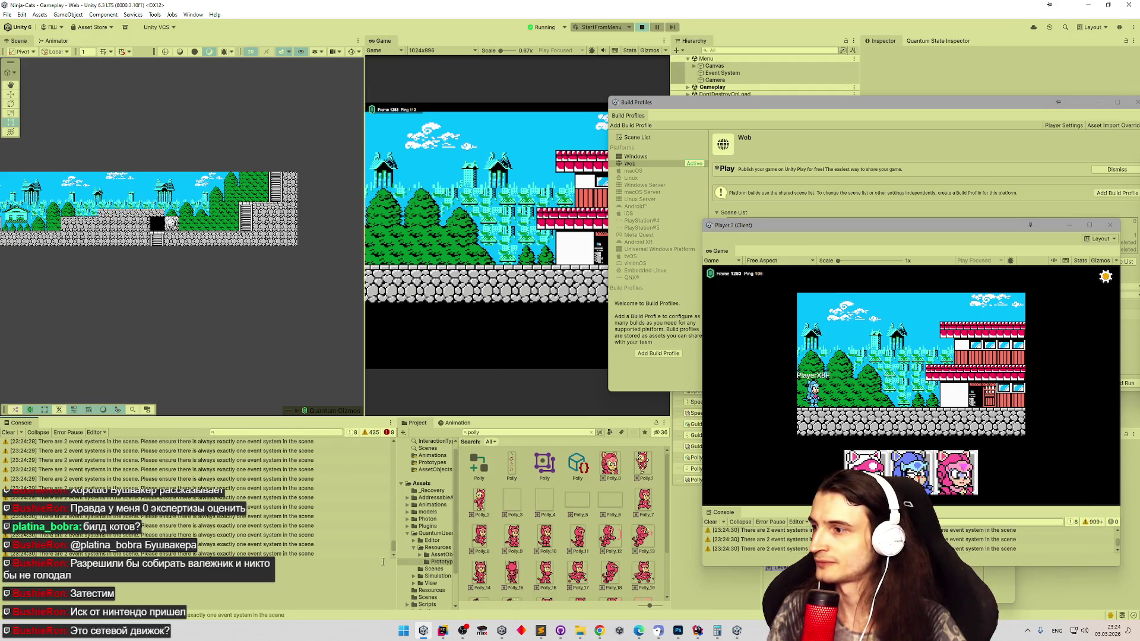
left_click(1107, 228)
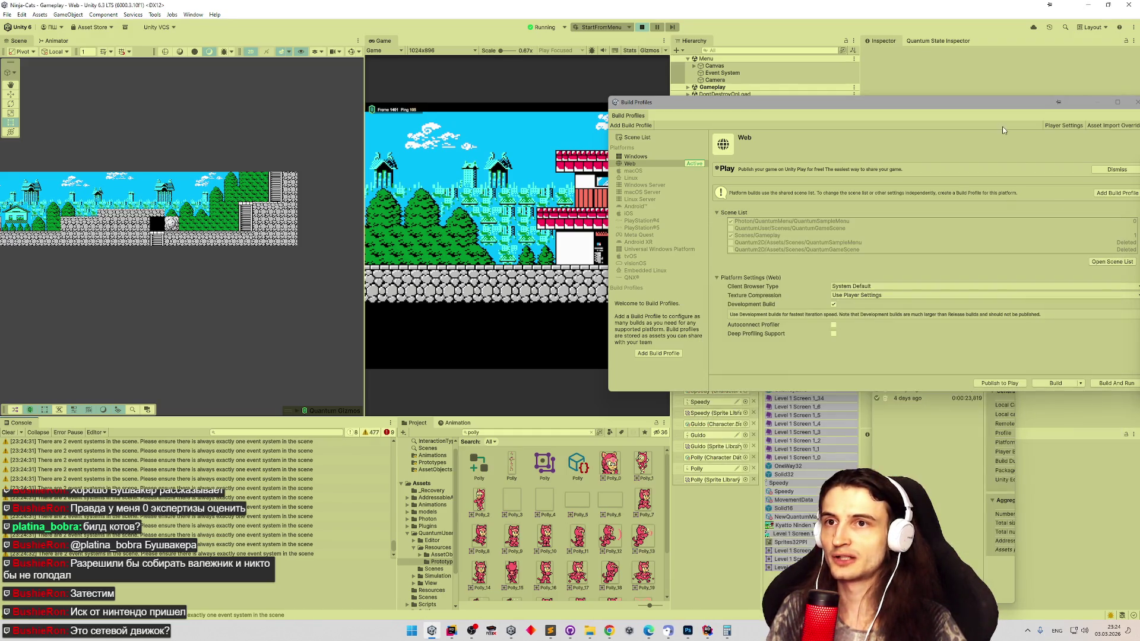
left_click(980, 101)
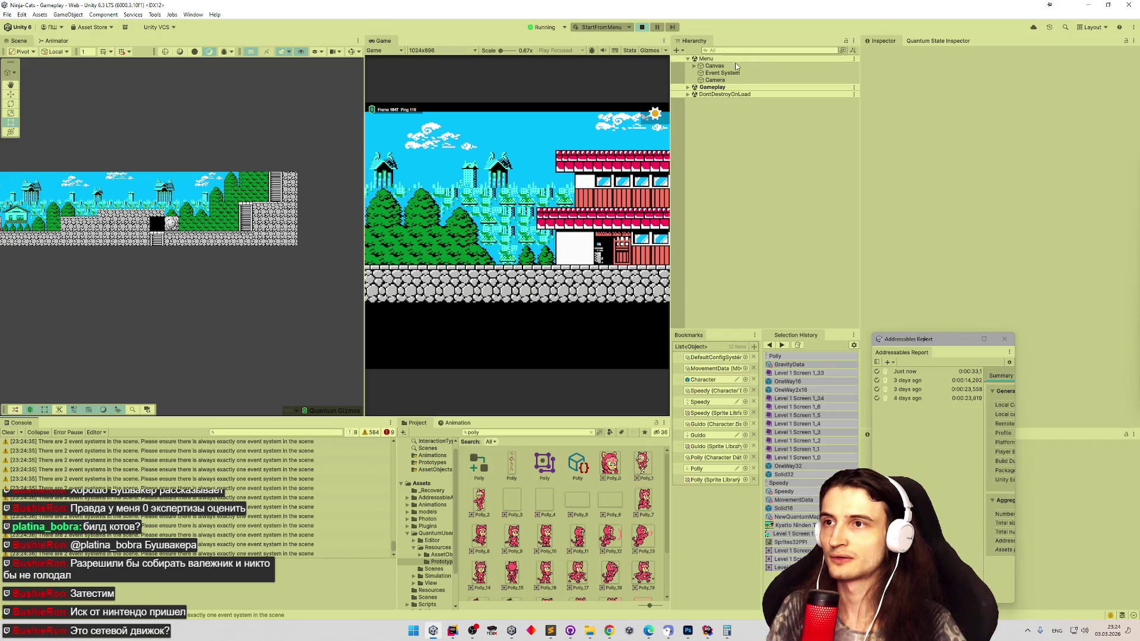
left_click(688, 88)
left_click(687, 88)
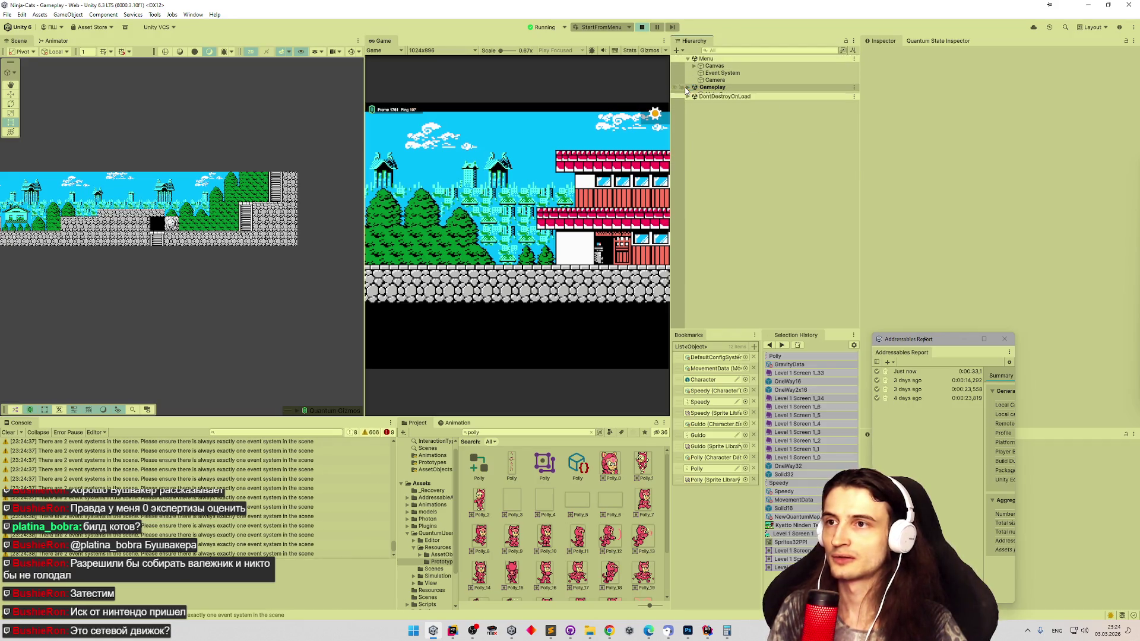
left_click(687, 88)
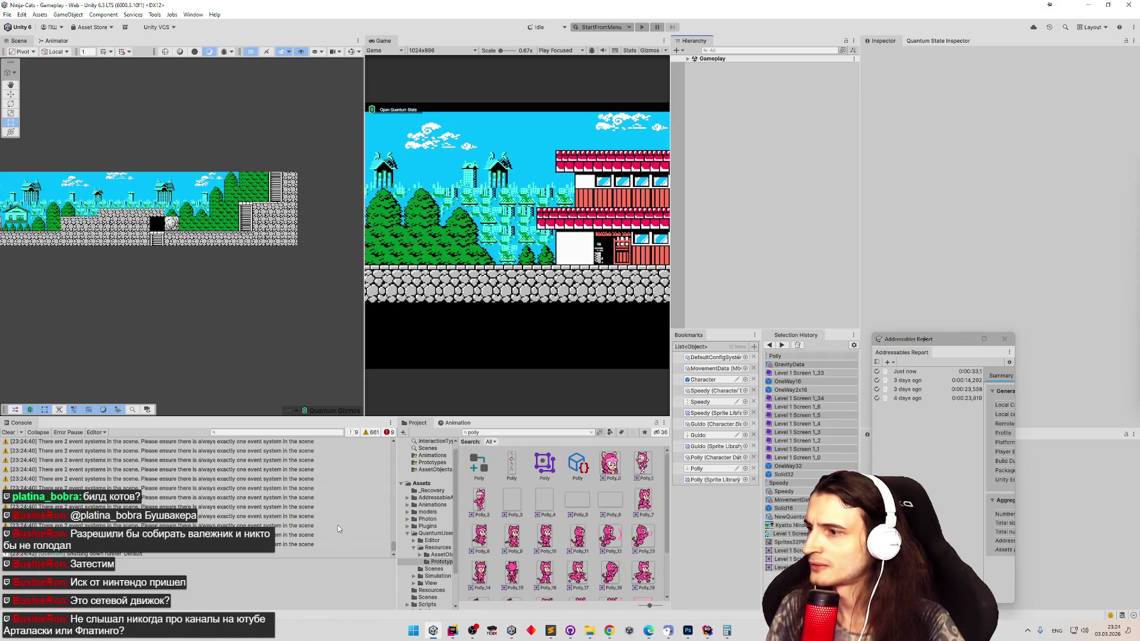
left_click_drag(393, 549, 397, 451)
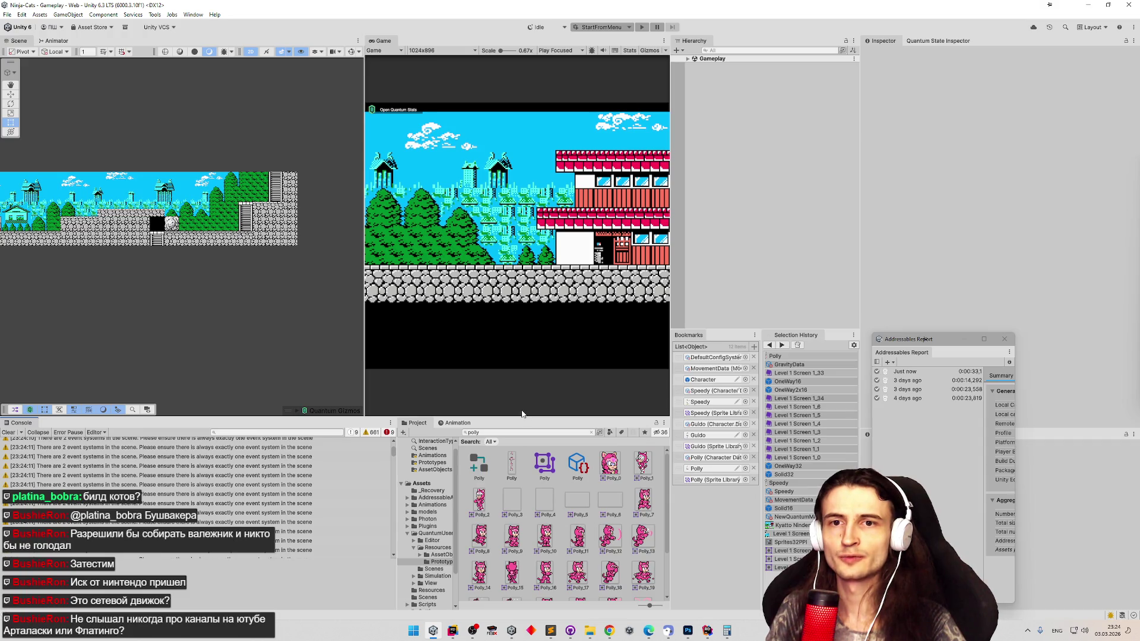
left_click_drag(520, 415, 379, 376)
left_click_drag(391, 415, 396, 402)
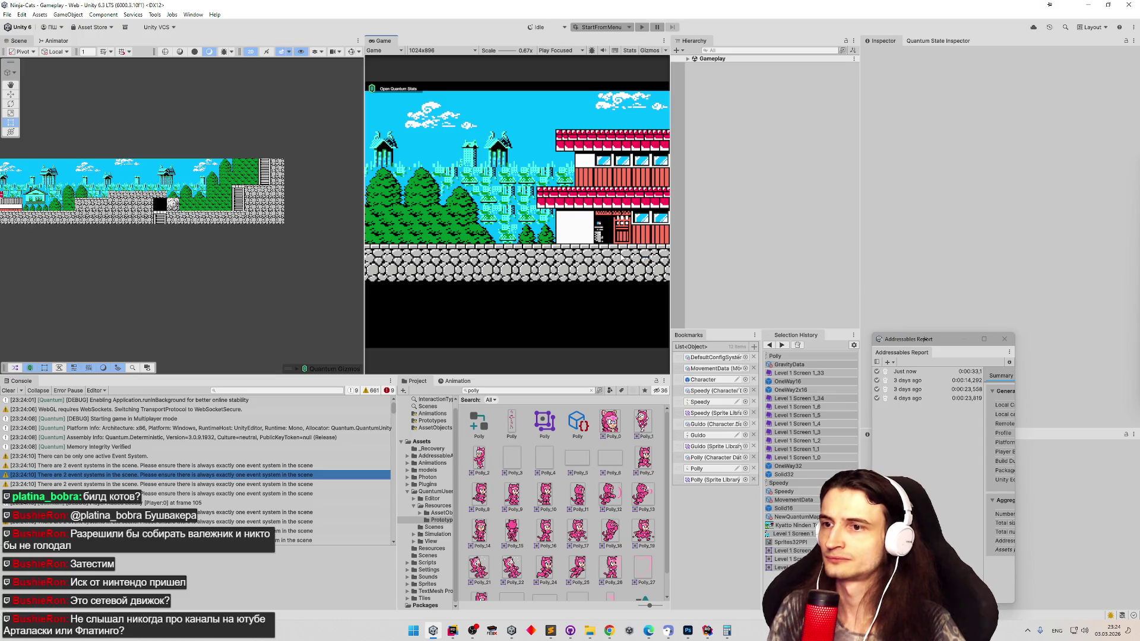
- Find scenes with t:scene, open the Menu scene and enter Play mode with Ctrl+P
left_click(536, 390)
type(":scene")
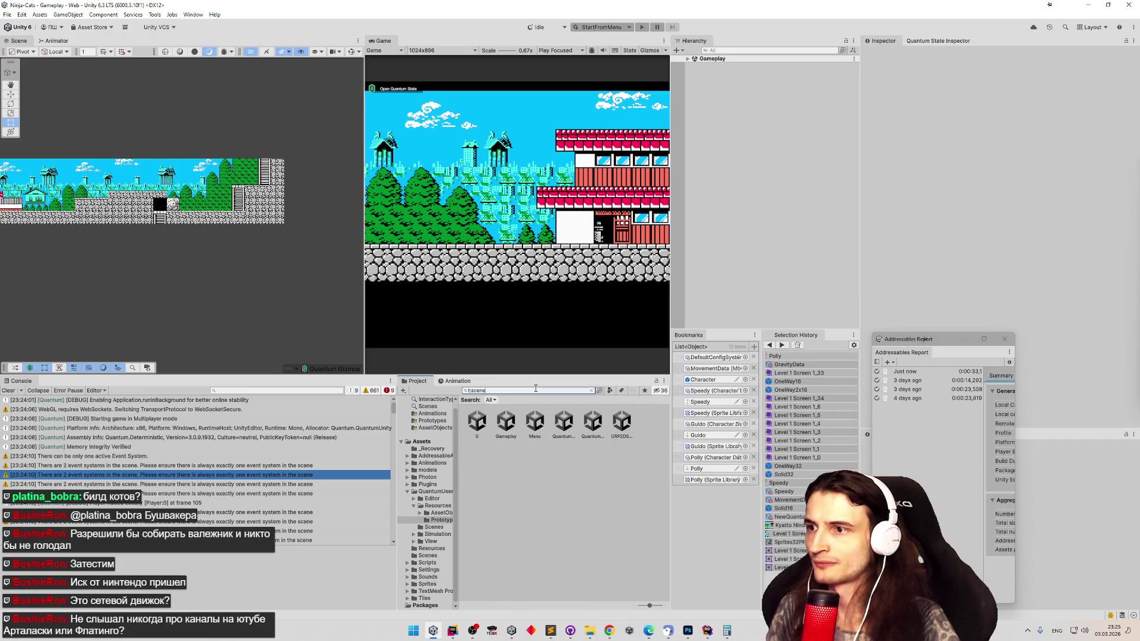
double_click(534, 422)
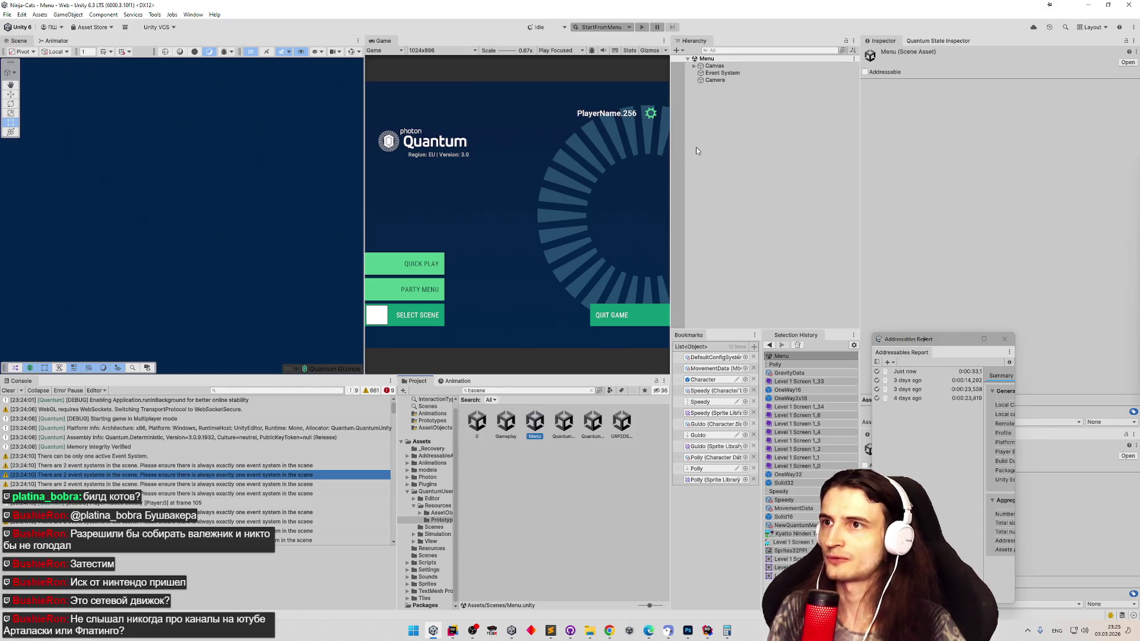
key("ctrl+p")
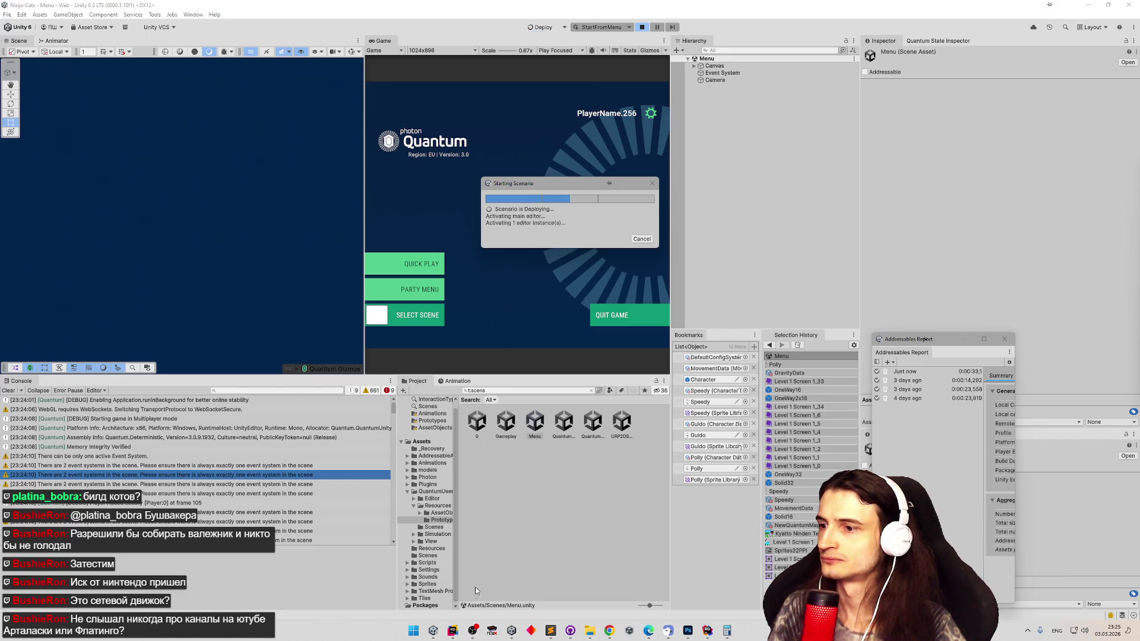
left_click(452, 631)
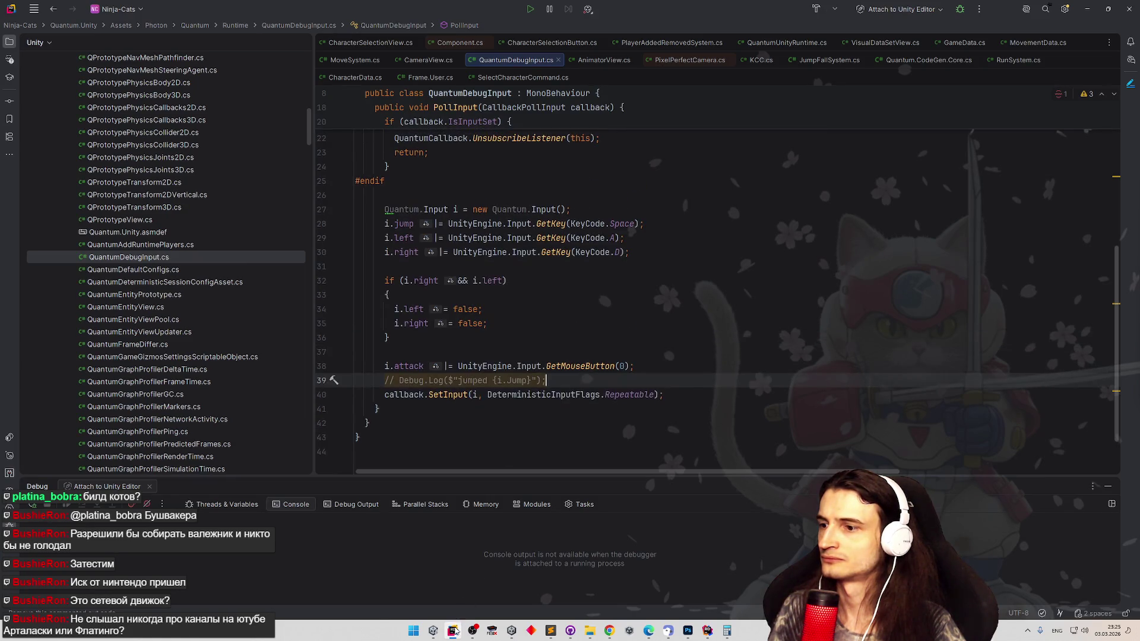
- Return from Rider's QuantumDebugInput.cs to the Unity editor
key("alt+Tab")
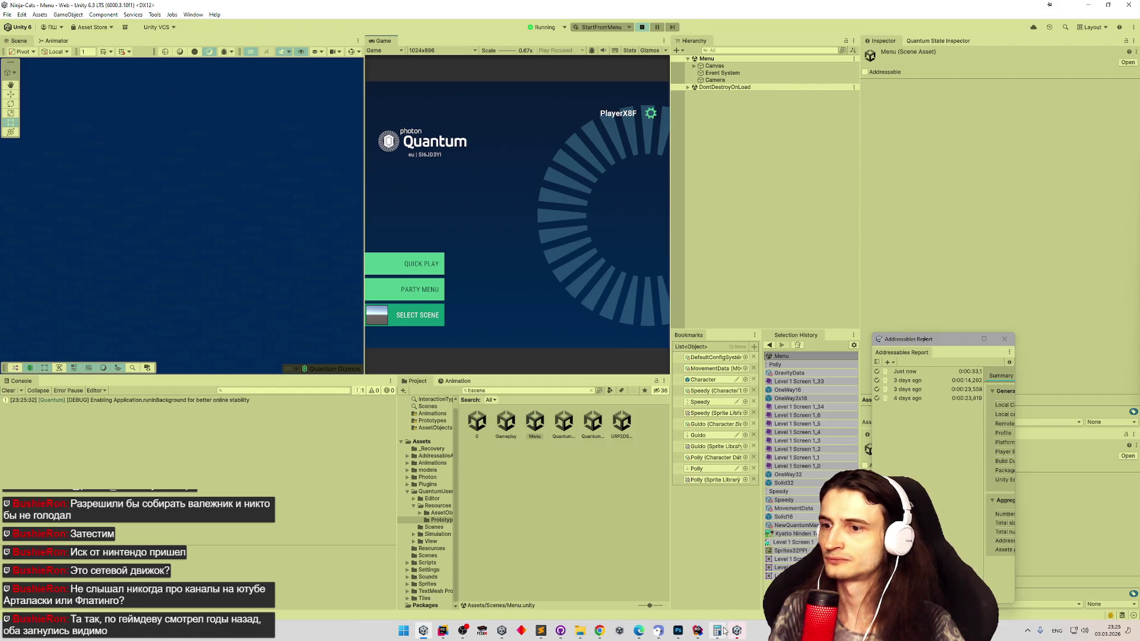
- Start Quick Play in both the main game and the Player 2 client, and clear the Console
left_click(416, 263)
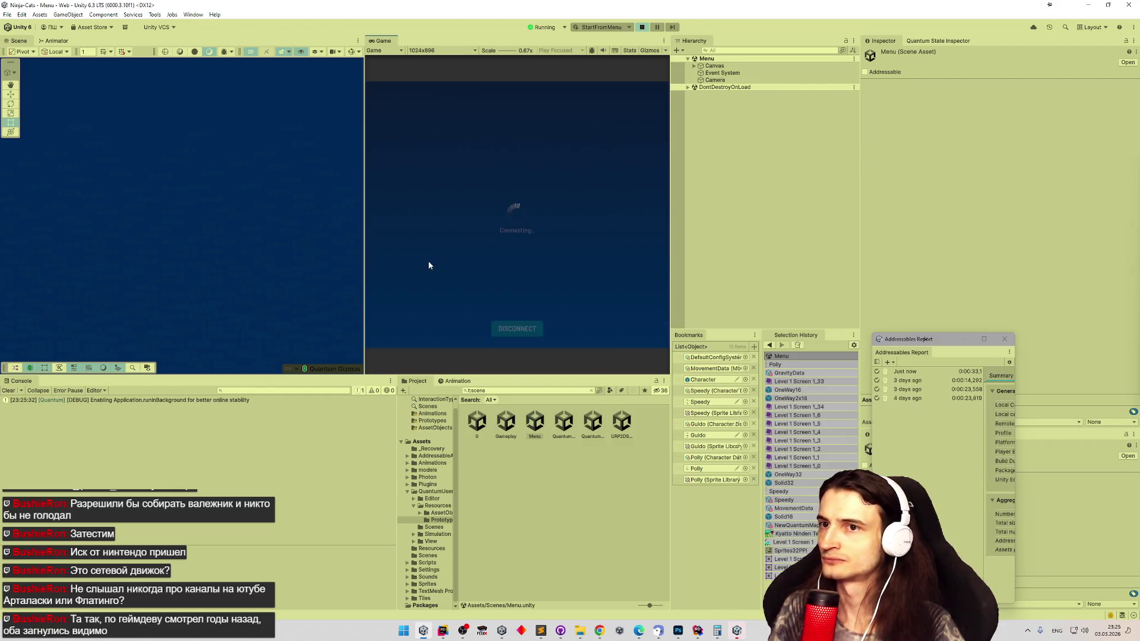
left_click(736, 630)
left_click(754, 421)
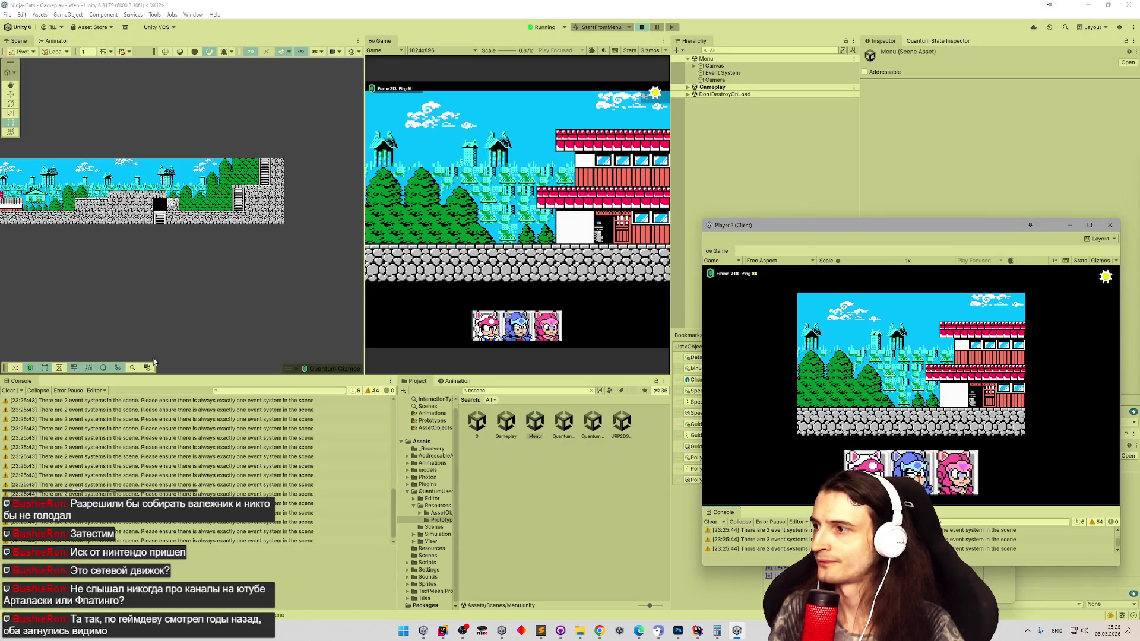
left_click(8, 391)
left_click(8, 391)
- Choose the pink cat in the main game and a character in Player 2, then test a jump
left_click(546, 325)
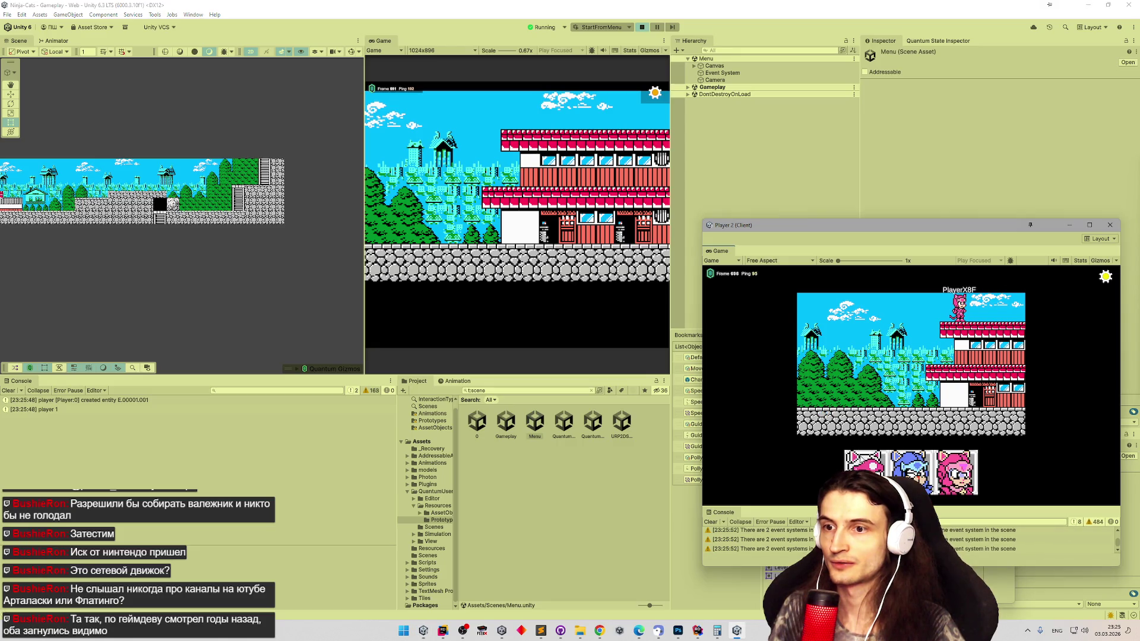
left_click(860, 460)
key("space")
left_click(617, 252)
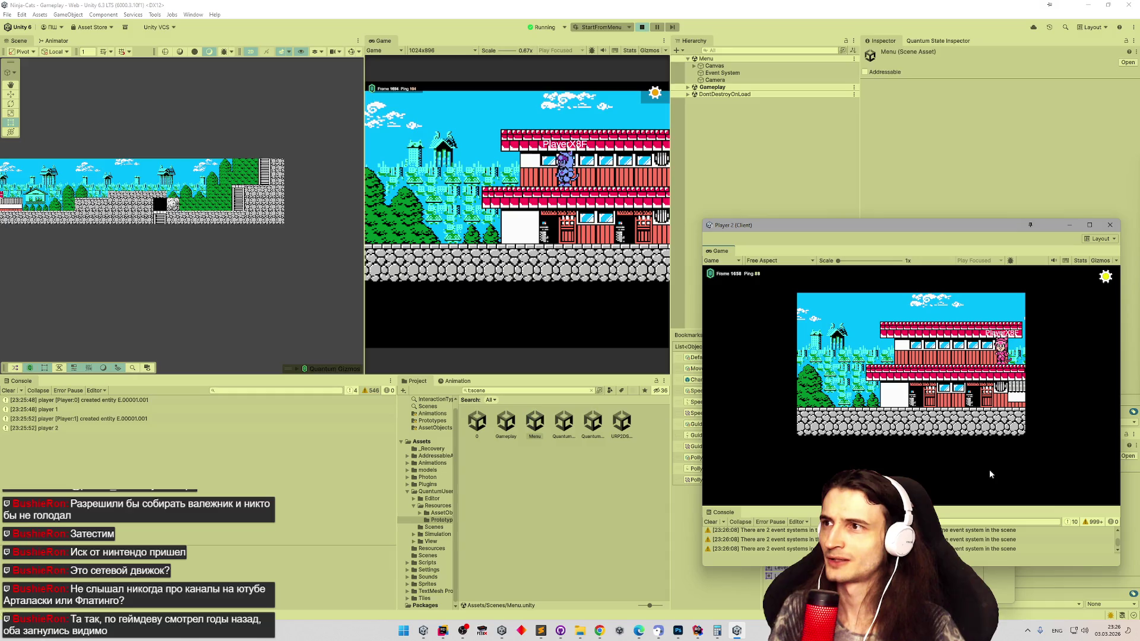
key("alt+Tab")
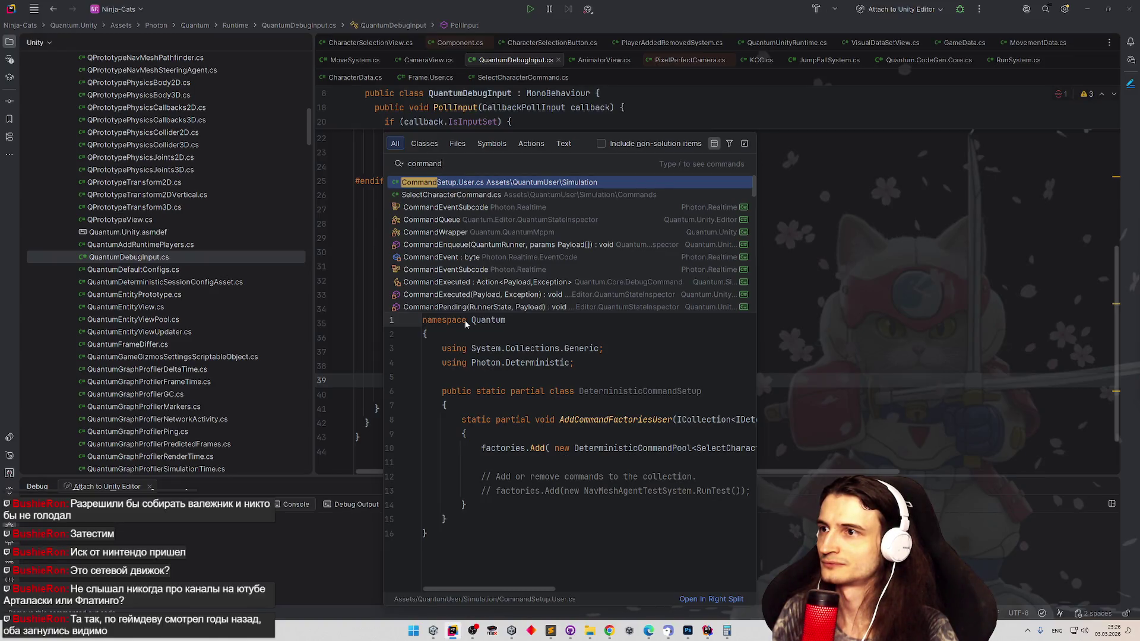
- Open SelectCharacterCommand.cs from the search results and select its class name
key("Down")
key("Return")
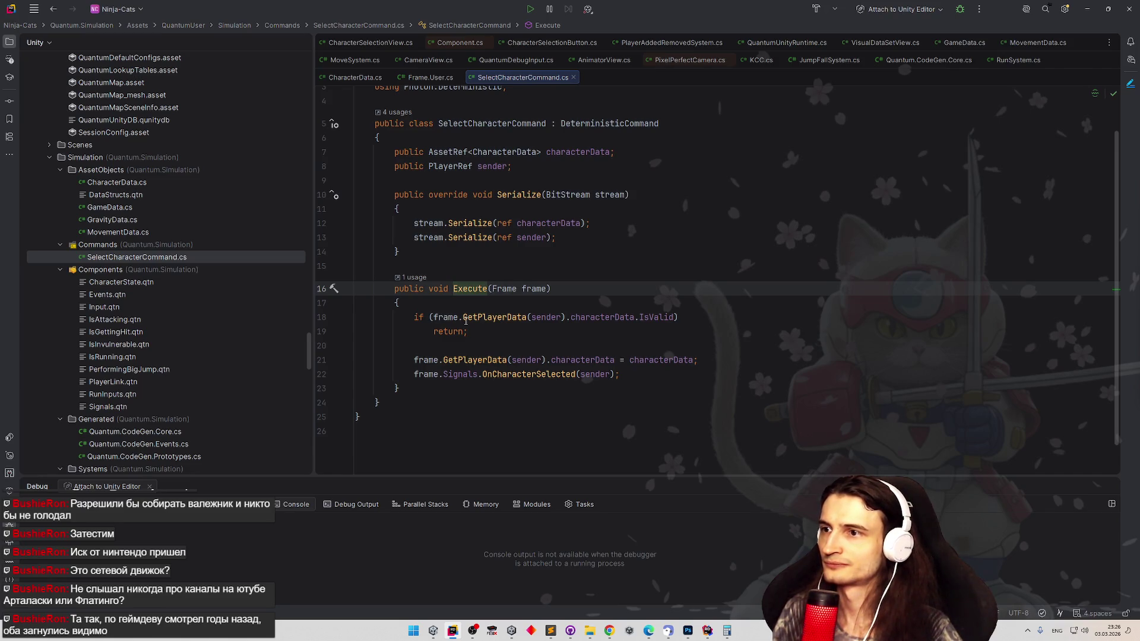
scroll(475, 298, "up", 1)
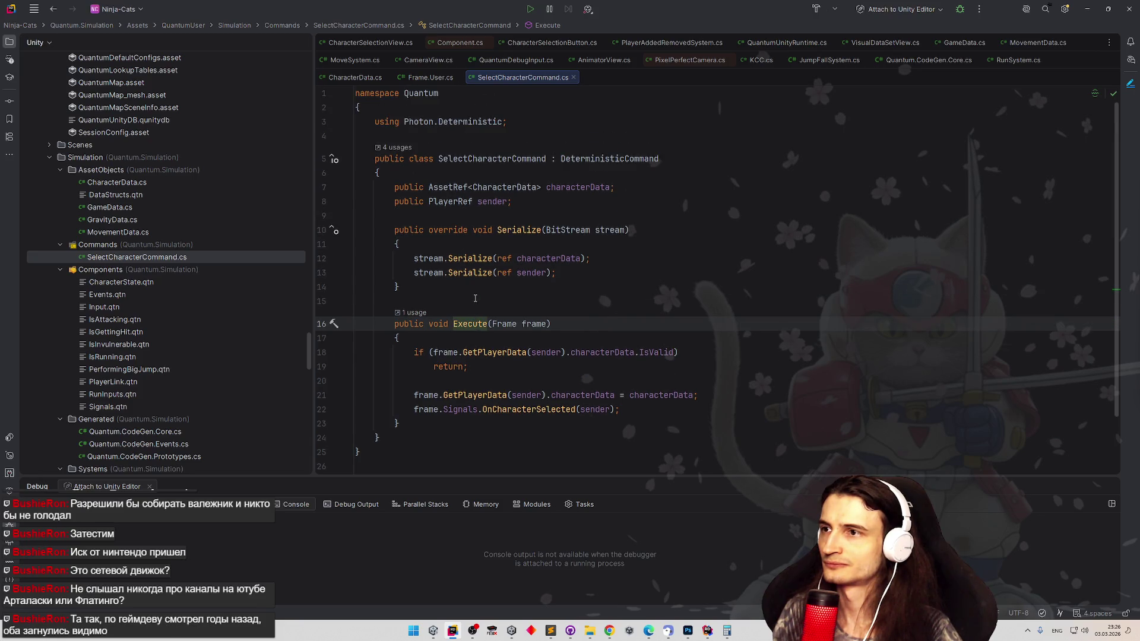
left_click(495, 162)
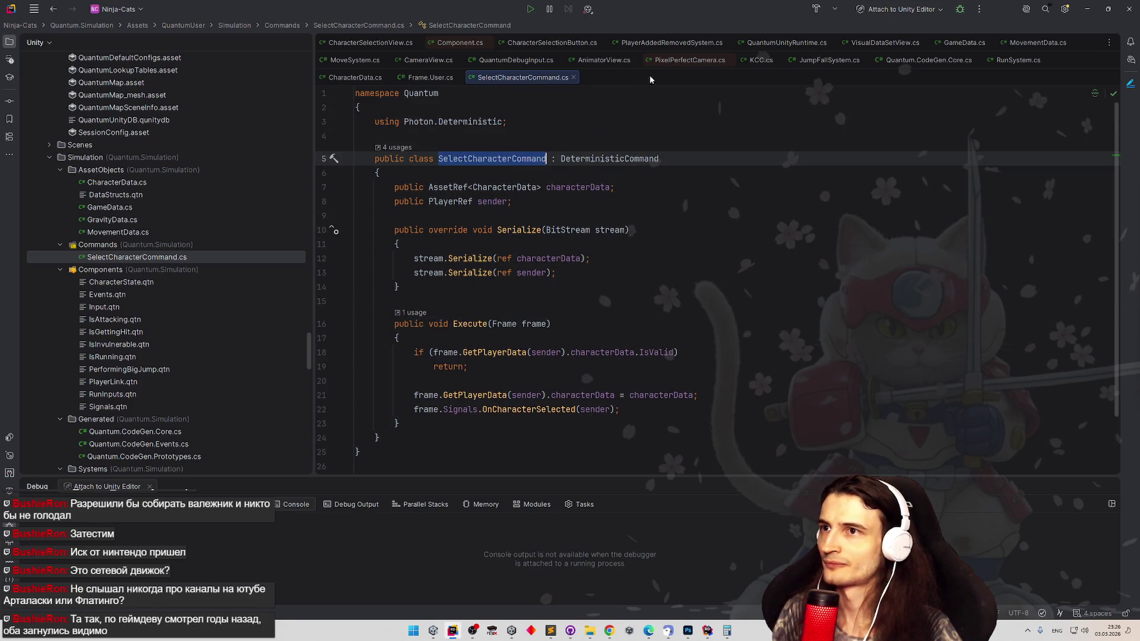
- Scroll through PlayerAddedRemovedSystem.cs, then return to SelectCharacterCommand.cs
left_click(671, 43)
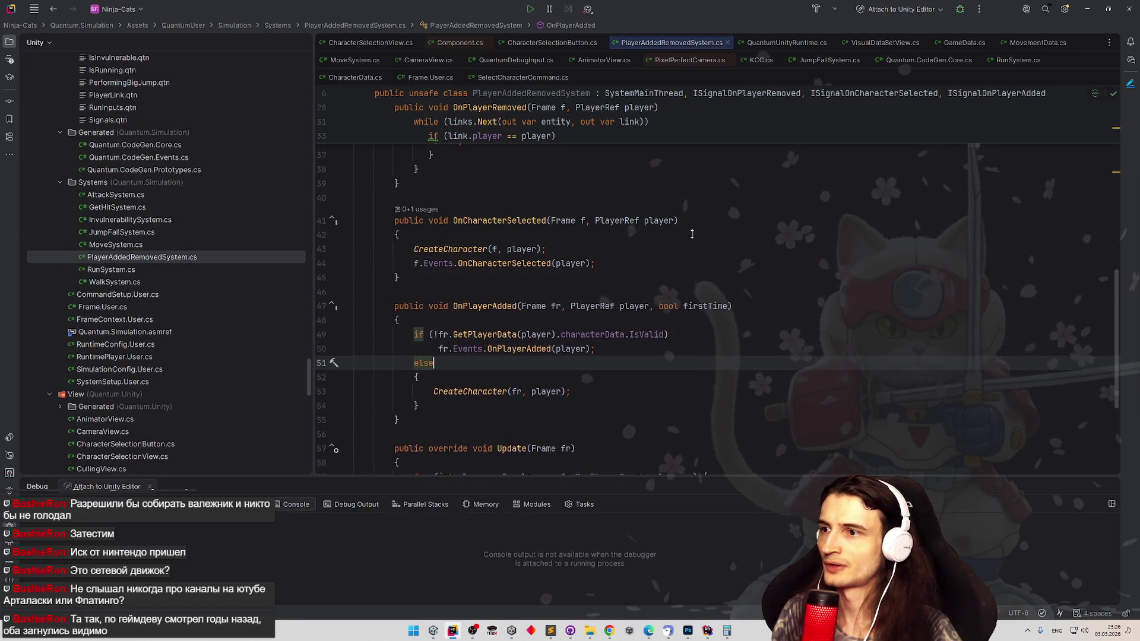
scroll(692, 215, "down", 2)
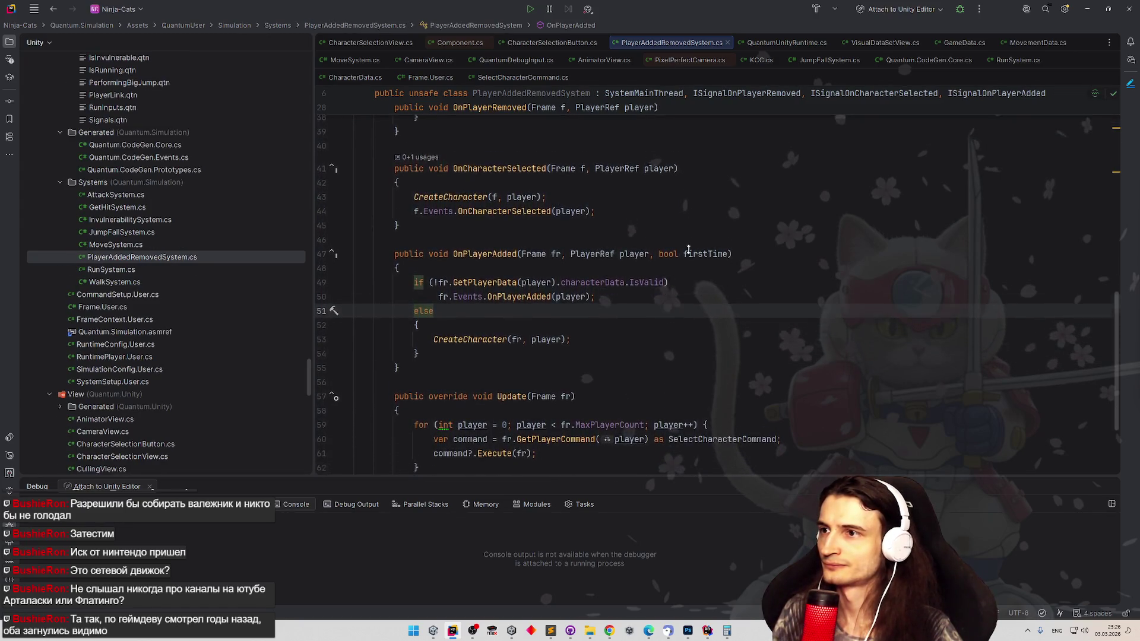
scroll(692, 214, "down", 3)
scroll(691, 218, "up", 1)
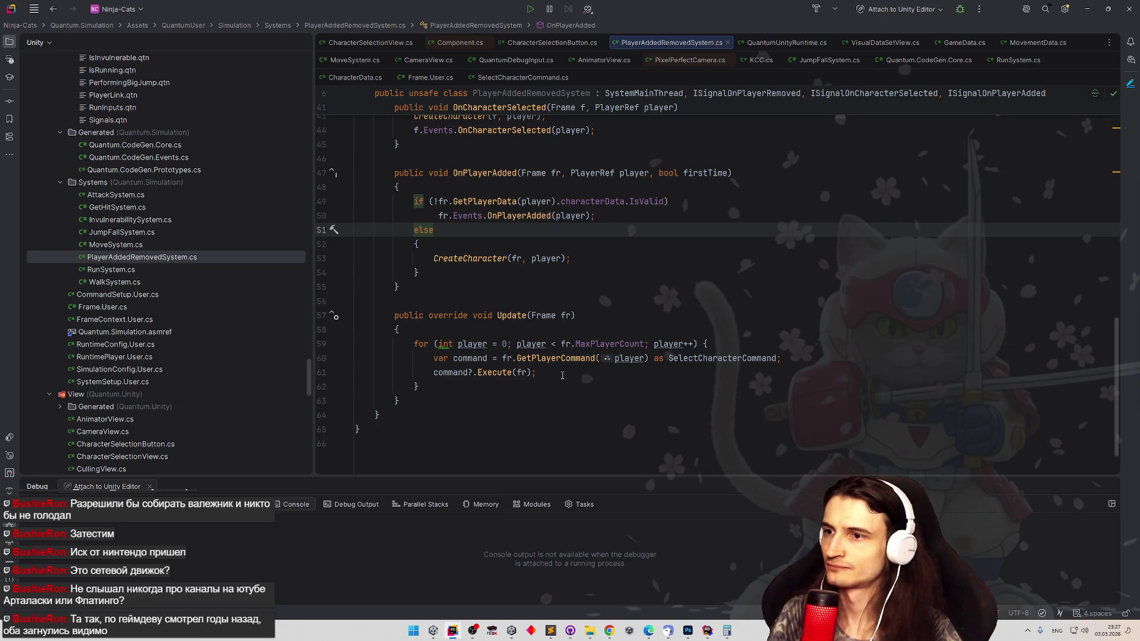
key("ctrl+Tab")
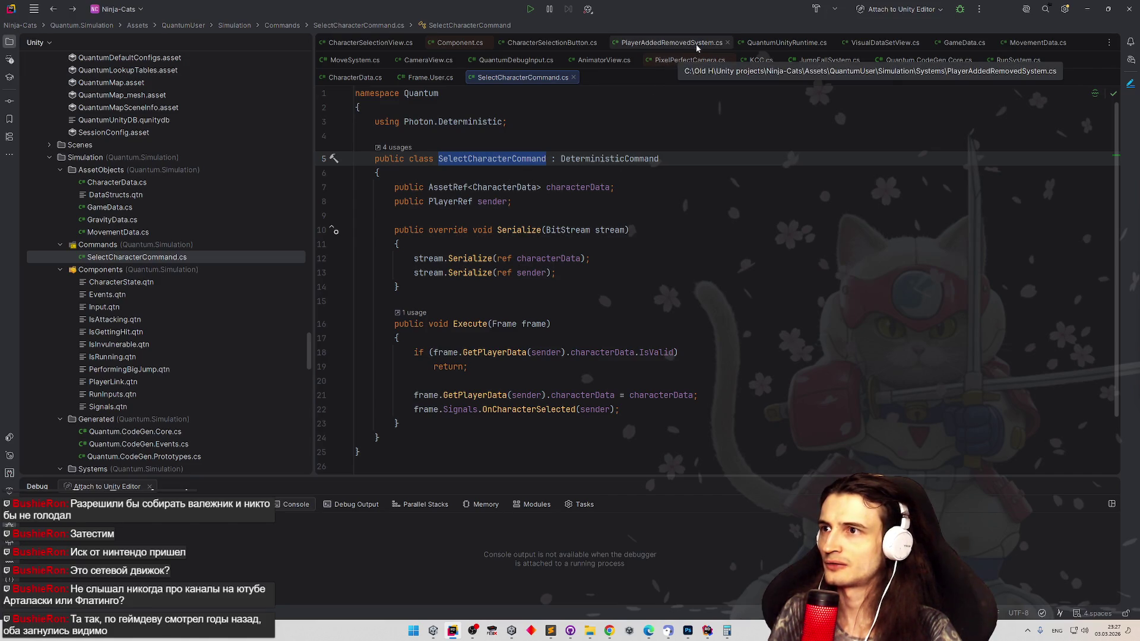
left_click(552, 42)
- Read SetData's command setup, then close the Numb music video and minimize the browser
scroll(683, 237, "up", 1)
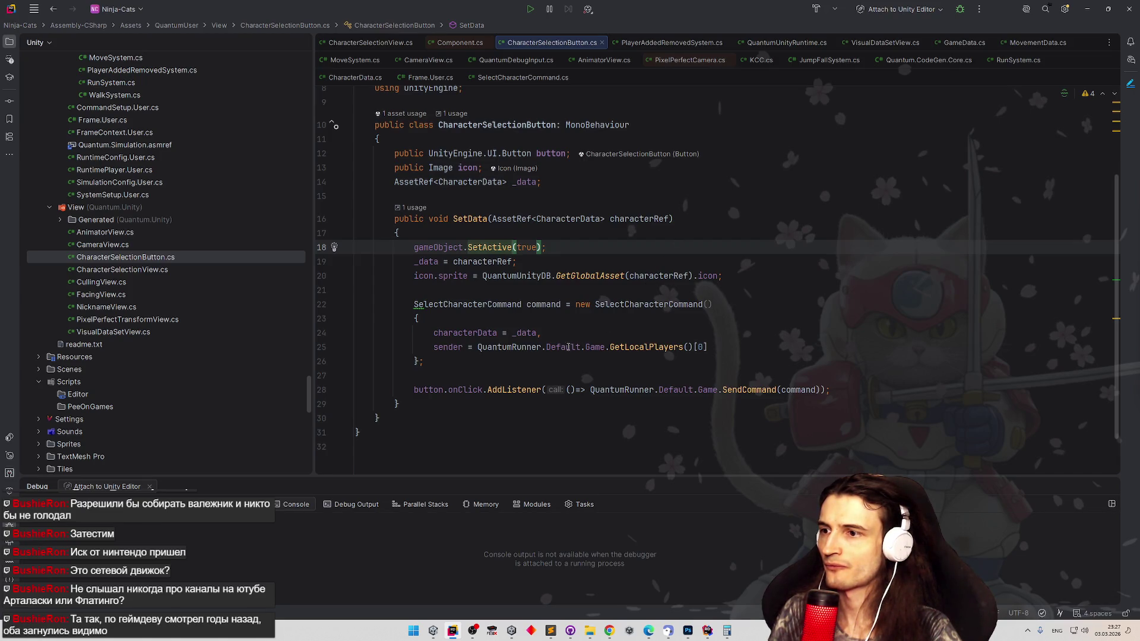
left_click(545, 356)
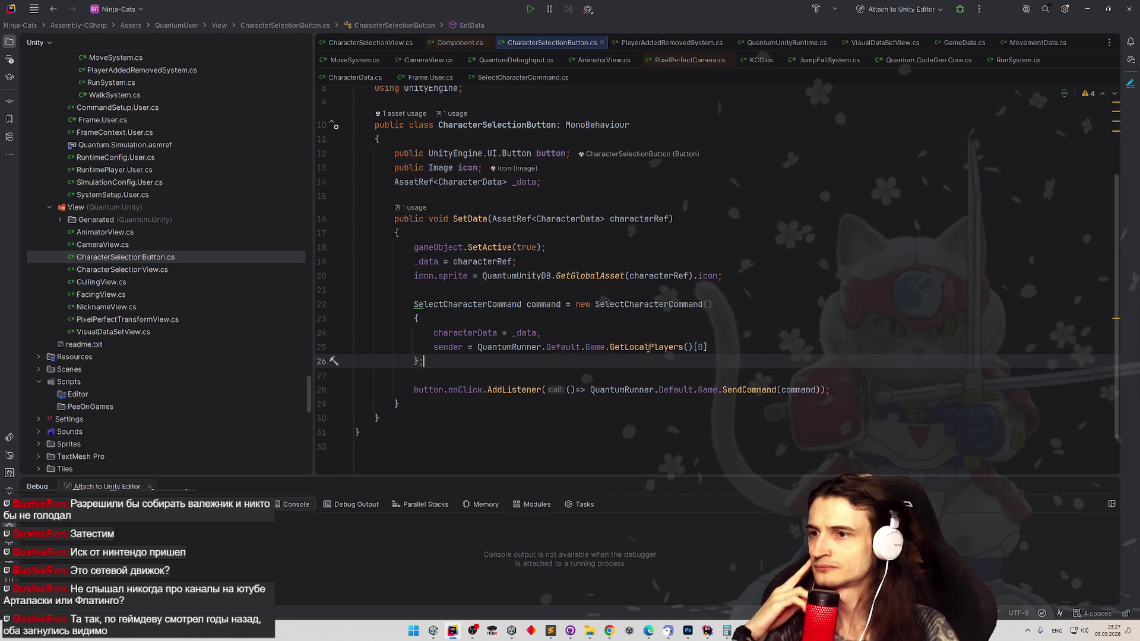
mouse_move(647, 348)
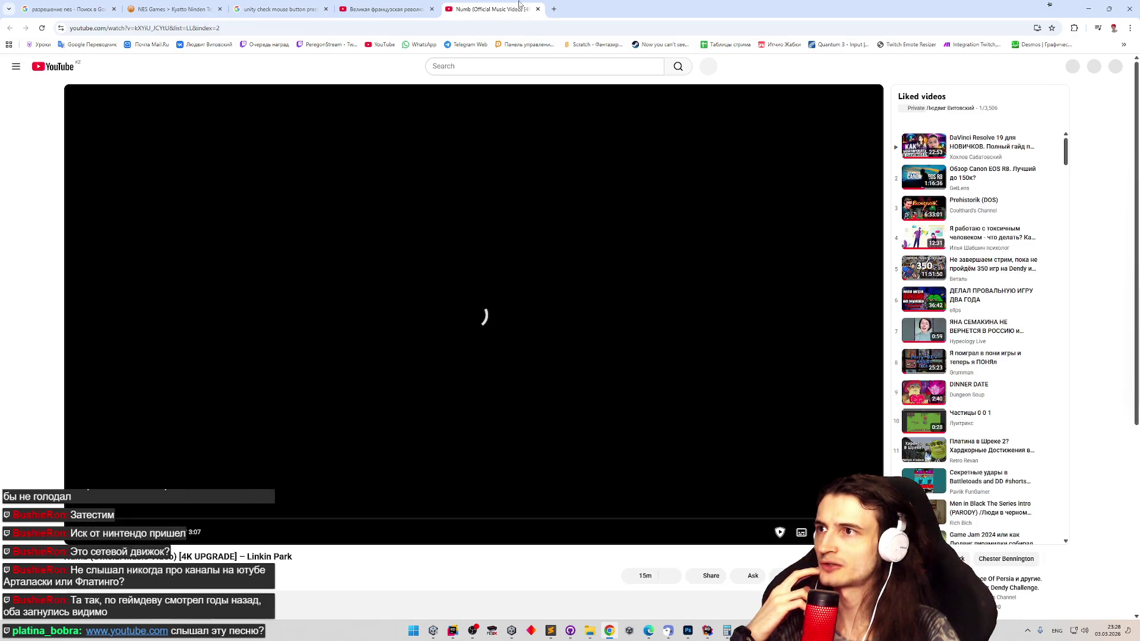
left_click(537, 8)
left_click(1088, 9)
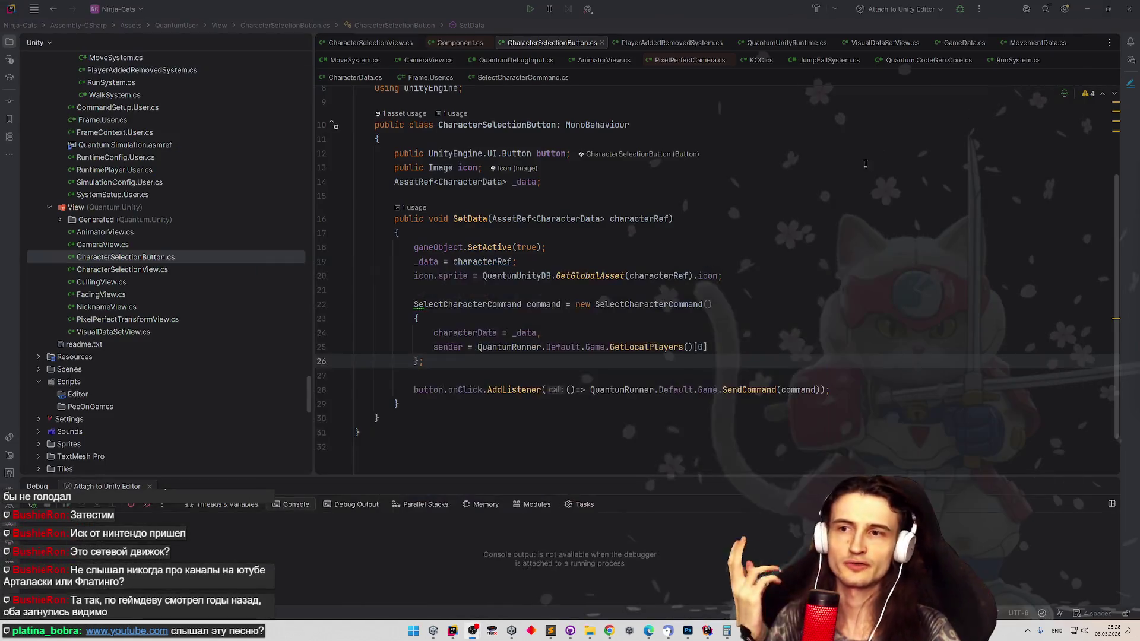
- Step through the _data and characterData lines, then open a new line before the onClick listener
left_click(568, 257)
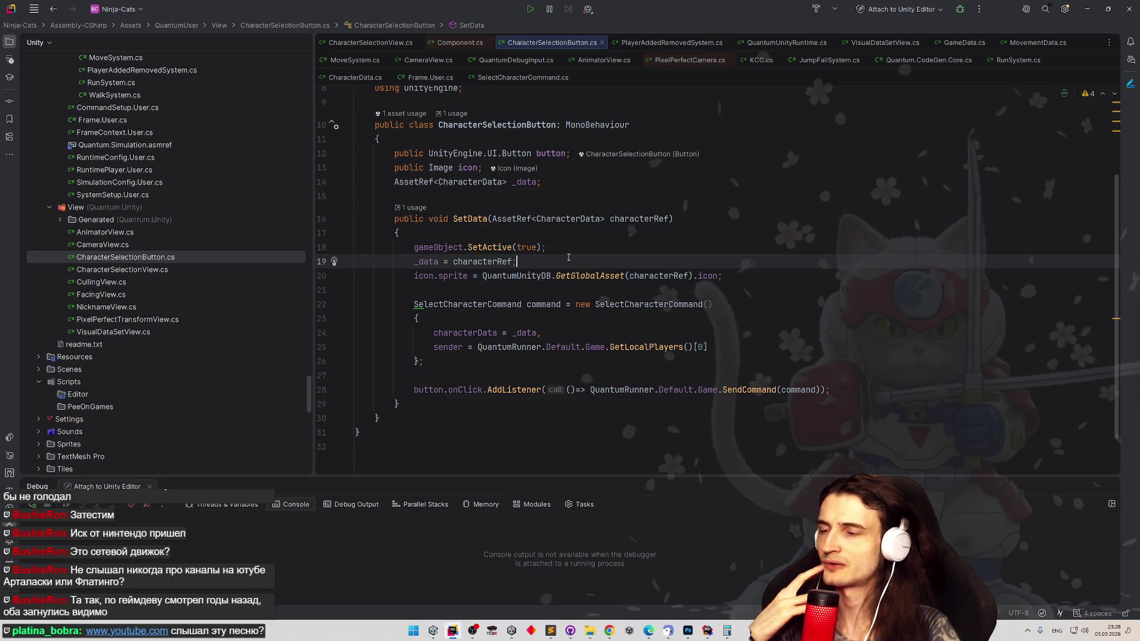
left_click(579, 336)
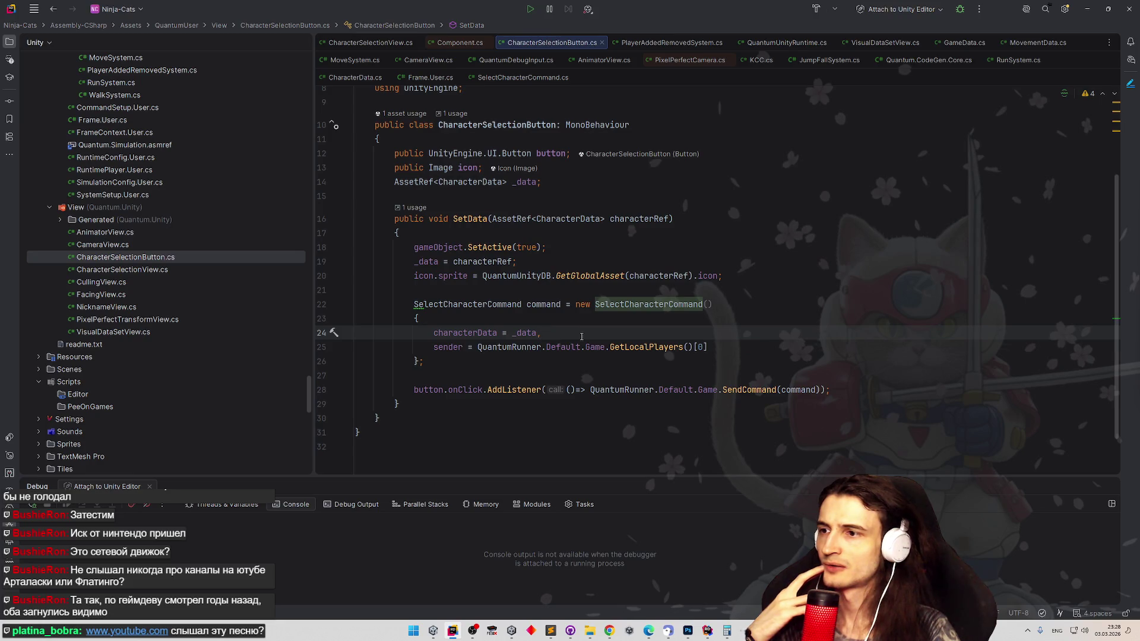
left_click(567, 360)
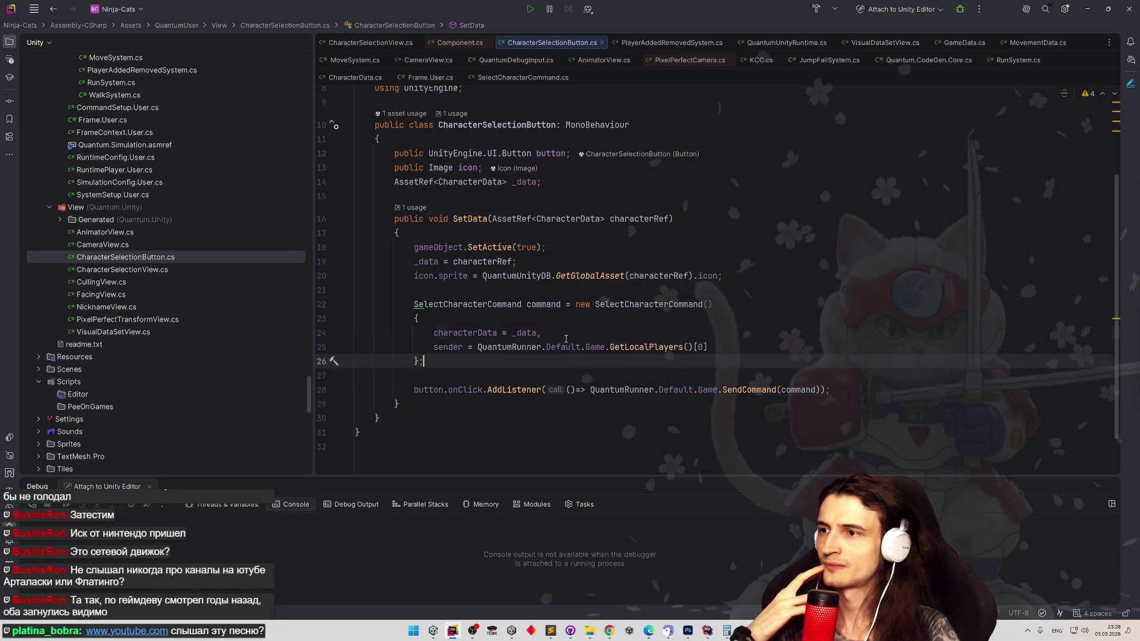
left_click(568, 332)
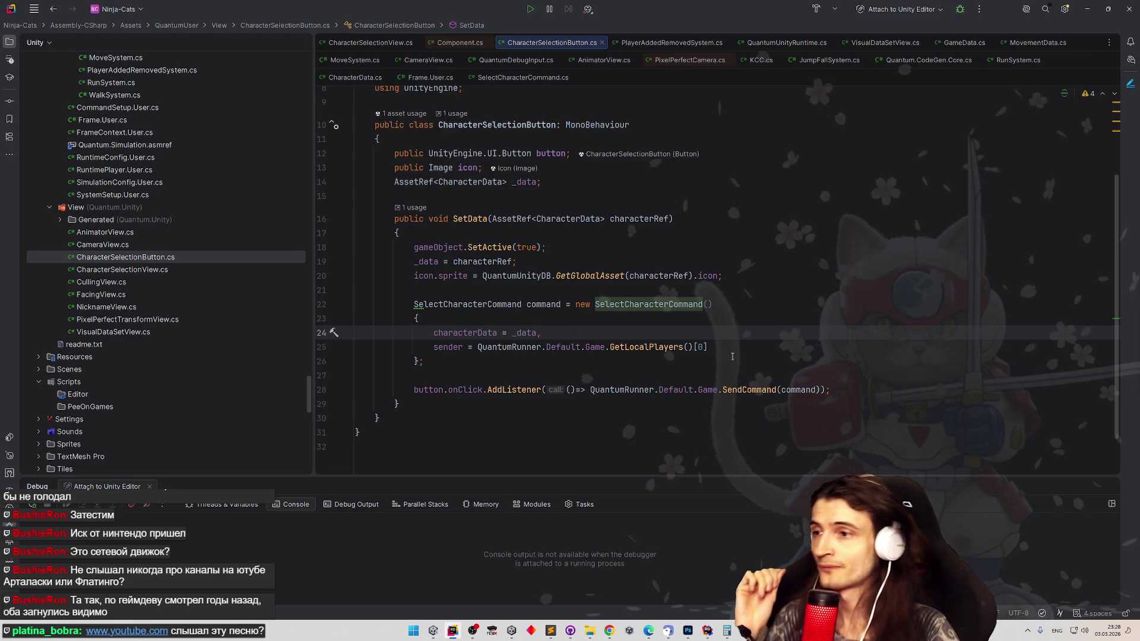
left_click(728, 369)
key("Return")
- Start a Debug.Log call with the string "local player count" and an opening interpolation brace
type("Debug.Log")
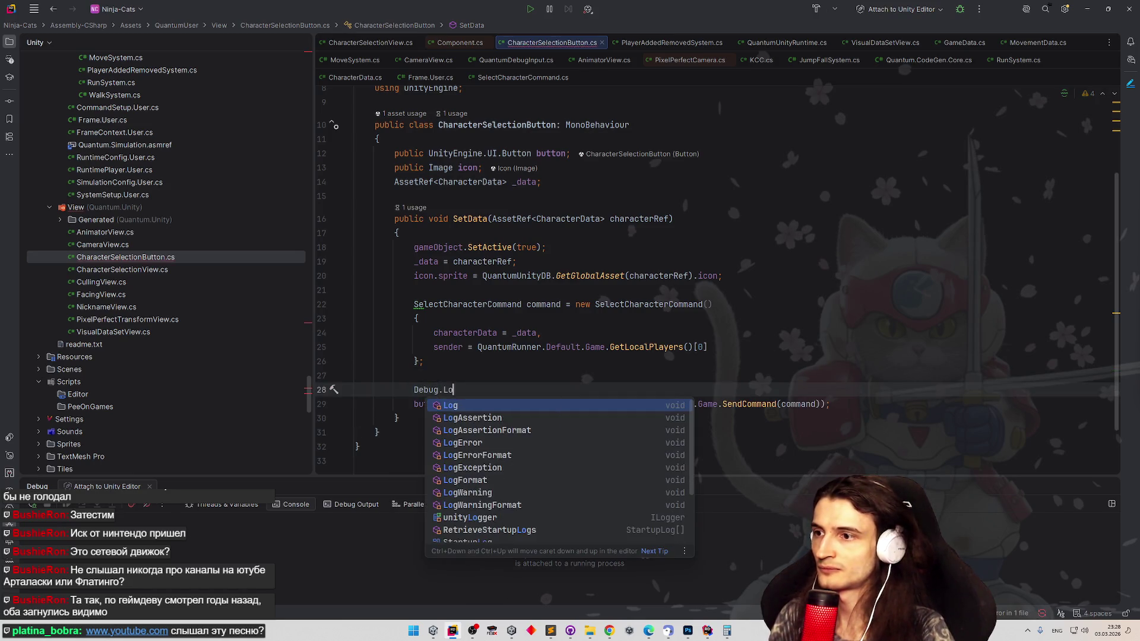
key("Return")
type("$\"")
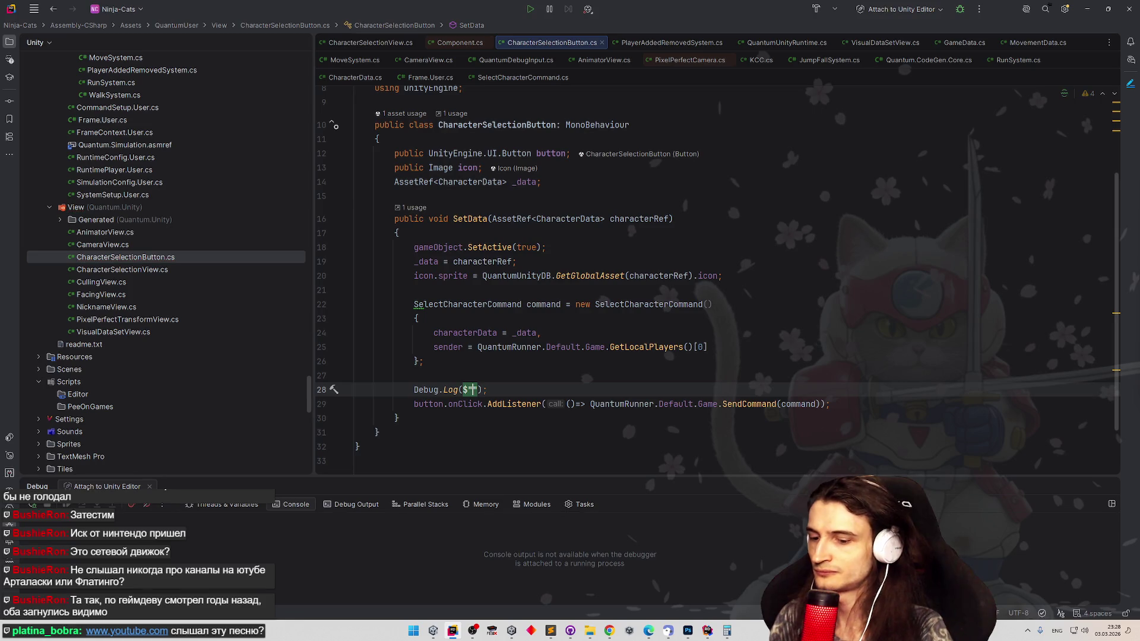
type("local player count")
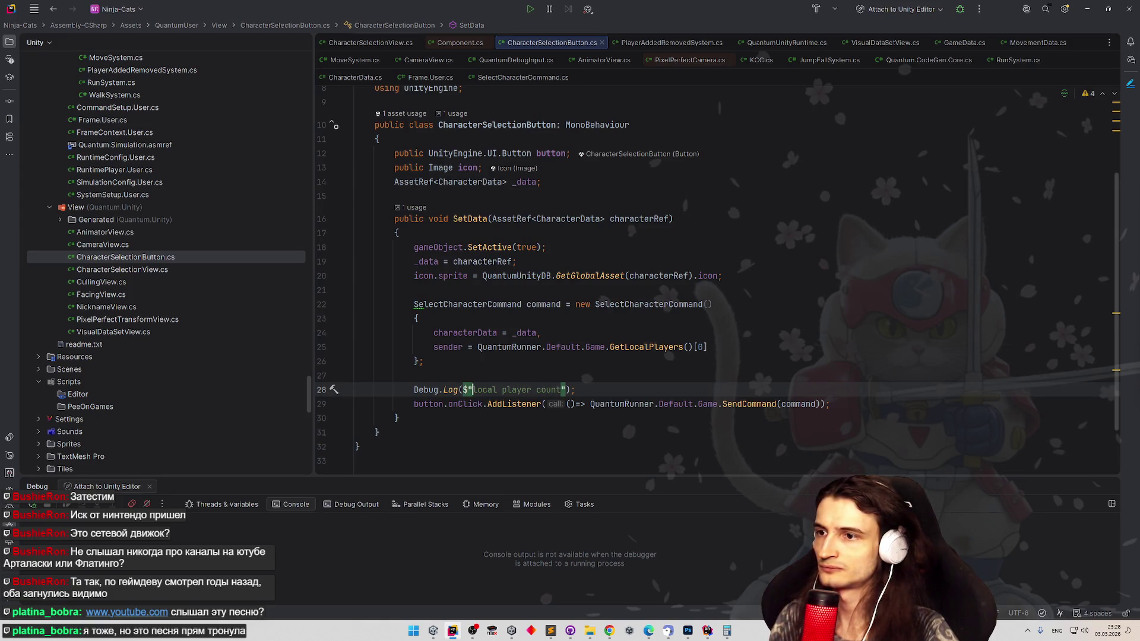
left_click(562, 390)
type("{")
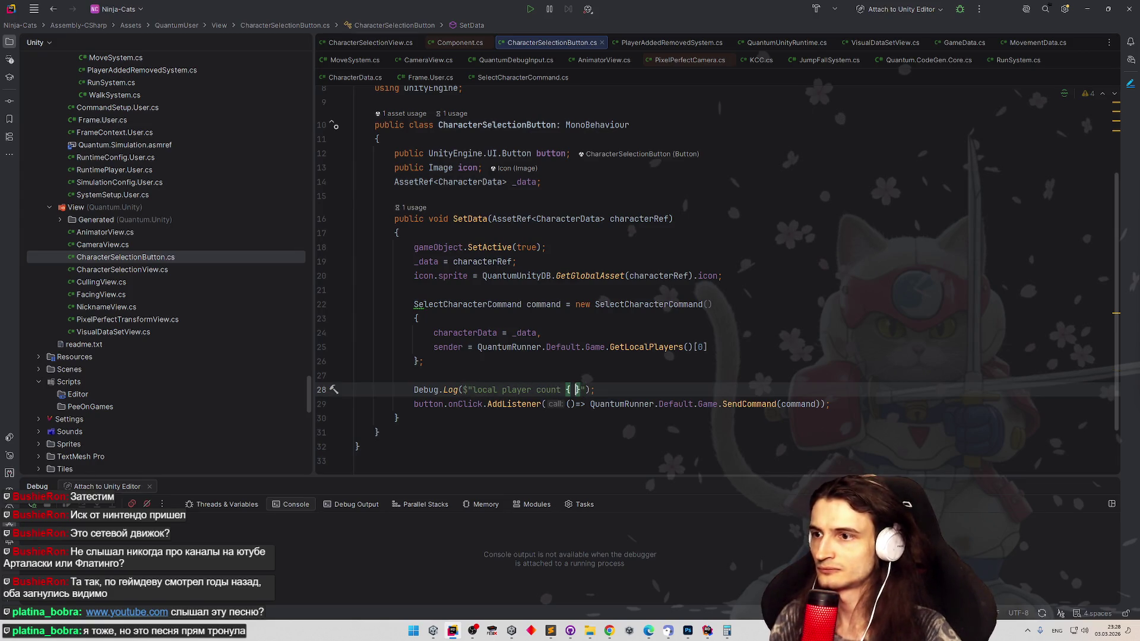
- Copy QuantumRunner.Default.Game.GetLocalPlayers()[0] from line 25 into the log's interpolation braces
double_click(530, 340)
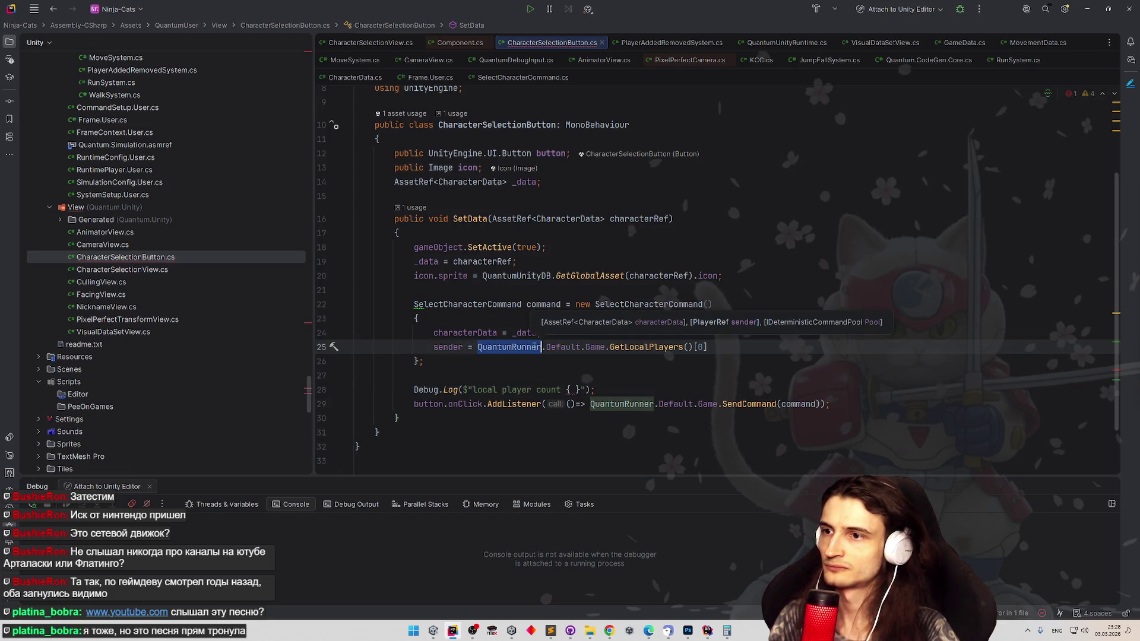
left_click_drag(530, 340, 603, 349)
key("Down")
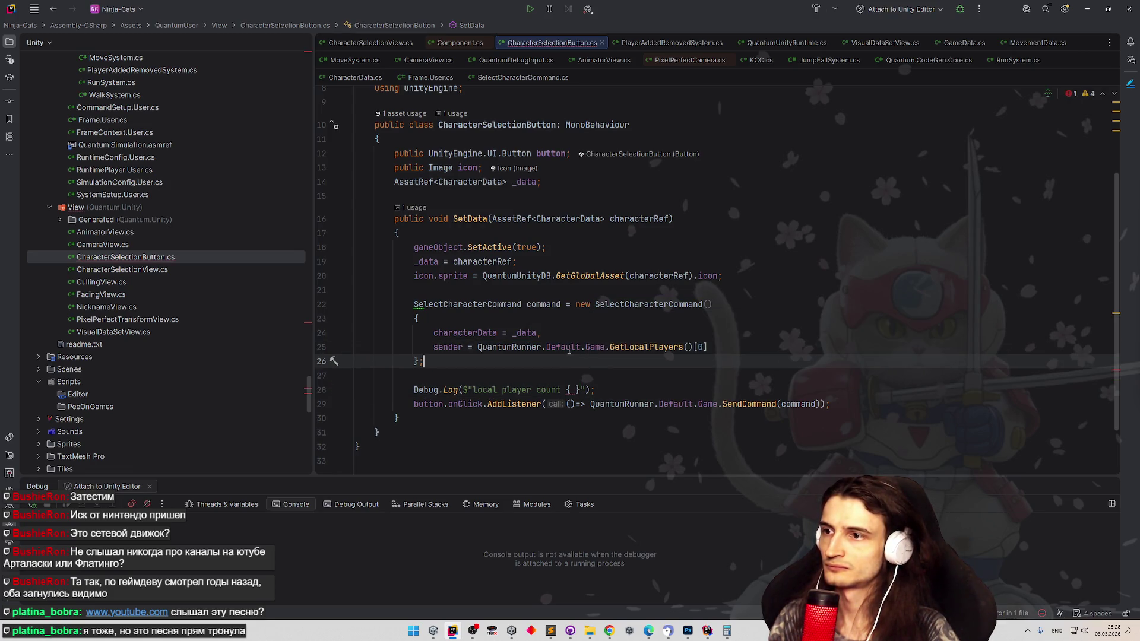
left_click_drag(523, 347, 678, 347)
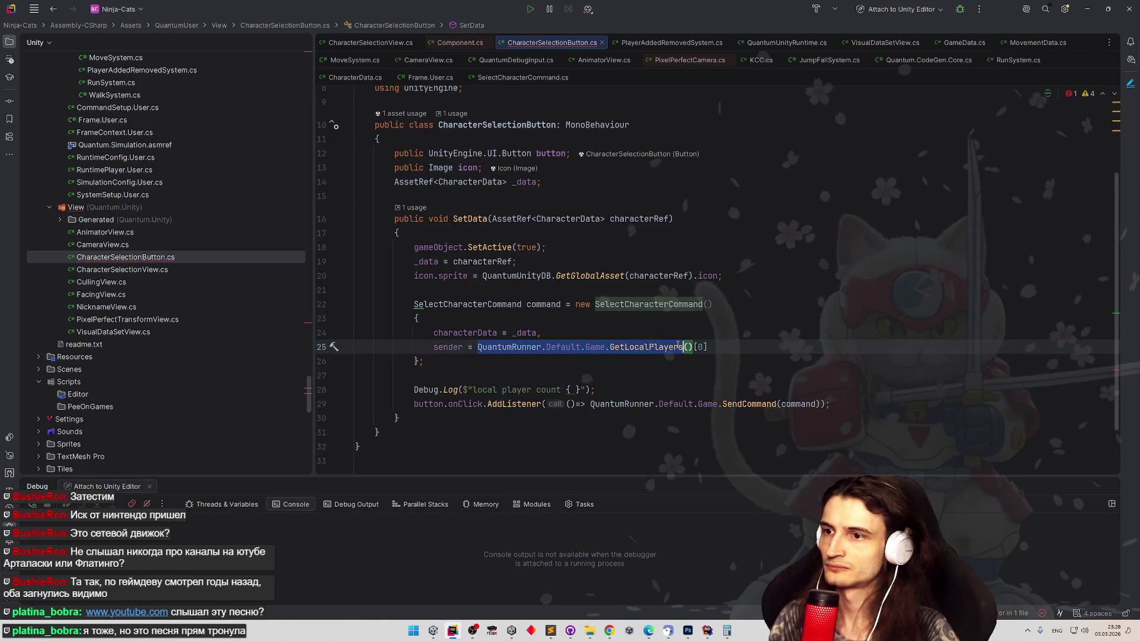
left_click_drag(687, 347, 708, 347)
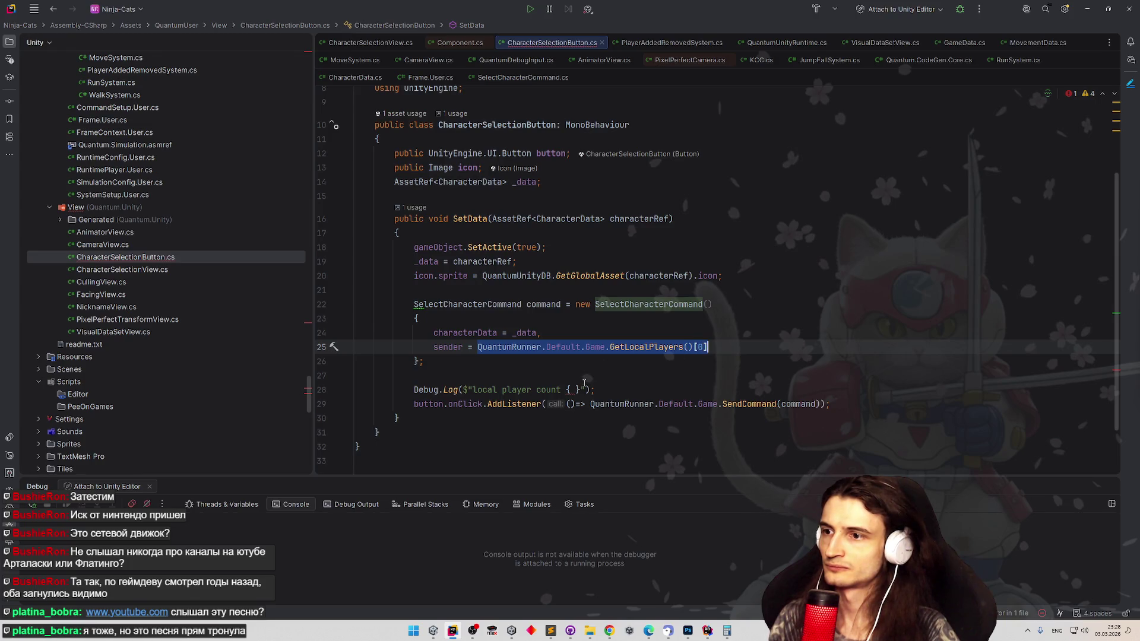
key("ctrl+c")
left_click(573, 389)
key("ctrl+v")
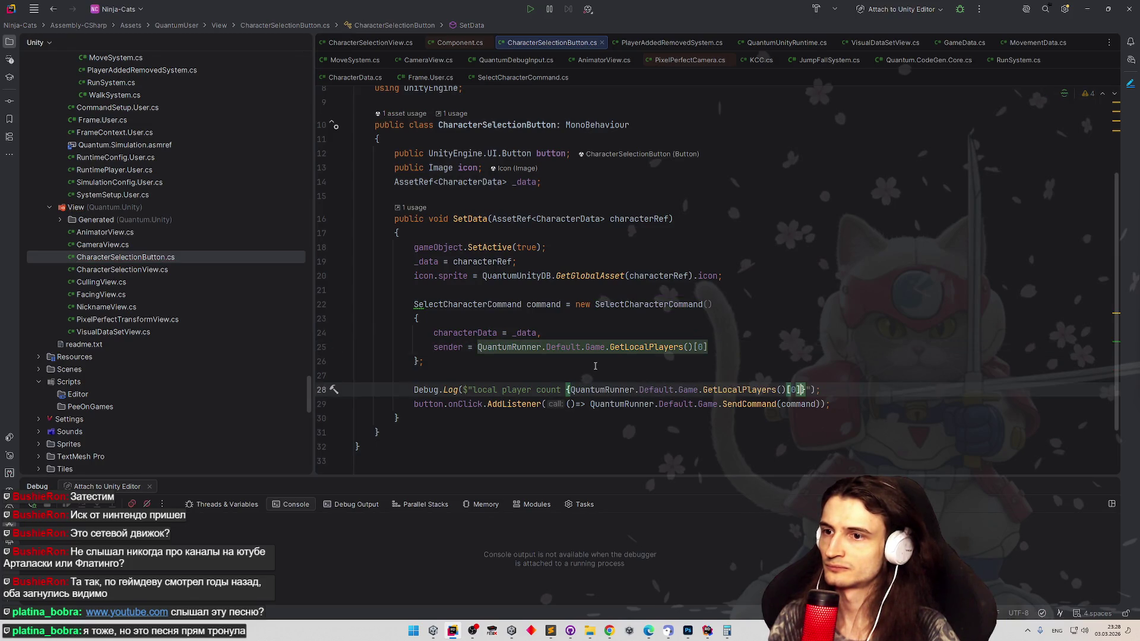
- Try replacing GetLocalPlayers via code completion, then undo back to the original call
left_click(594, 366)
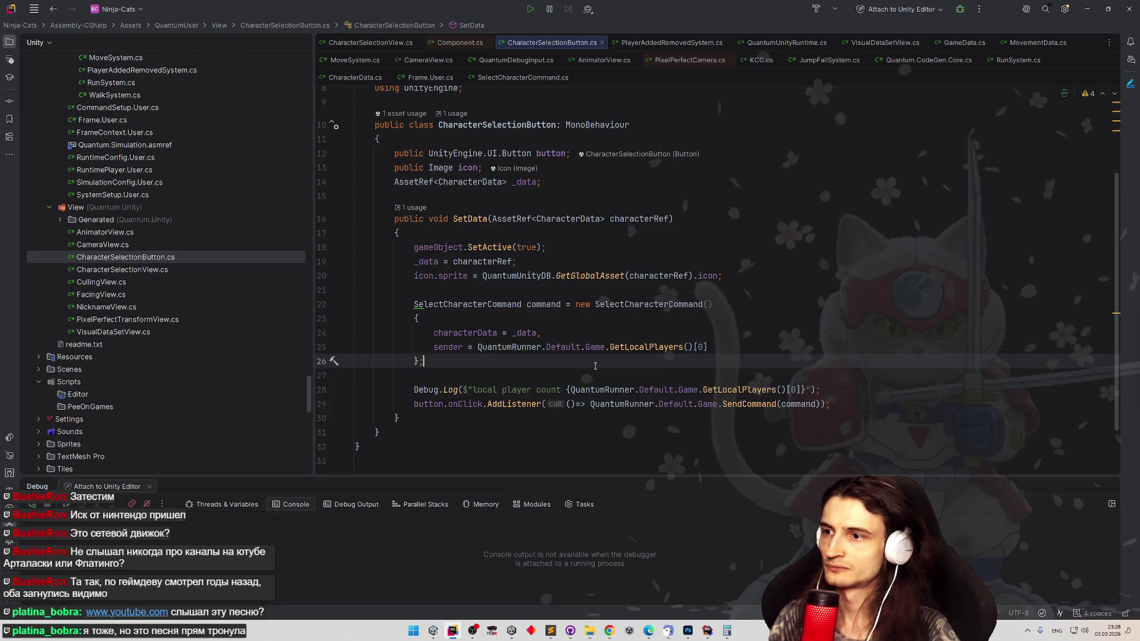
double_click(704, 390)
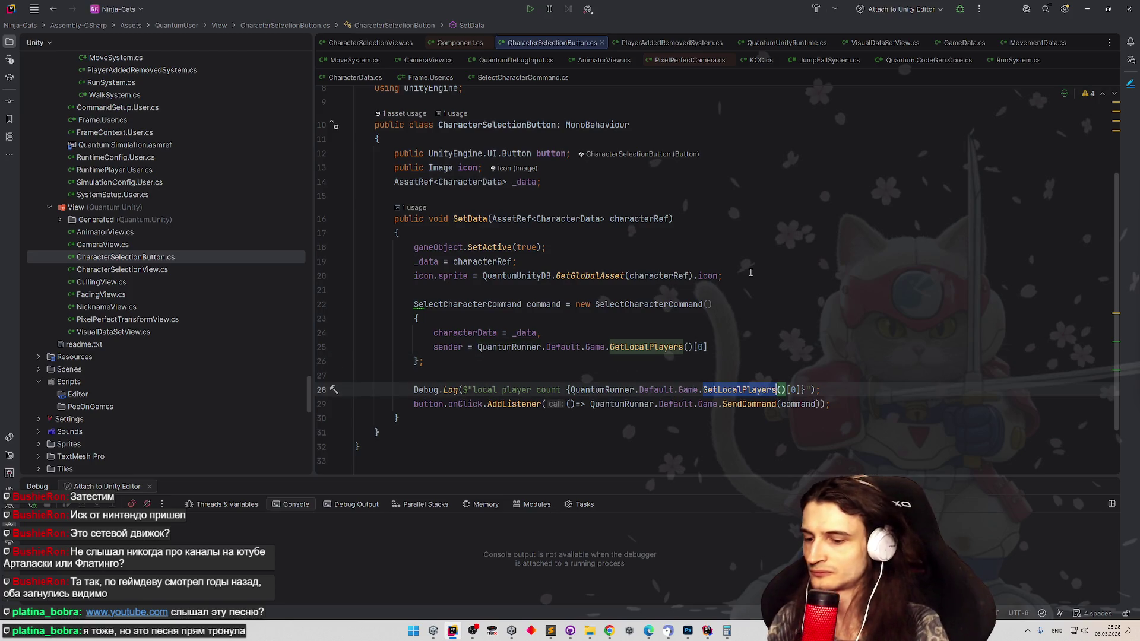
type("play")
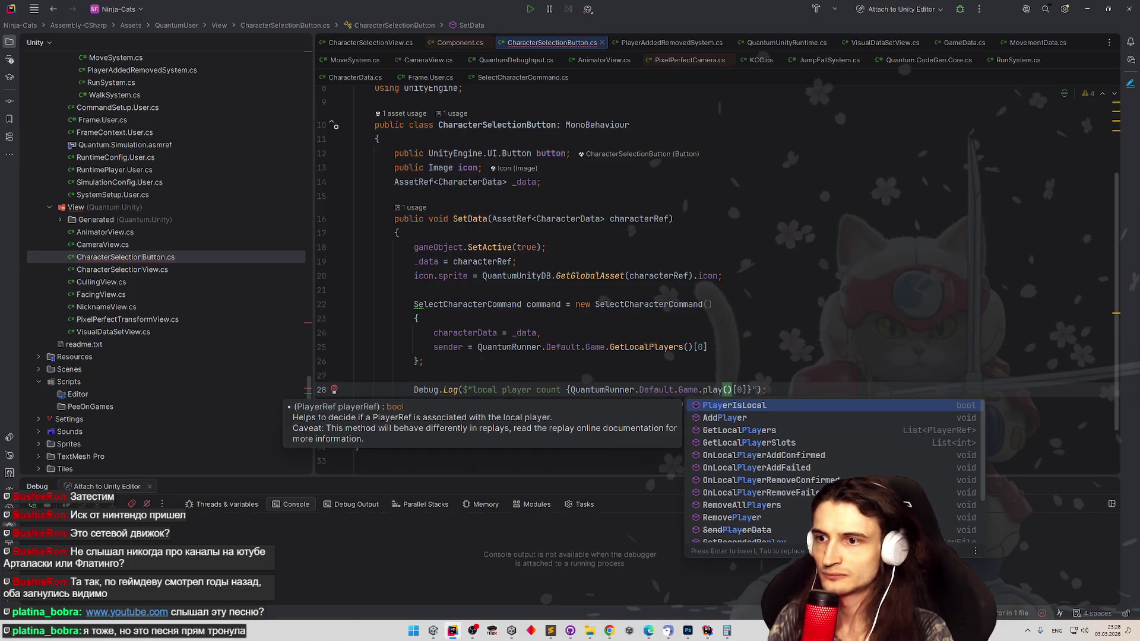
key("Down")
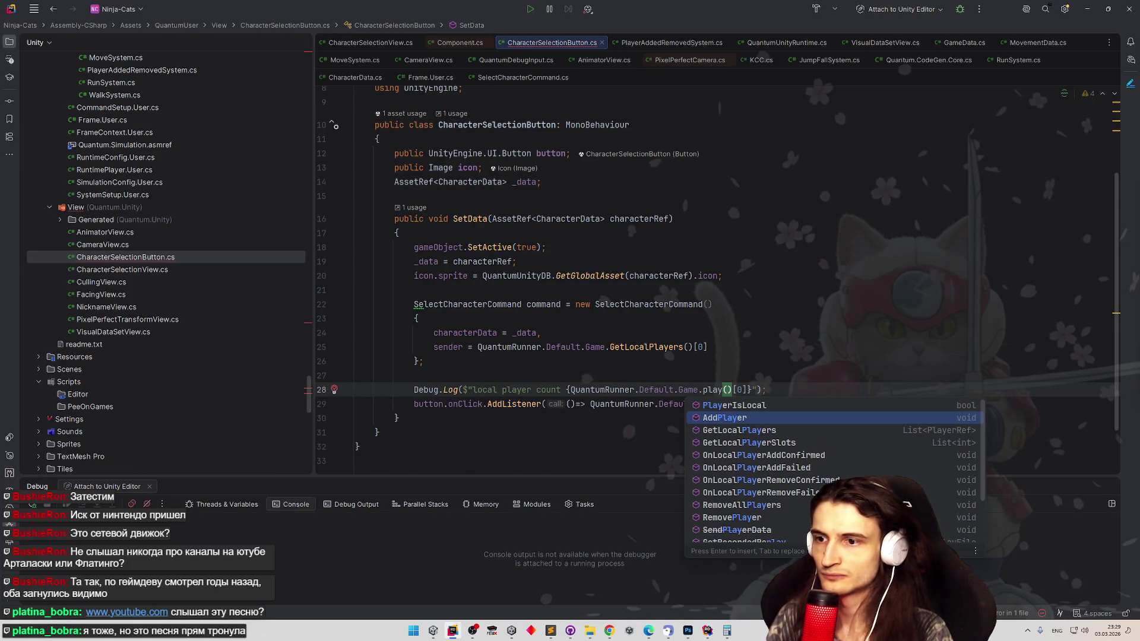
key("Down")
key("Down")
key("Down")
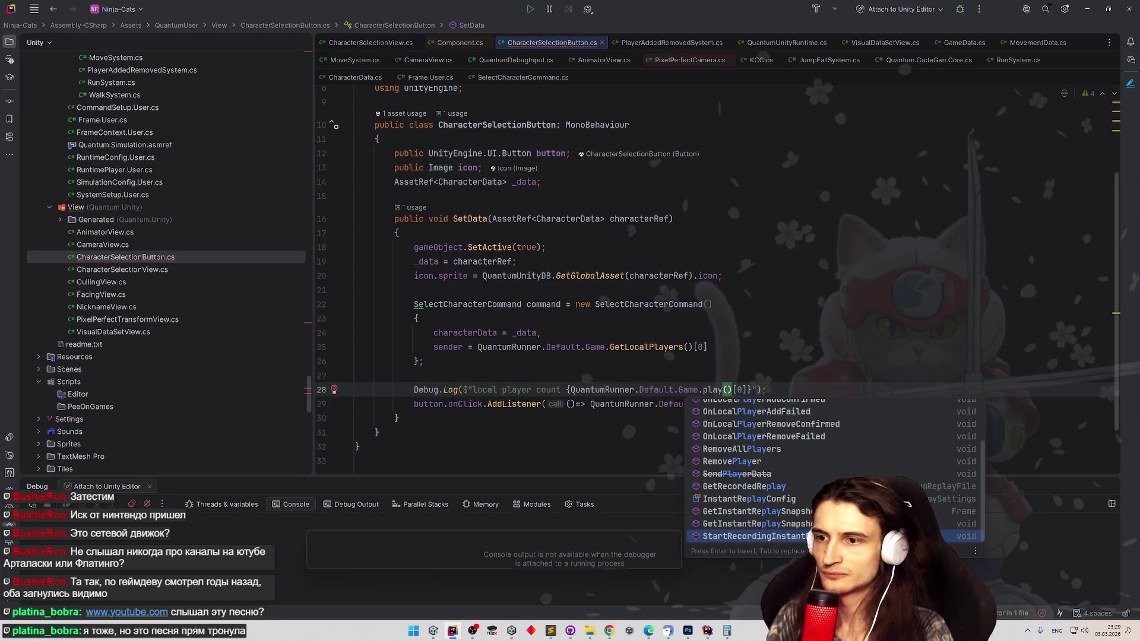
key("Escape")
key("ctrl+z")
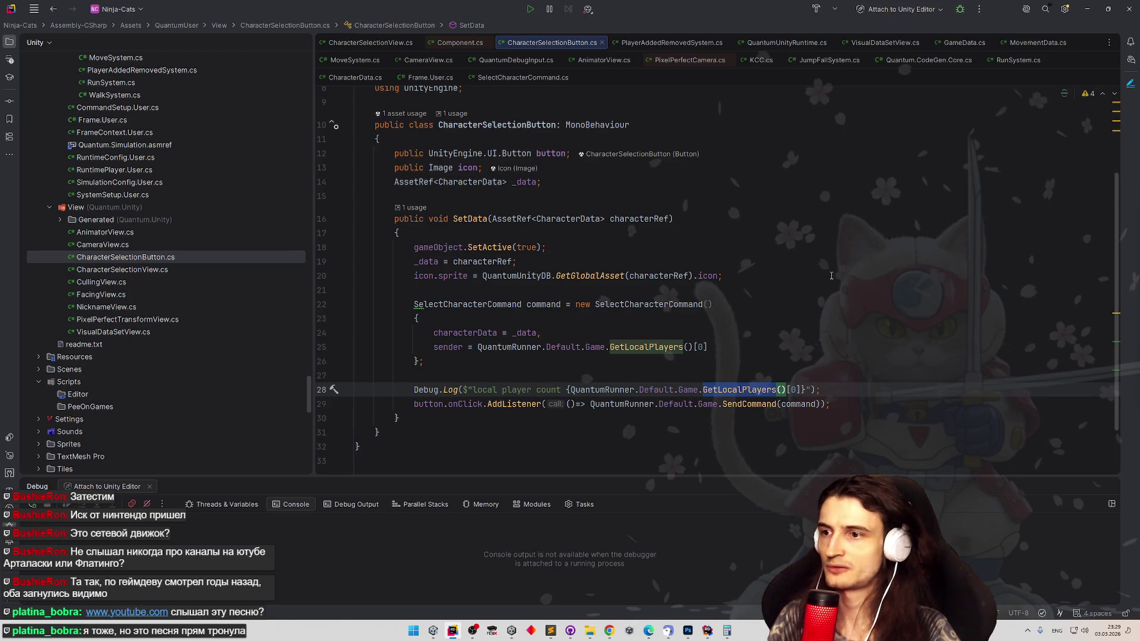
- Replace the [0] index with .Count so the log prints the local player count
left_click(830, 385)
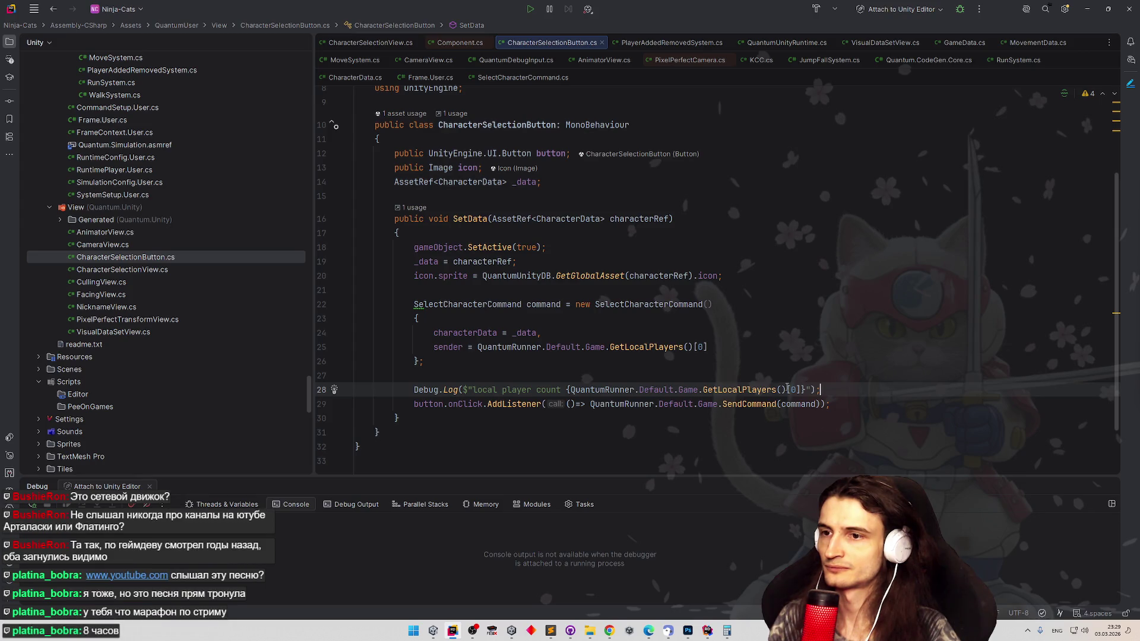
left_click(791, 390)
key("BackSpace")
key("Delete")
key("Delete")
type(".")
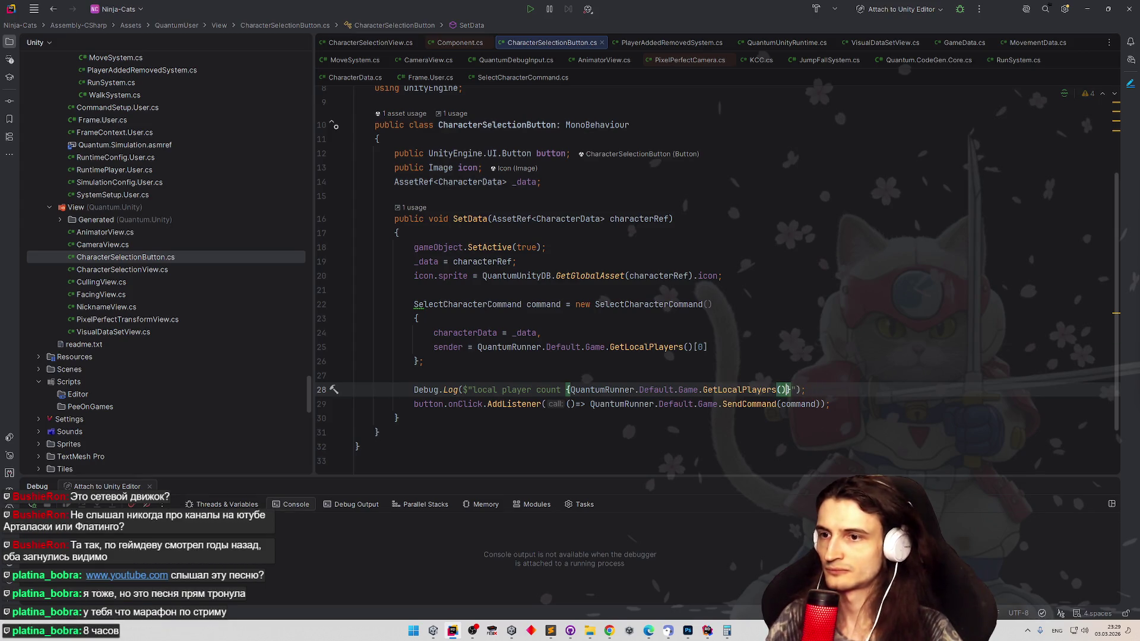
type("Cou")
key("Return")
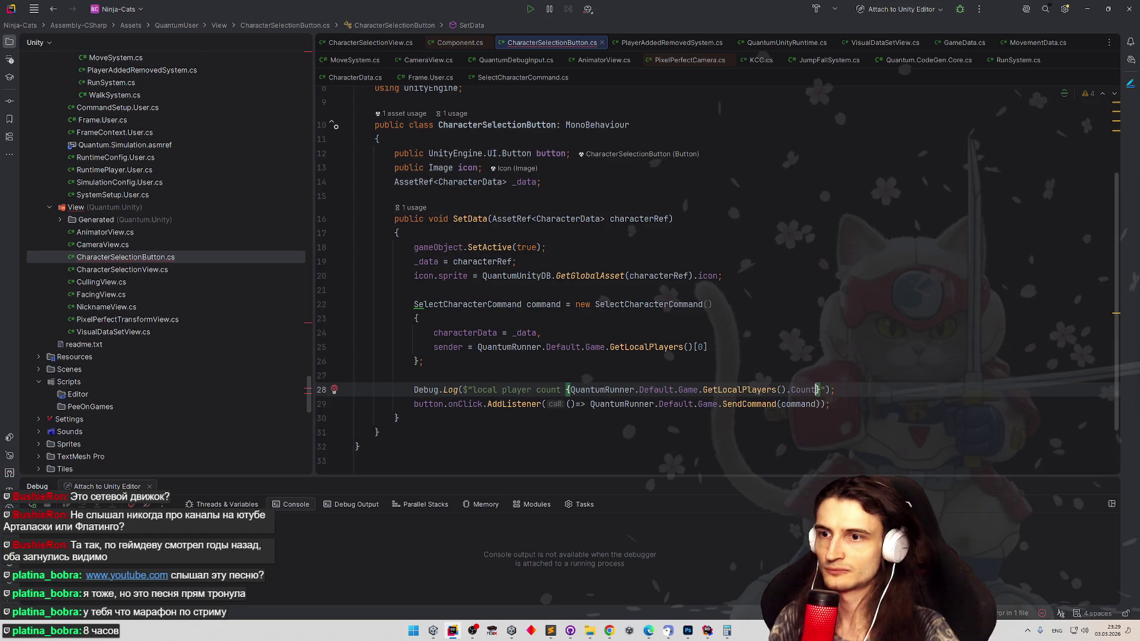
key("Right")
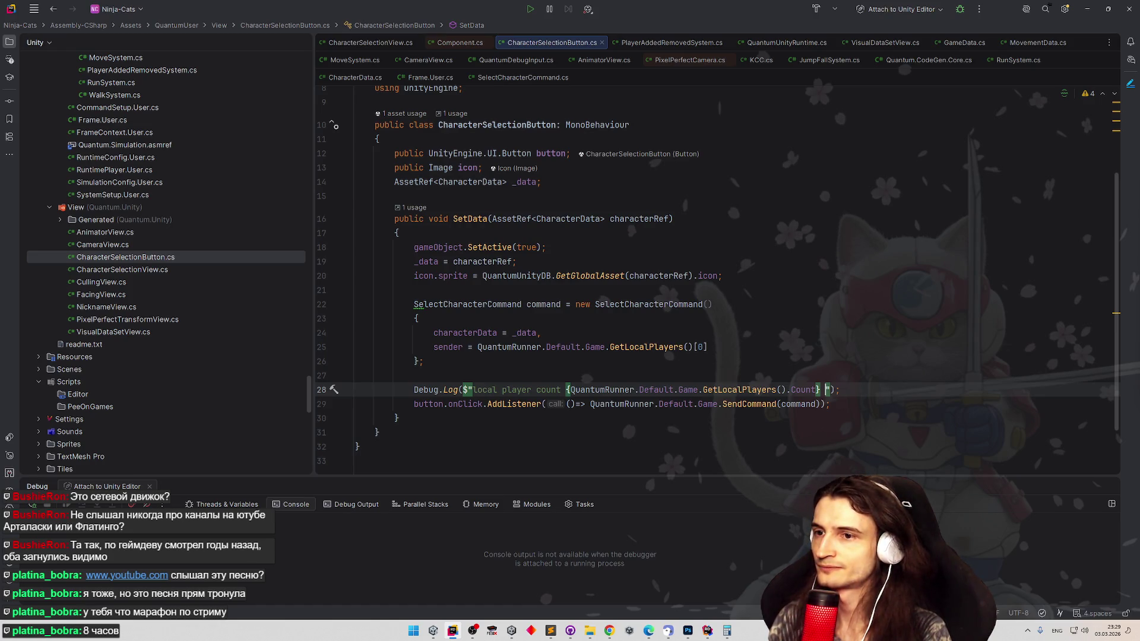
- Append "first is {GetLocalPlayers()[0]}" to the log message, then switch to Unity
type("first is ")
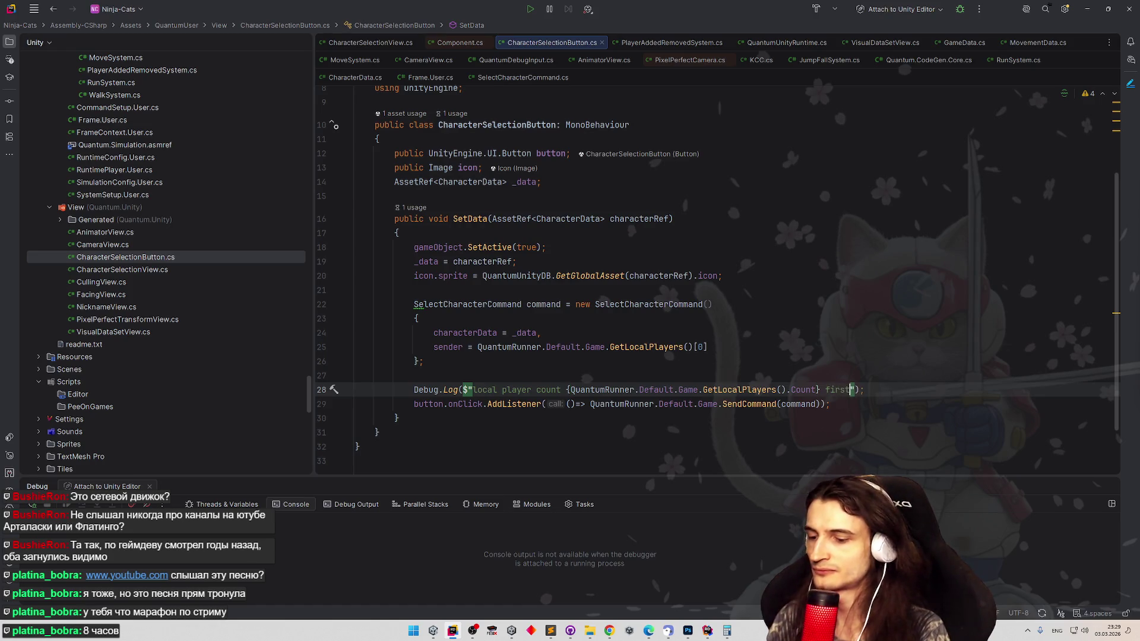
type("{")
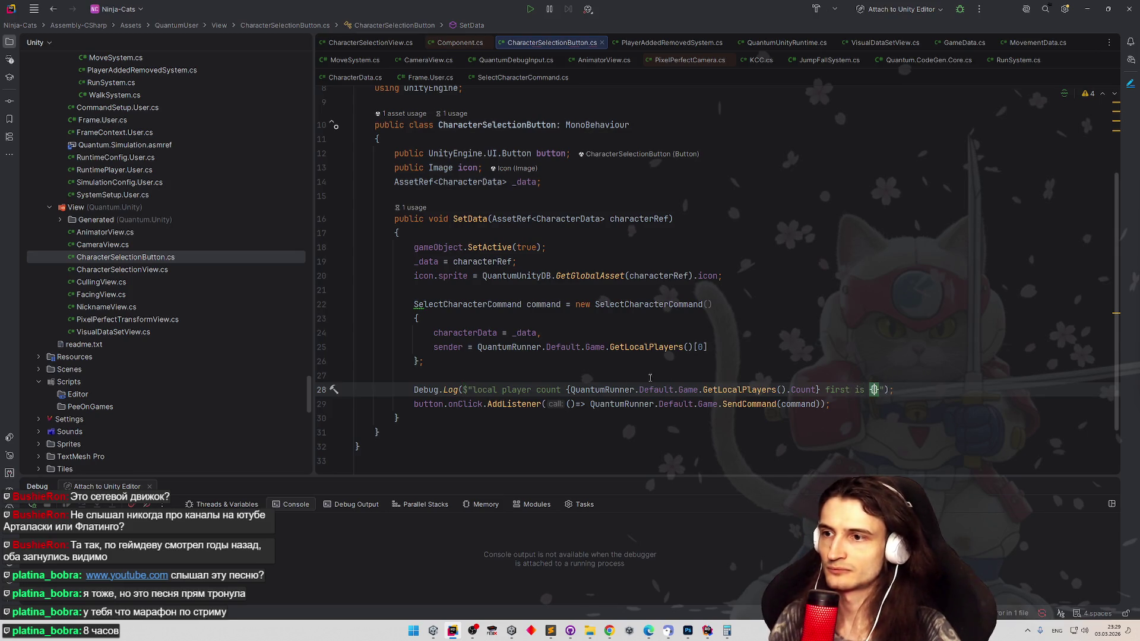
left_click_drag(477, 347, 688, 347)
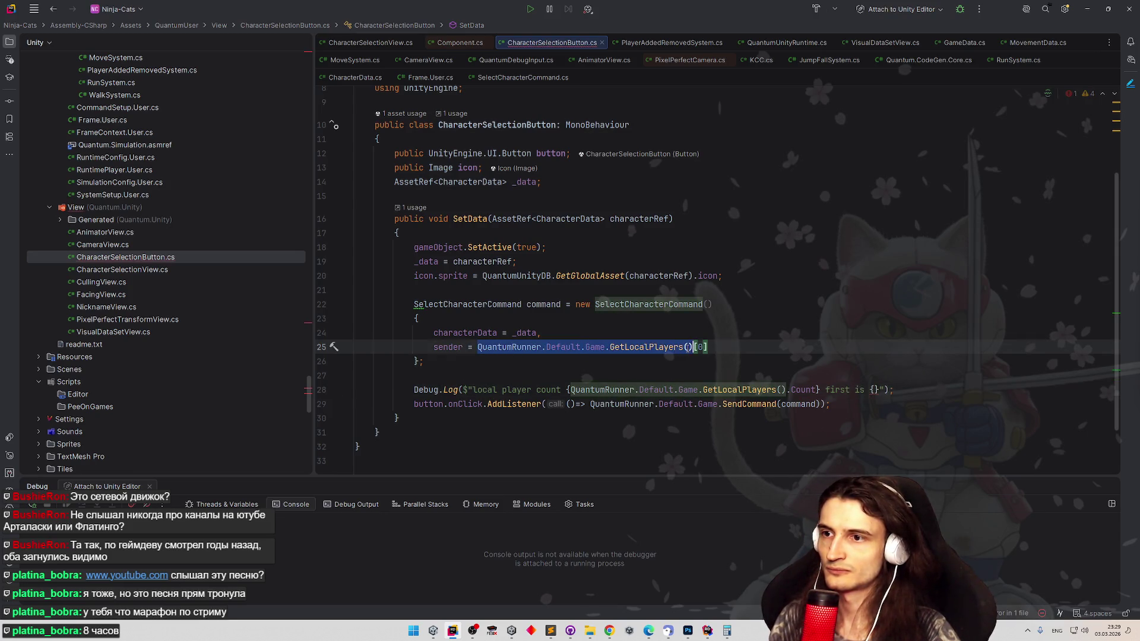
key("ctrl+c")
left_click(874, 389)
key("ctrl+v")
type("[0")
left_click(891, 327)
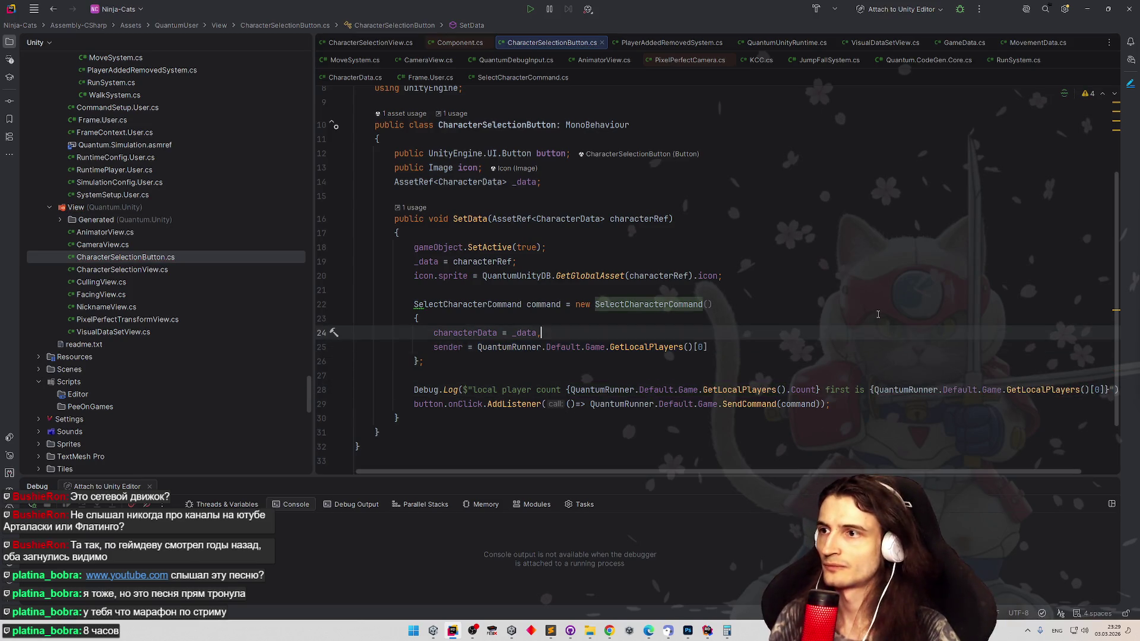
key("alt+Tab")
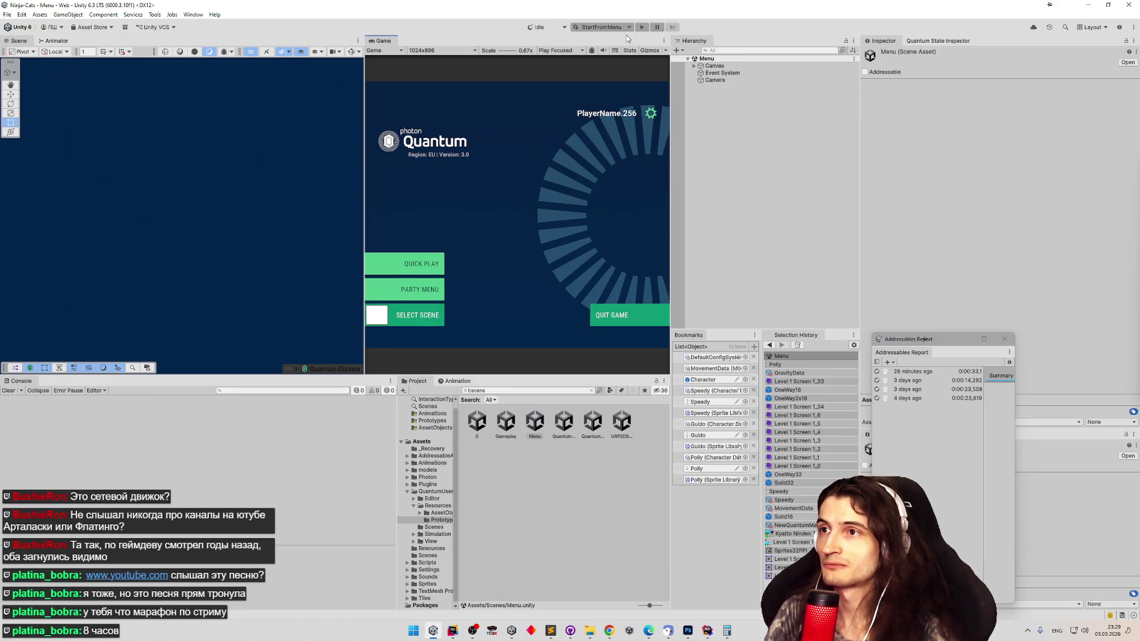
- Start play mode with the Player 2 client and join a match via Quick Play
left_click(643, 27)
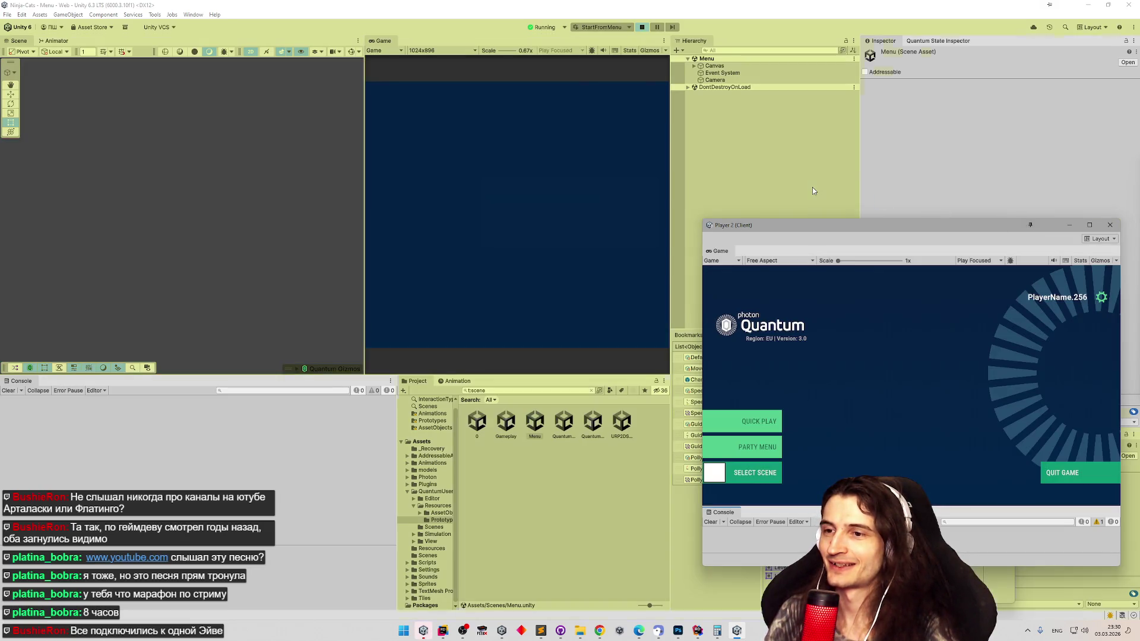
left_click(435, 263)
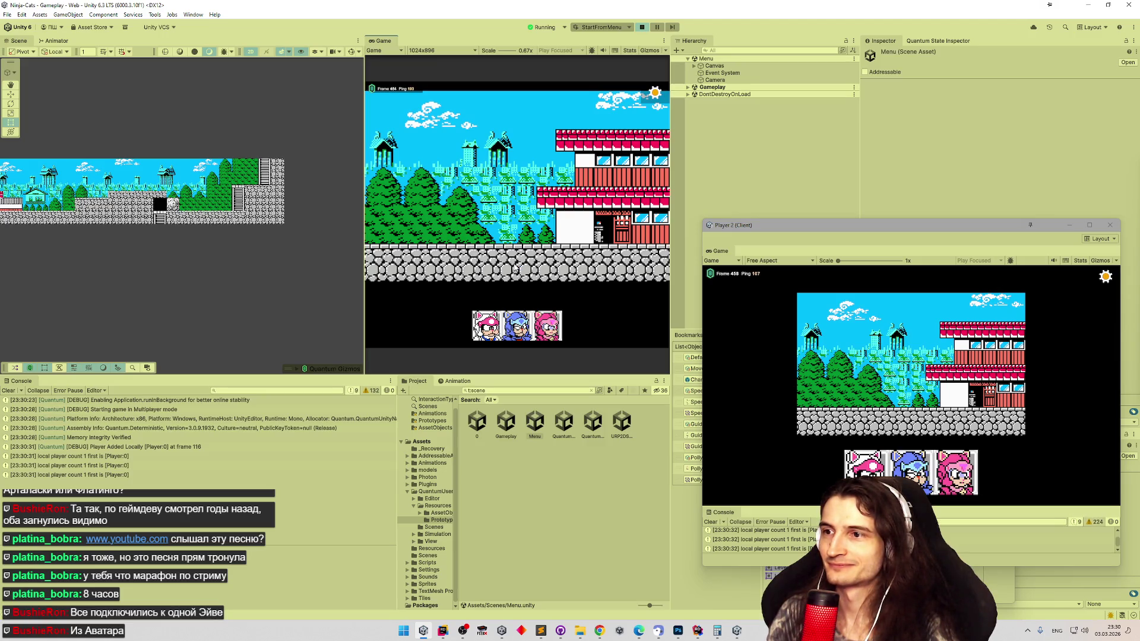
- Pick characters for both players and inspect the player-count console log entry
left_click(494, 320)
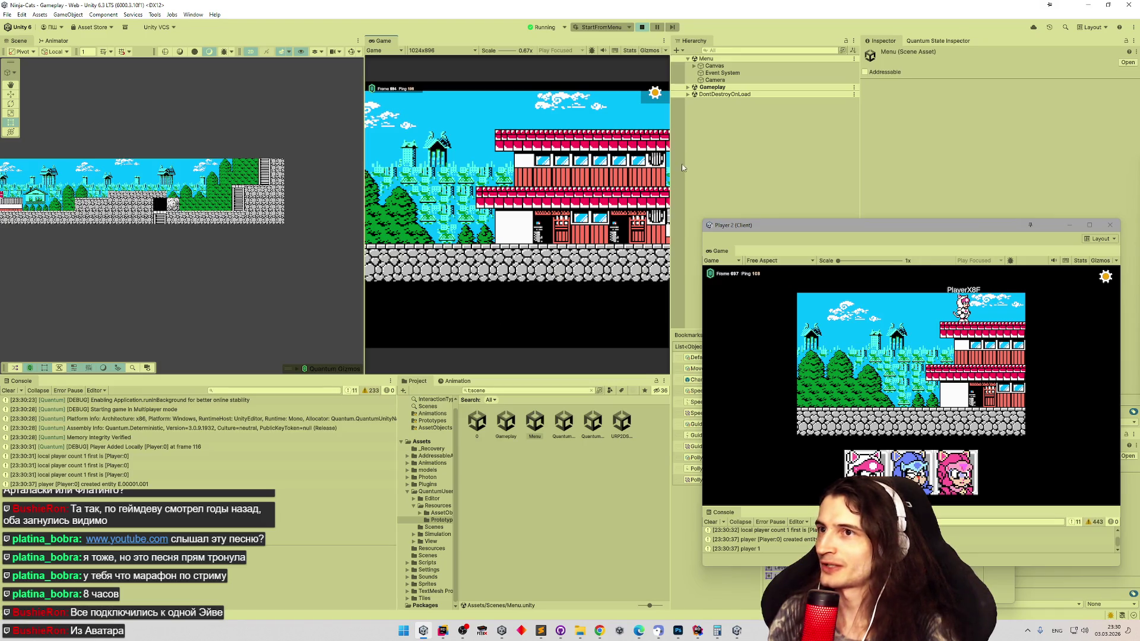
left_click(688, 88)
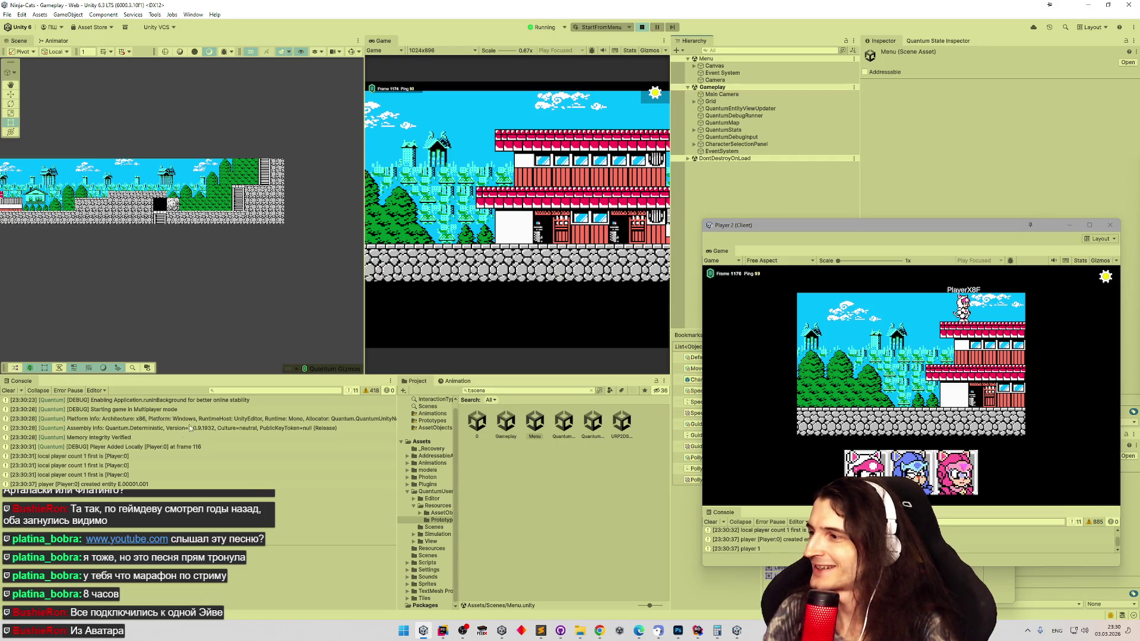
left_click(86, 497)
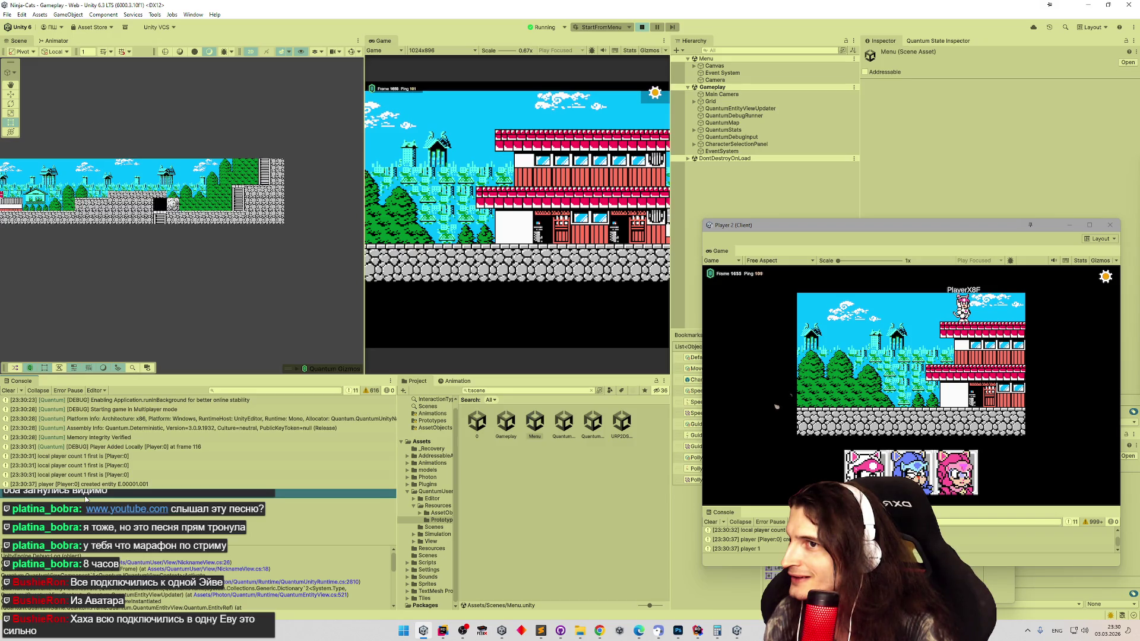
scroll(184, 315, "down", 1)
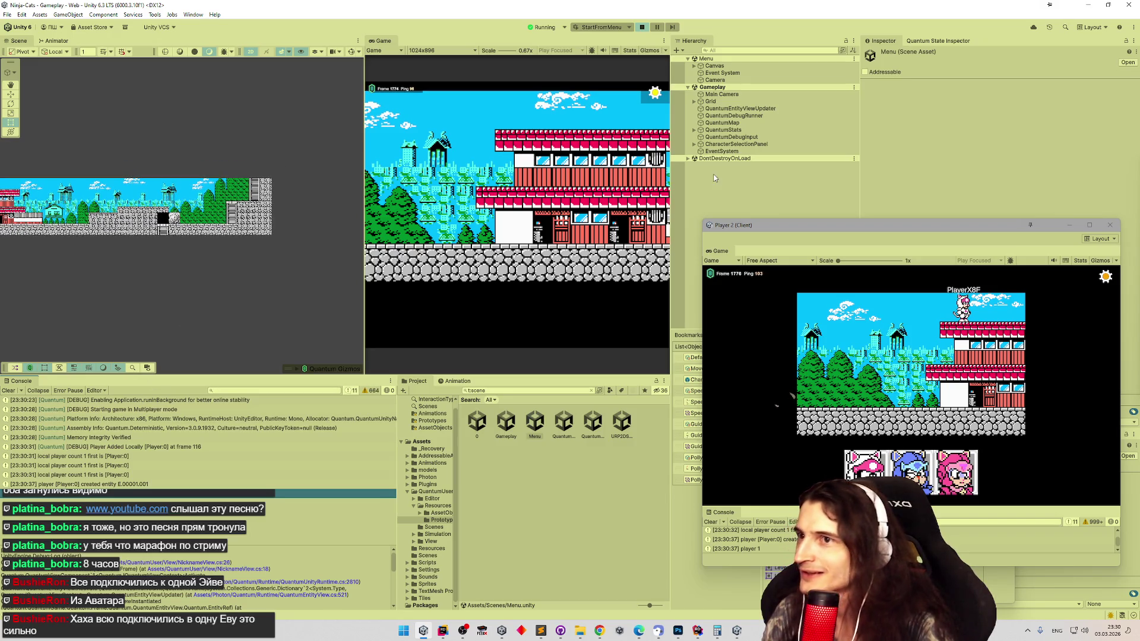
left_click(871, 473)
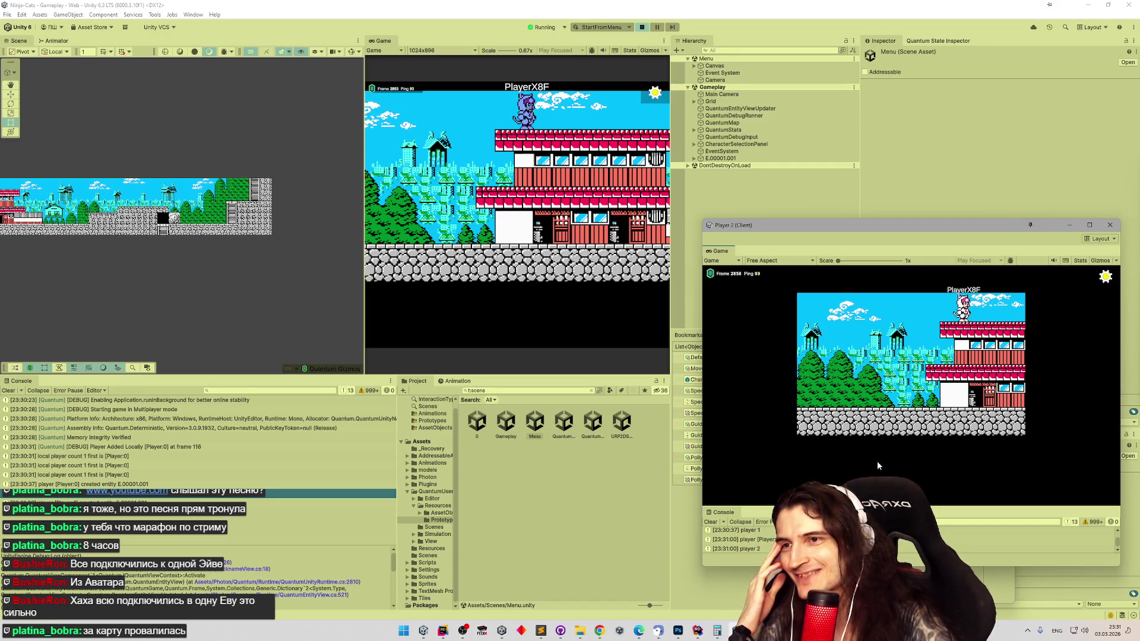
- Close the second client, stop play mode, check the created-entity log, and return to CharacterSelectionButton.cs
left_click(1110, 228)
left_click(642, 27)
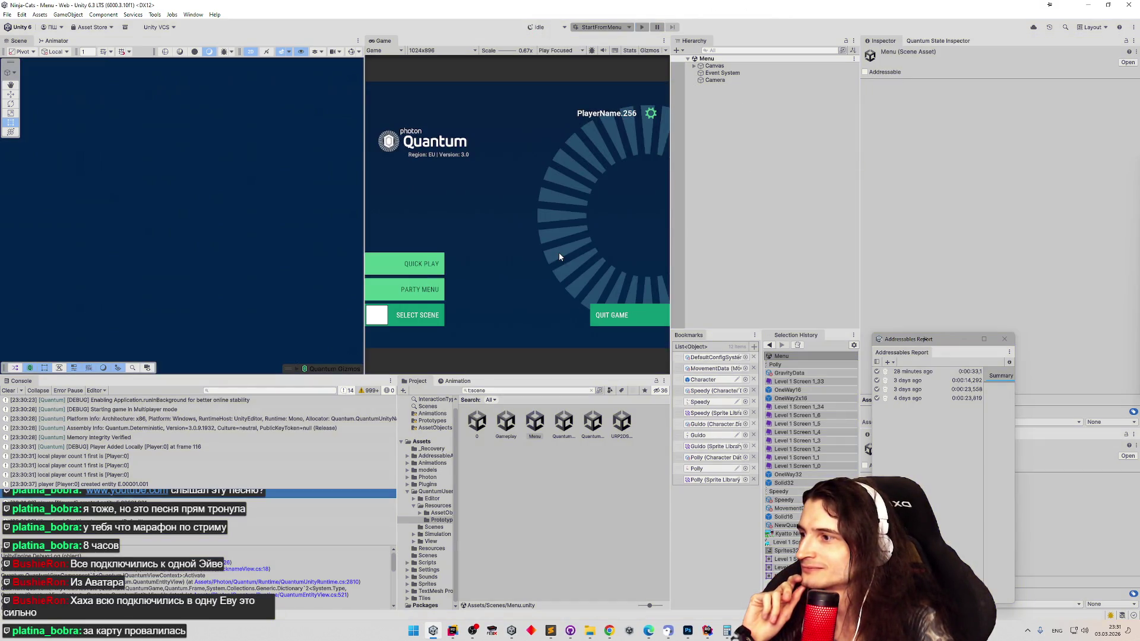
left_click(71, 513)
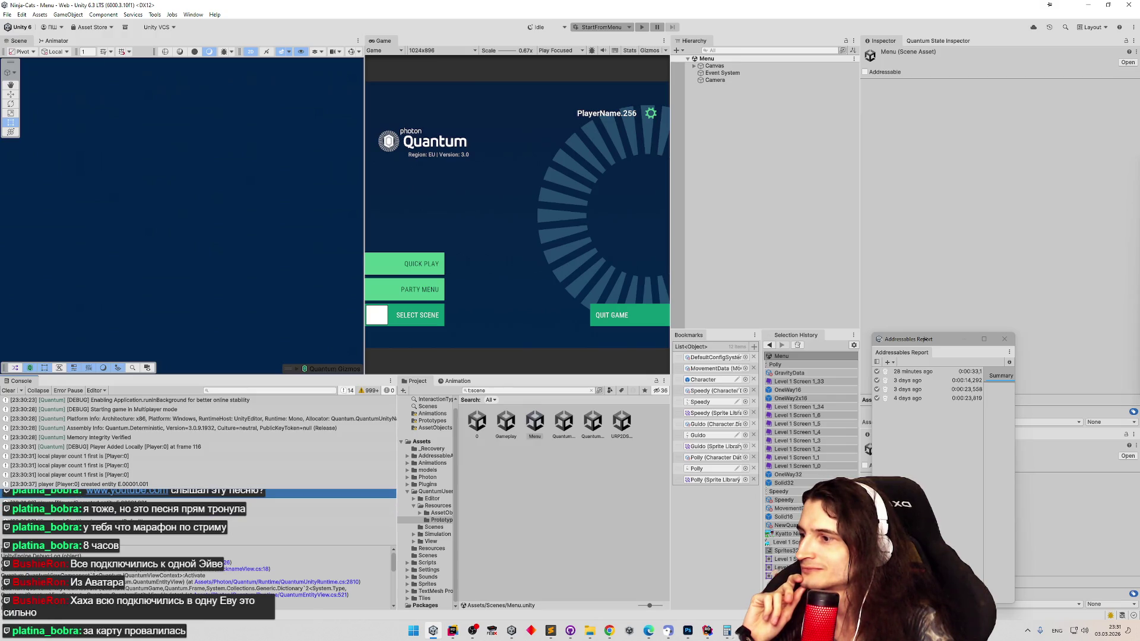
left_click(92, 484)
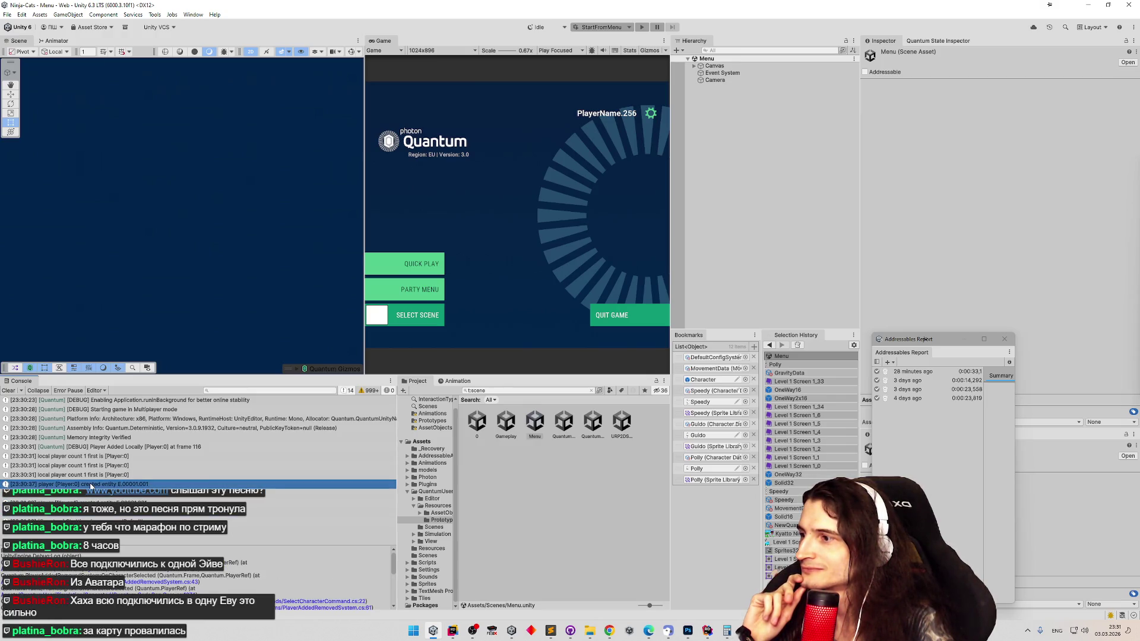
left_click(452, 631)
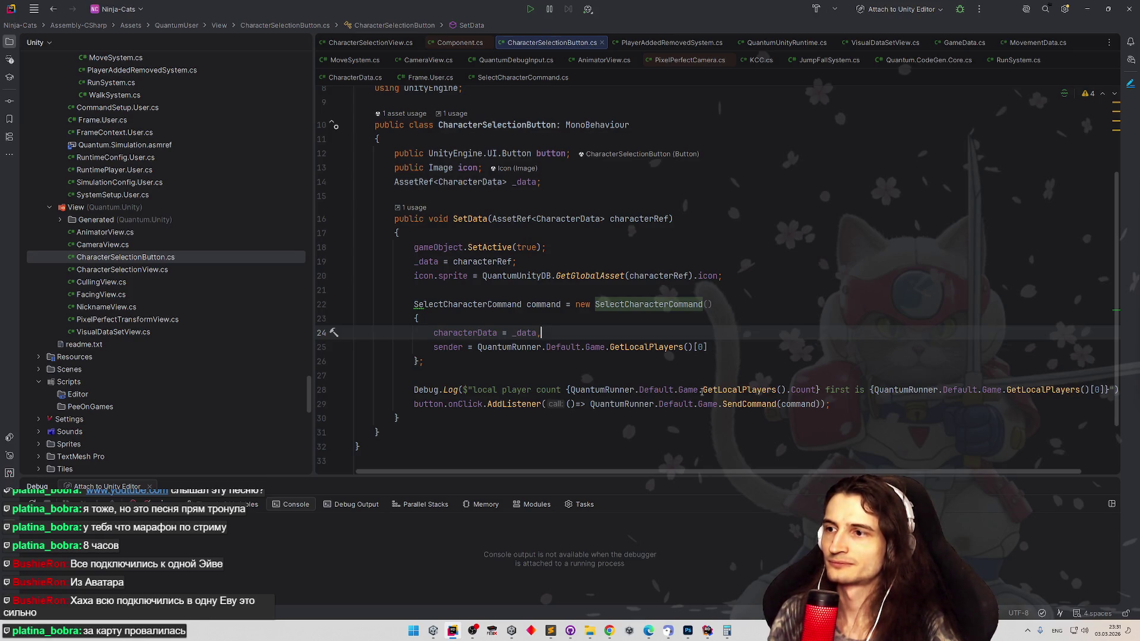
- Highlight the command usages in SetData, then read through PlayerAddedRemovedSystem.cs's OnPlayerAdded and Update
left_click(815, 404)
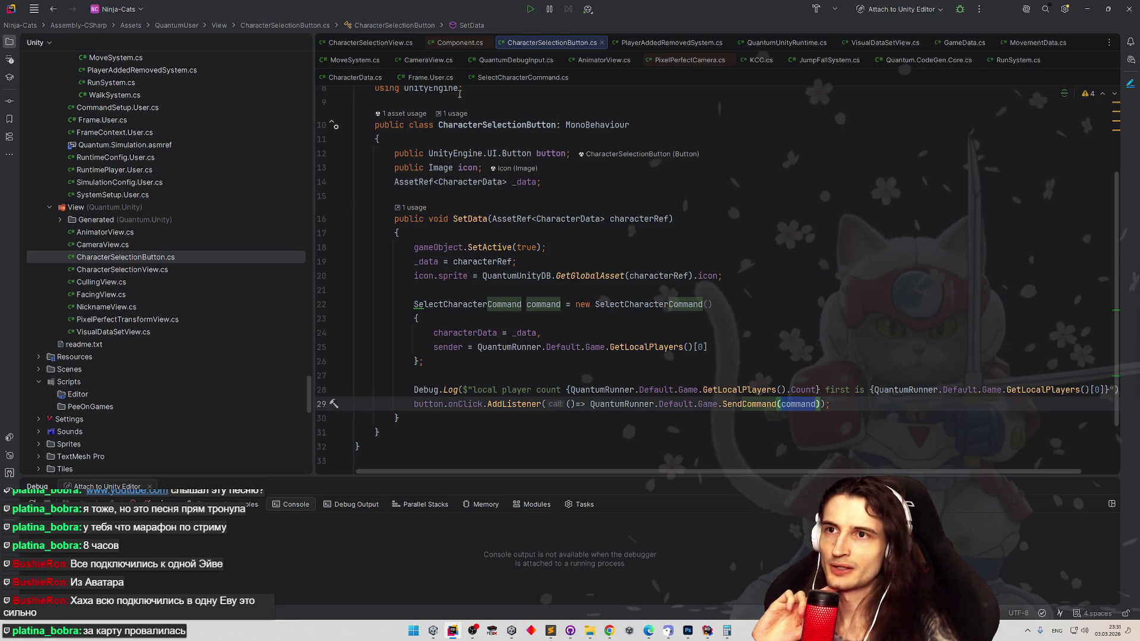
left_click(671, 43)
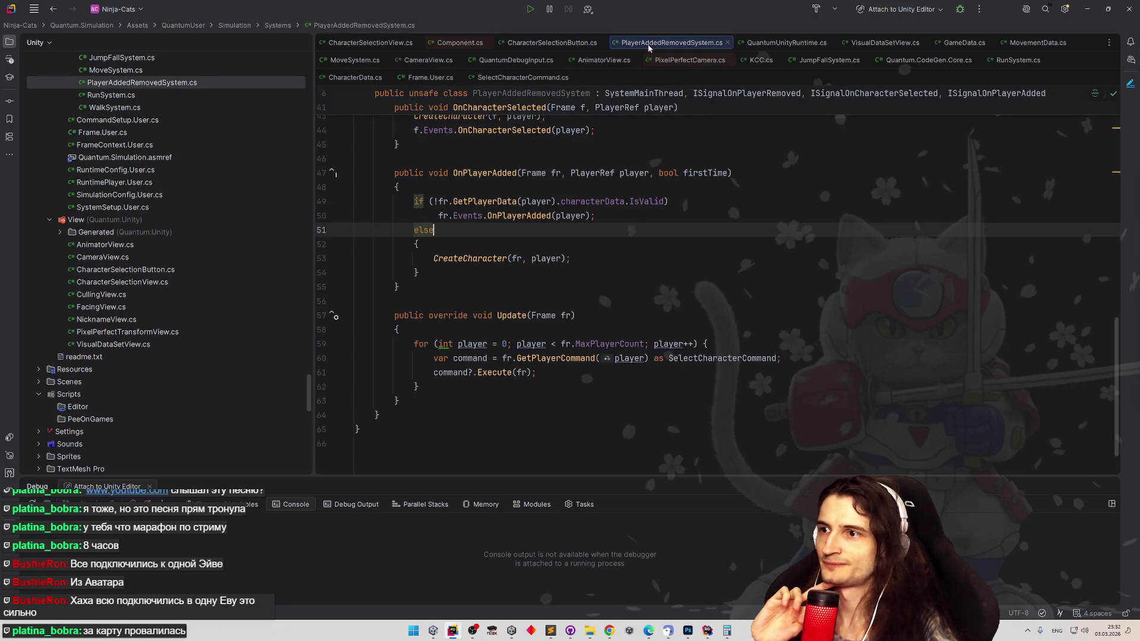
scroll(709, 215, "up", 3)
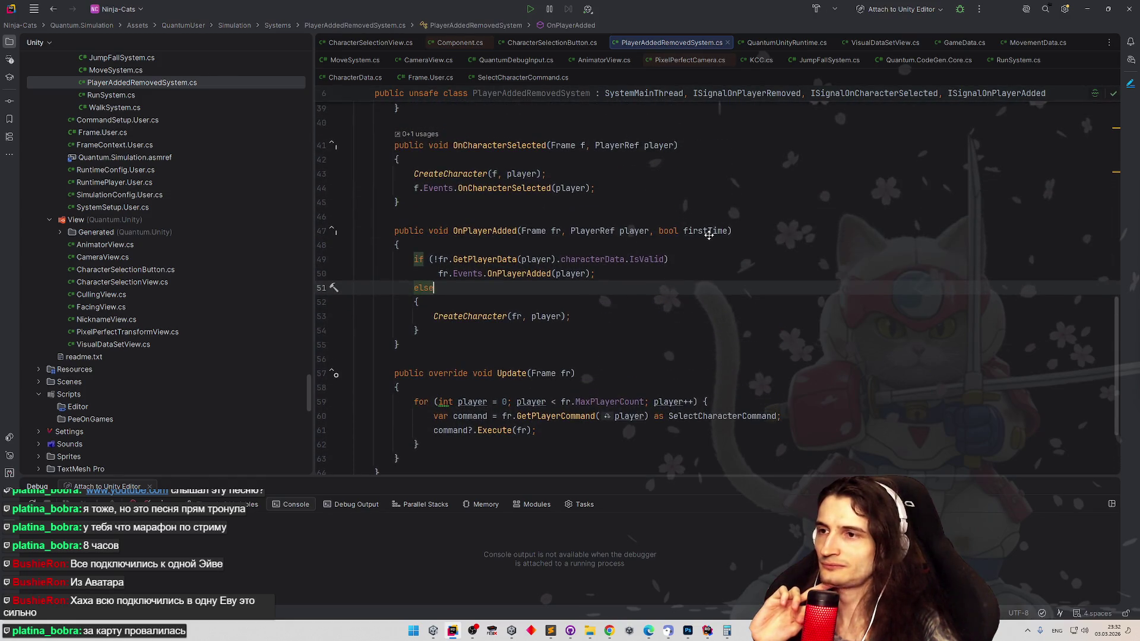
scroll(705, 243, "down", 1)
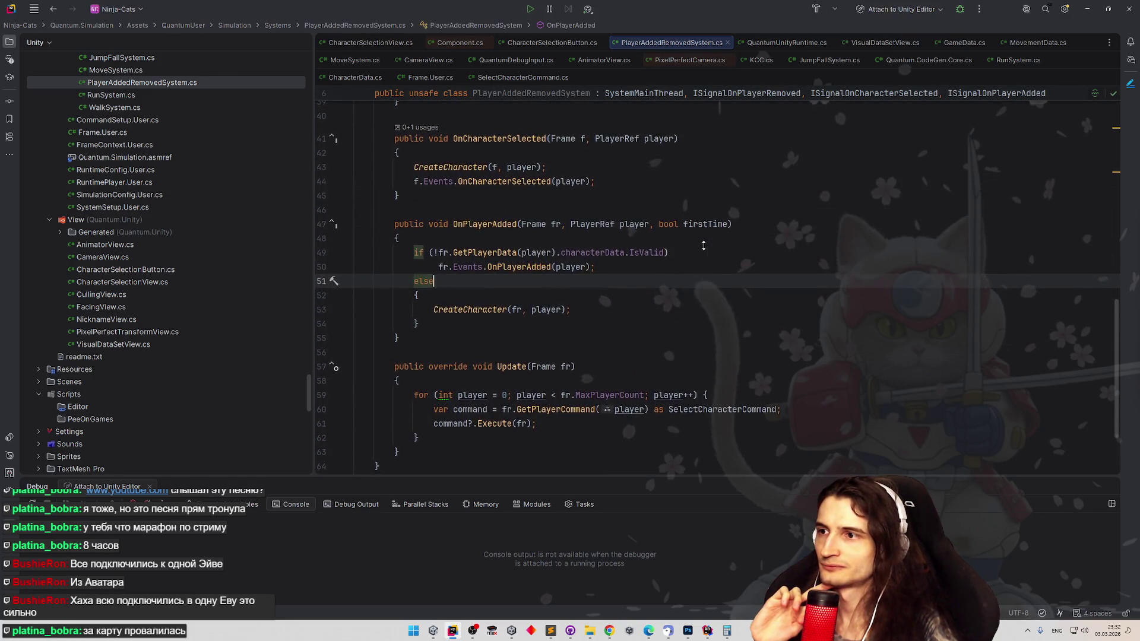
scroll(704, 245, "down", 1)
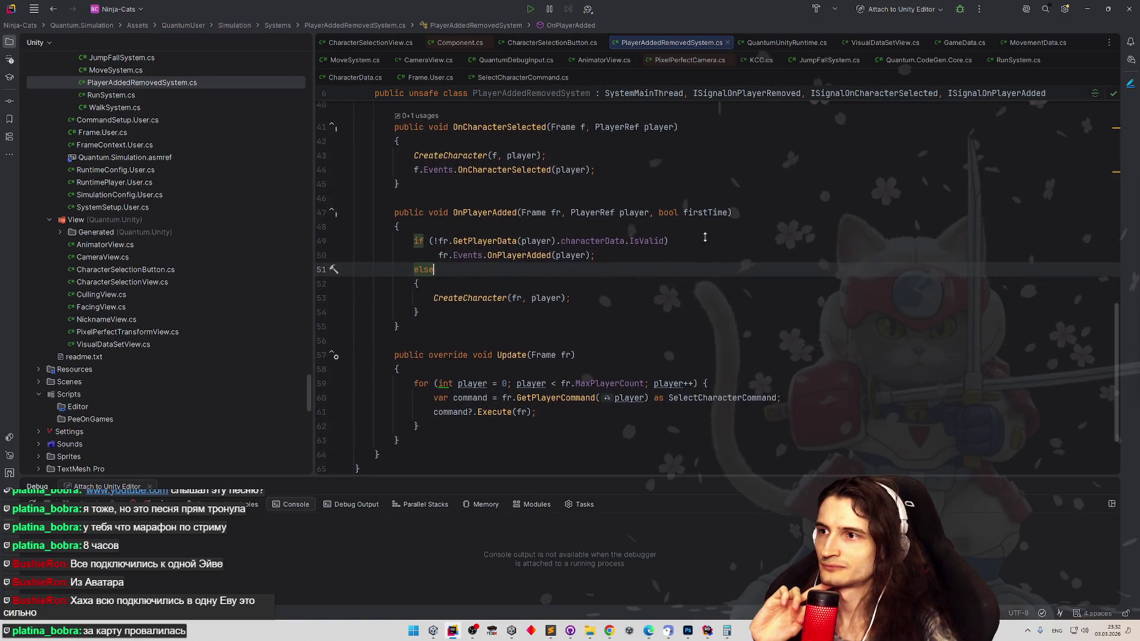
scroll(704, 238, "down", 1)
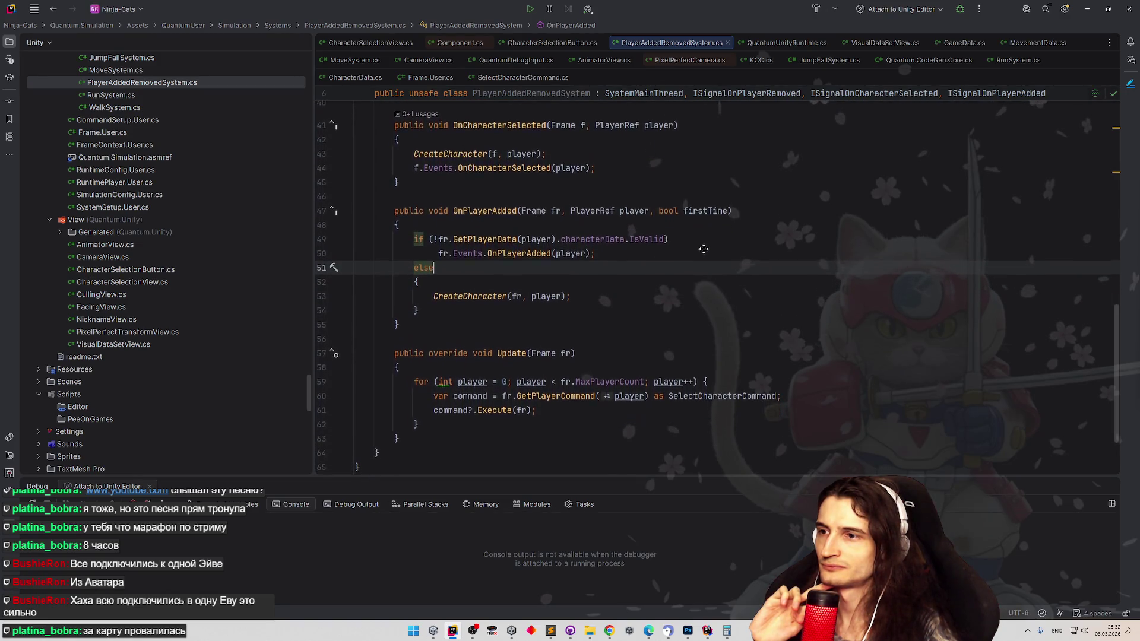
scroll(705, 246, "down", 1)
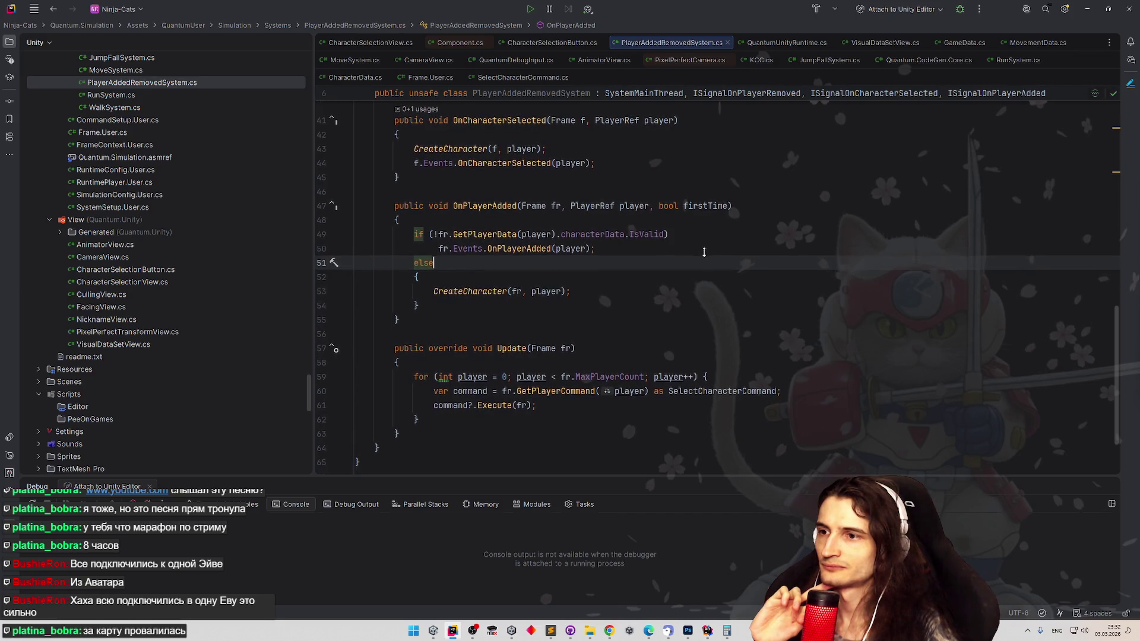
scroll(704, 252, "down", 1)
scroll(703, 252, "down", 1)
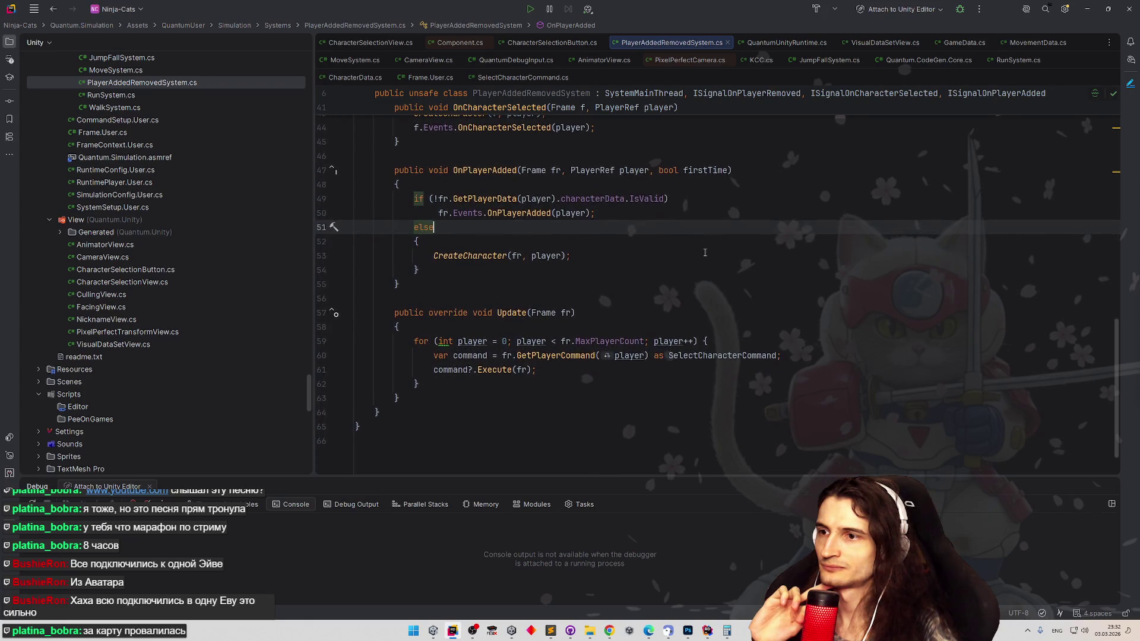
mouse_move(580, 358)
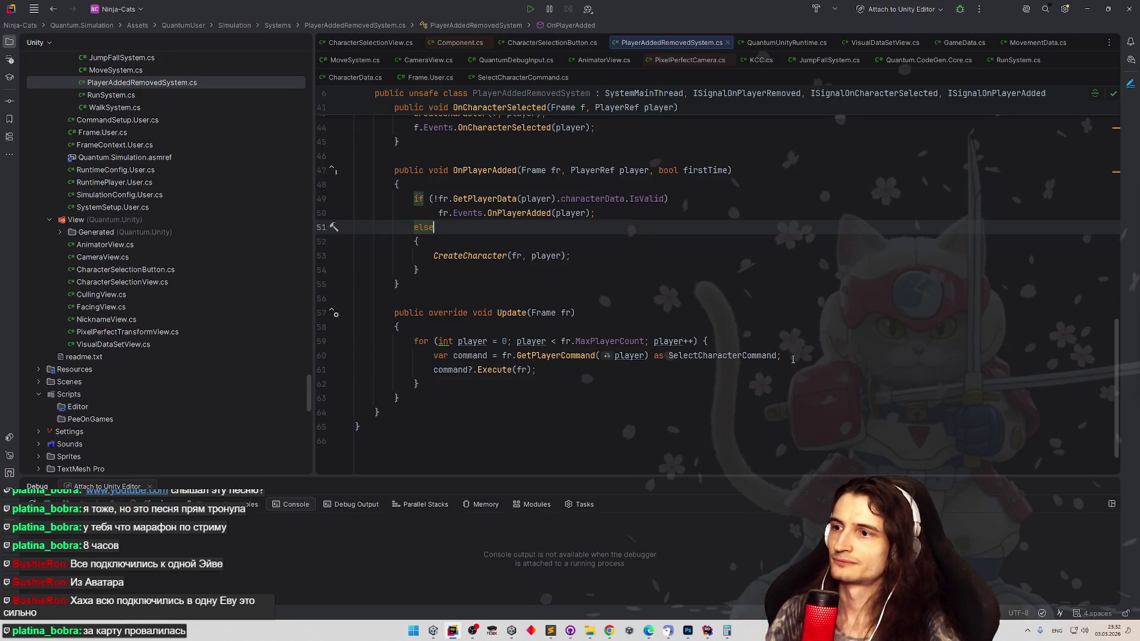
- After command?.Execute(fr), add a Debug.Log "executed command {command.characterData}"
left_click(755, 370)
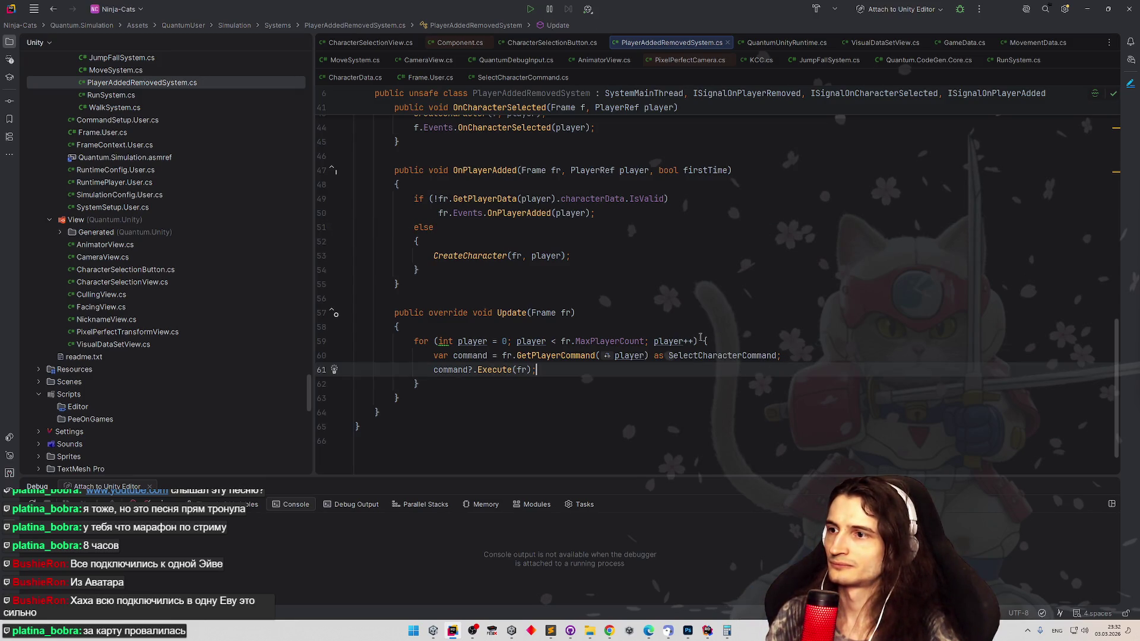
key("Return")
type("Debug.L")
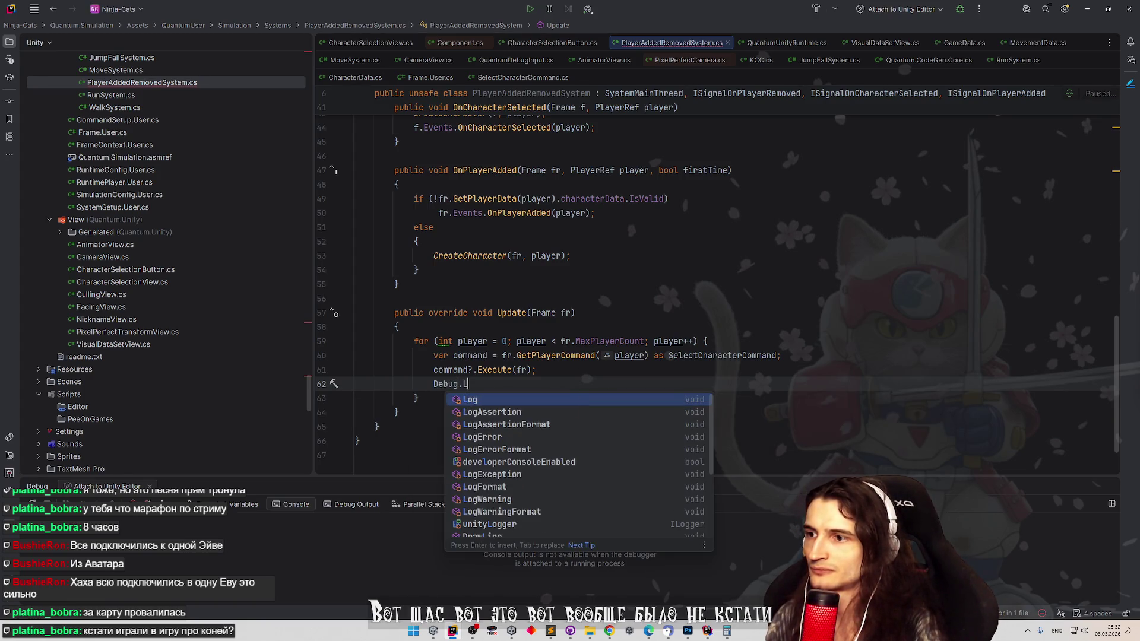
key("Return")
type("$\"executed co")
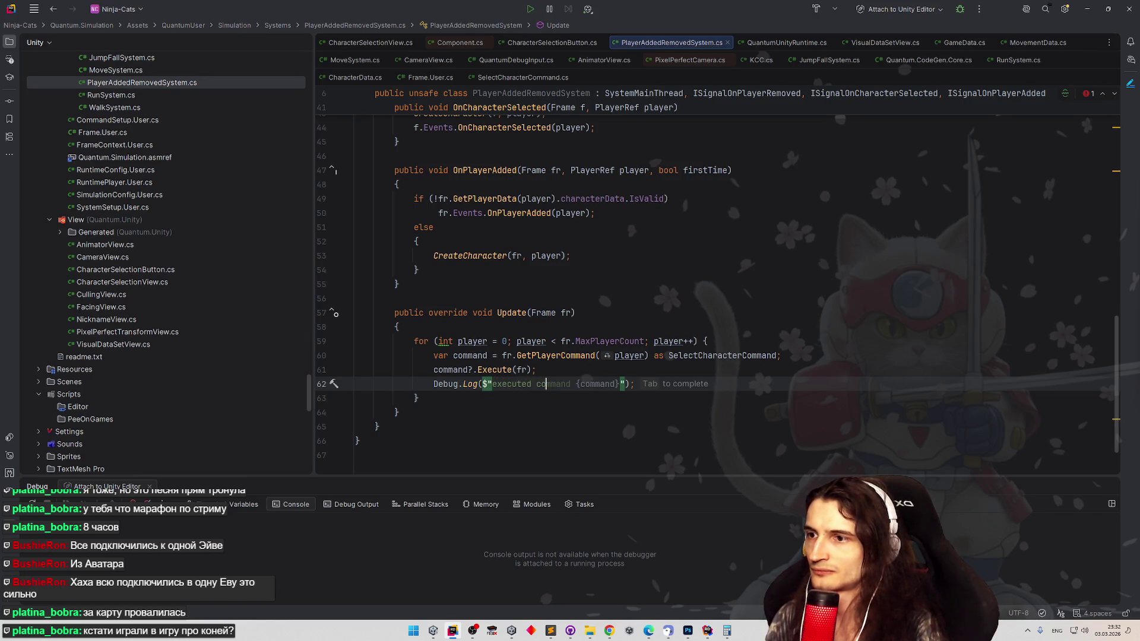
key("Tab")
key("Left")
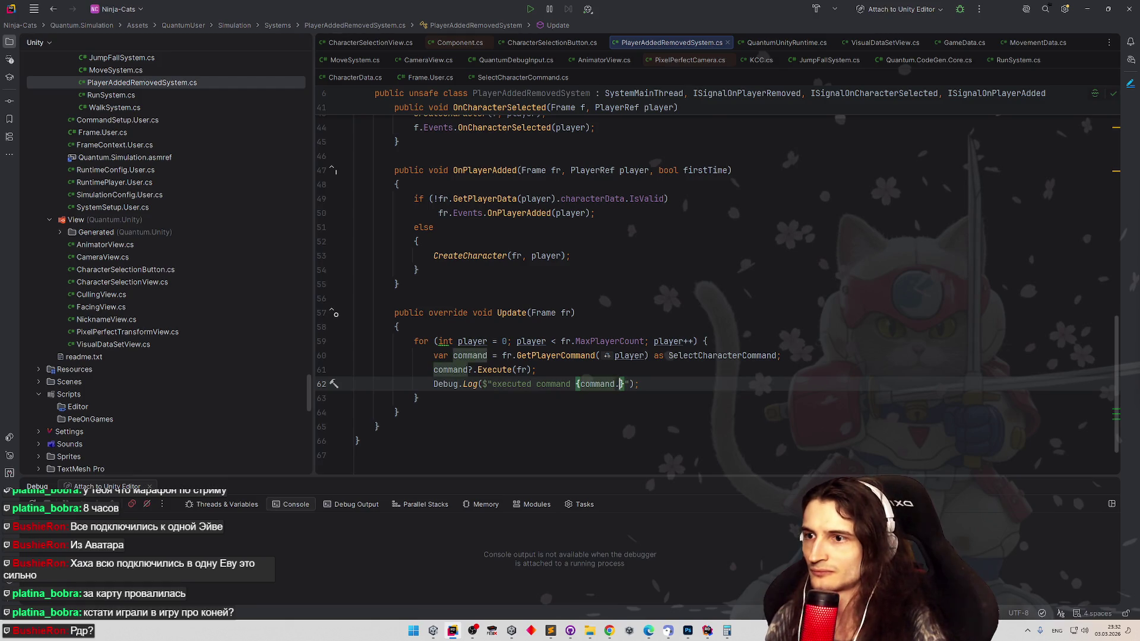
type(".")
key("Return")
- Finish the log message with "player {command.sender}" and return to Unity
key("Right")
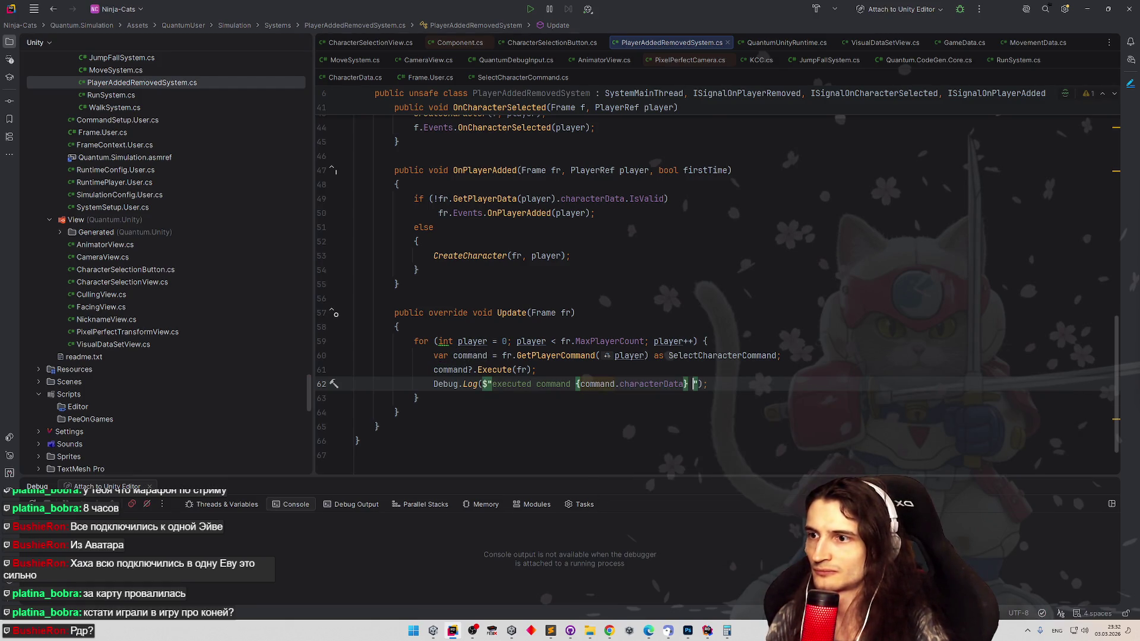
type("player")
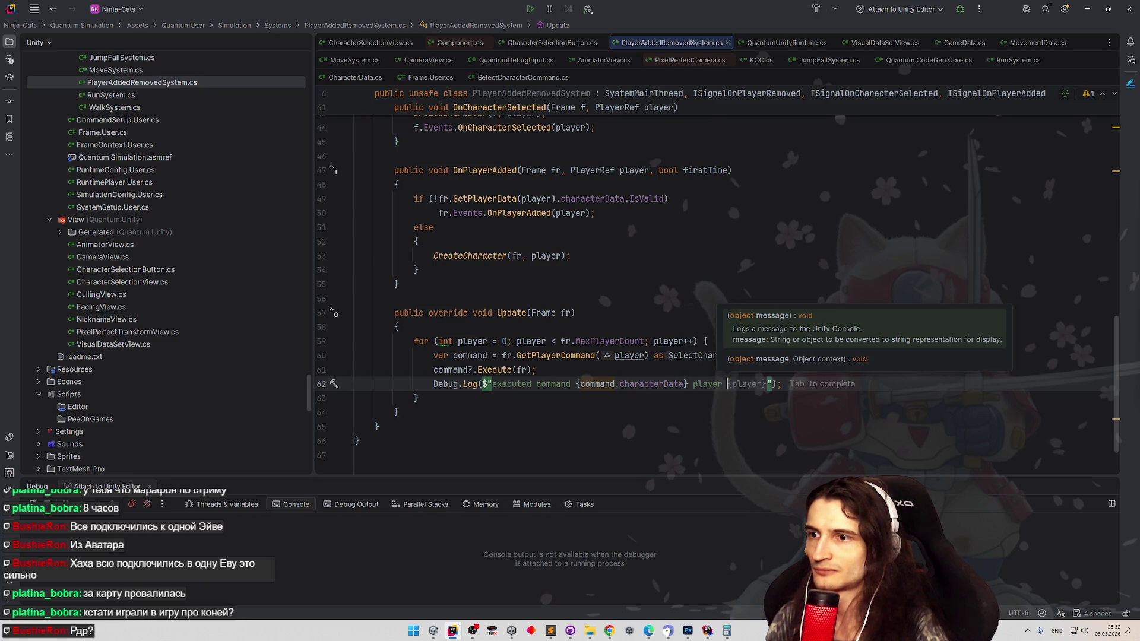
key("Tab")
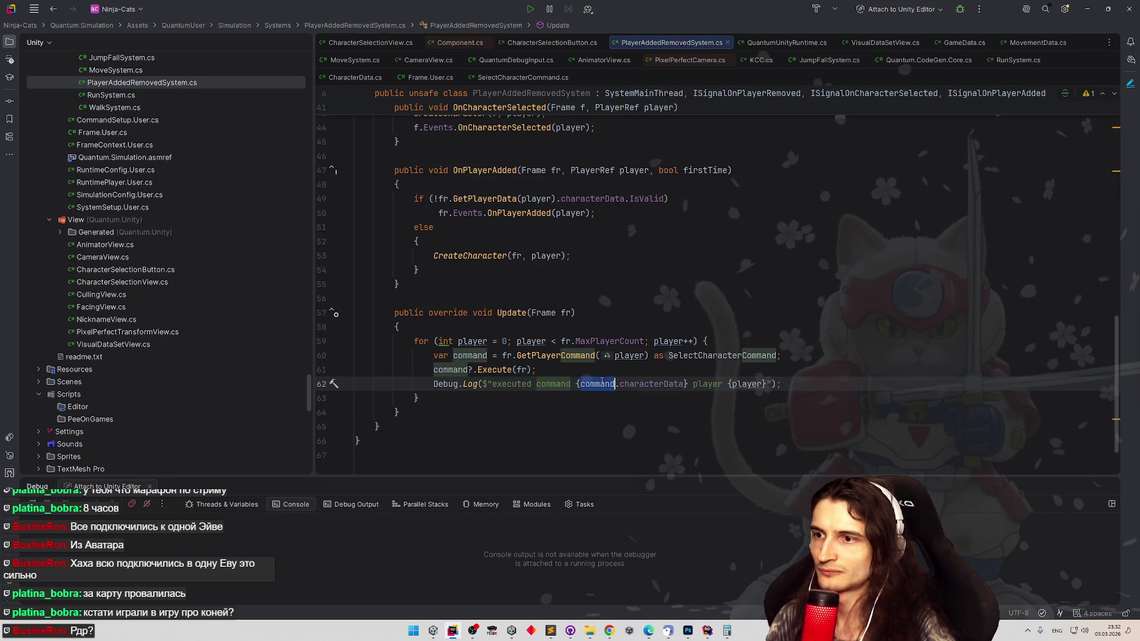
key("ctrl+shift+Left")
type("command.sender")
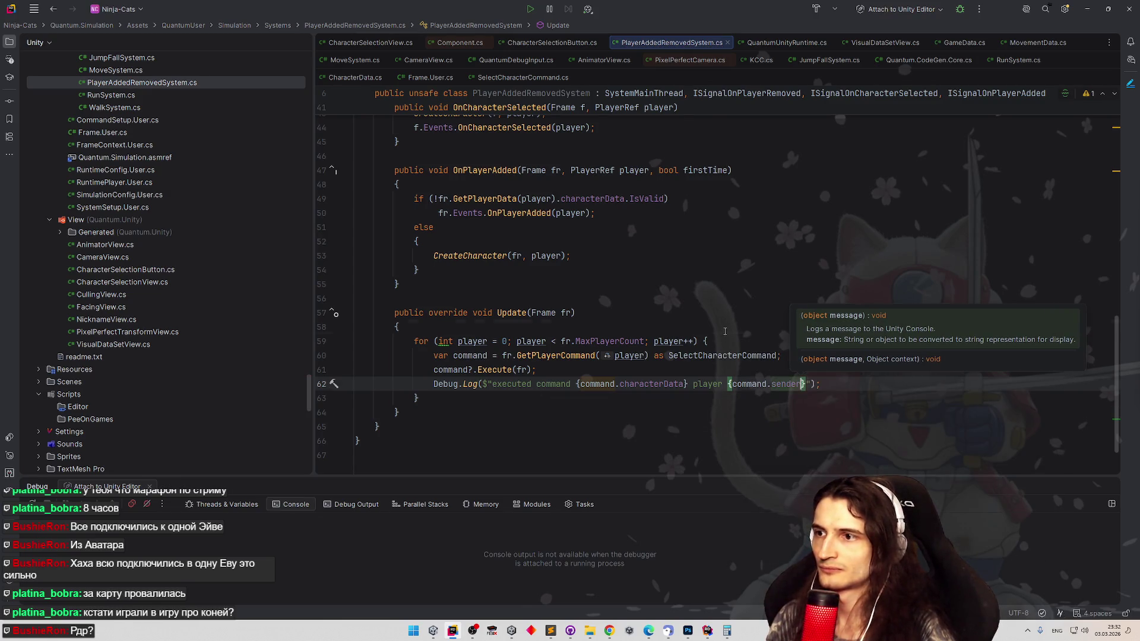
left_click(724, 331)
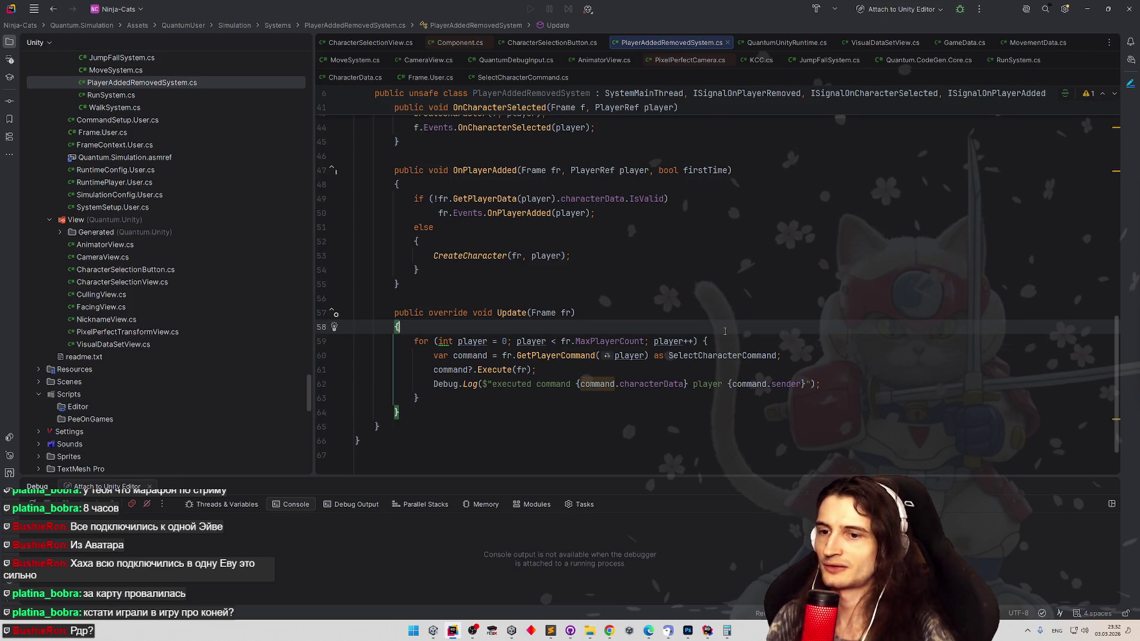
left_click(714, 319)
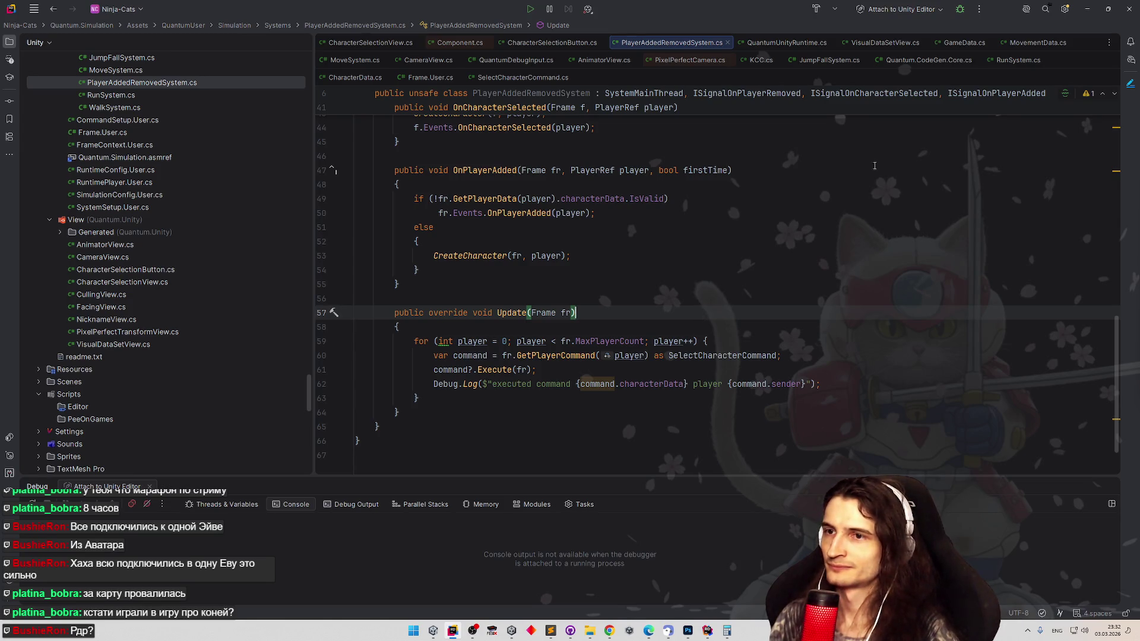
key("alt+Tab")
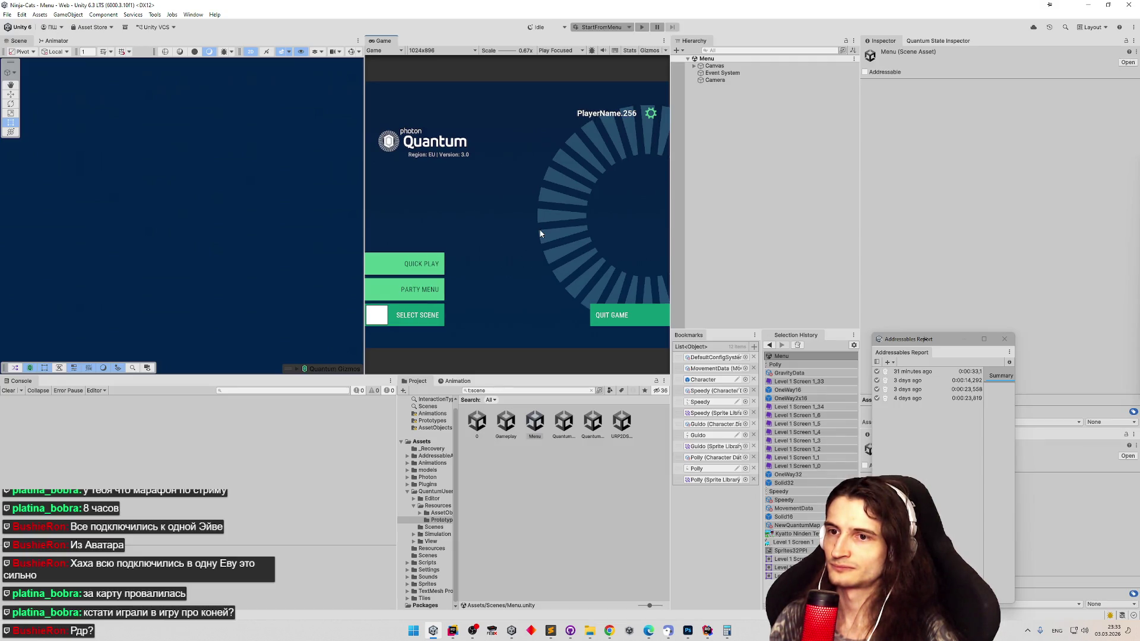
- Close the Addressables Report window and start play mode with the multiplayer scenario
left_click(1004, 339)
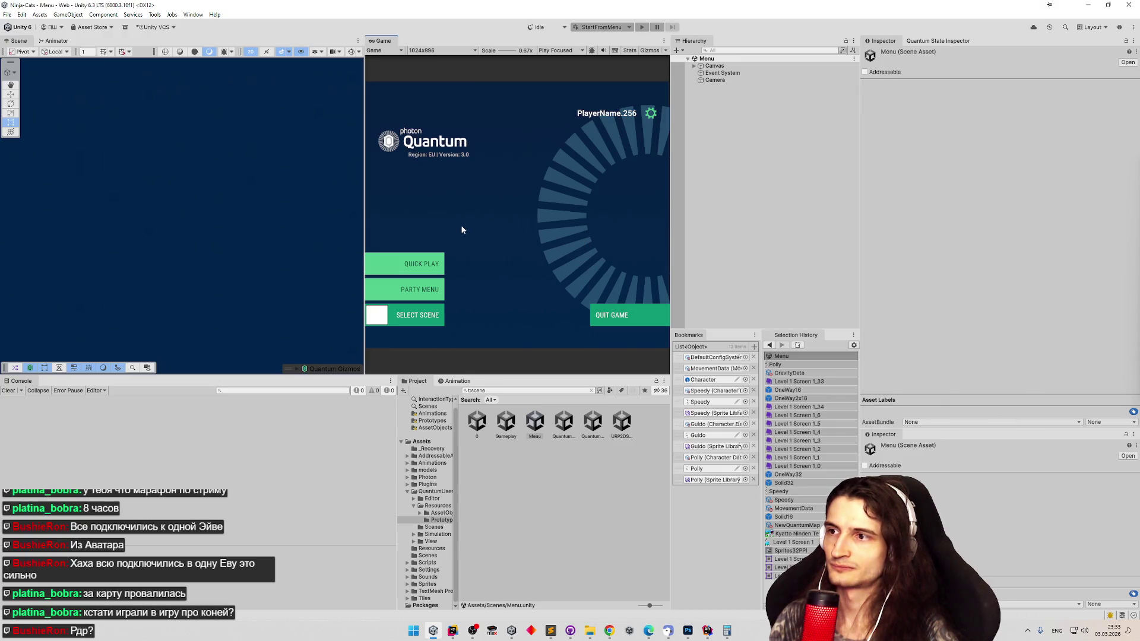
left_click(642, 27)
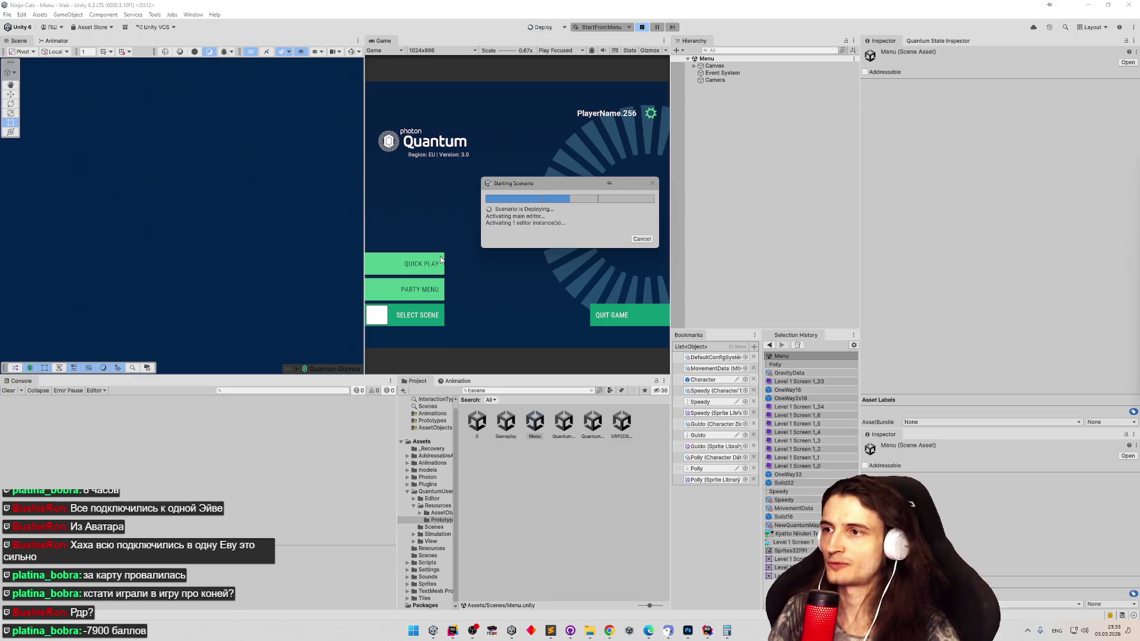
left_click(707, 630)
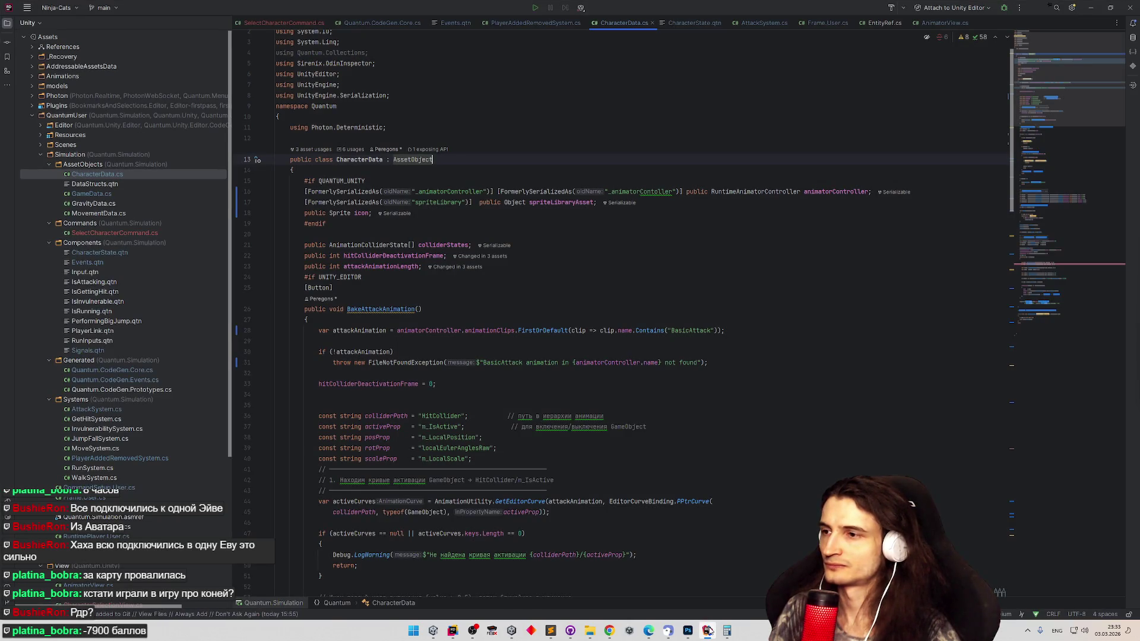
left_click(708, 630)
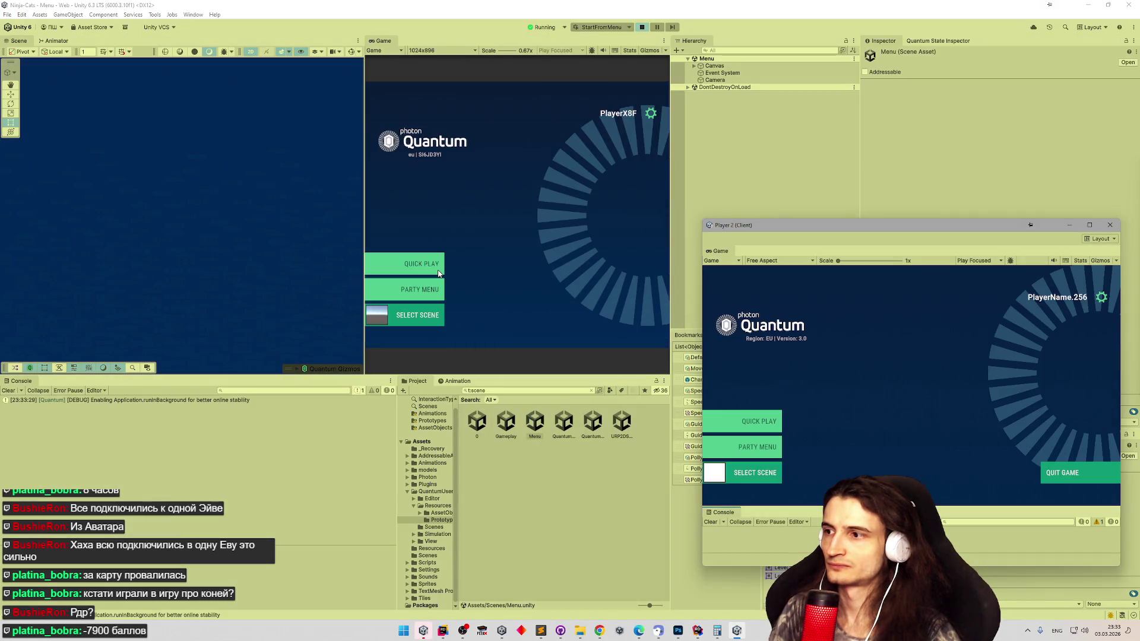
- Quick Play on both clients, then open the console error's source line in Rider
left_click(429, 264)
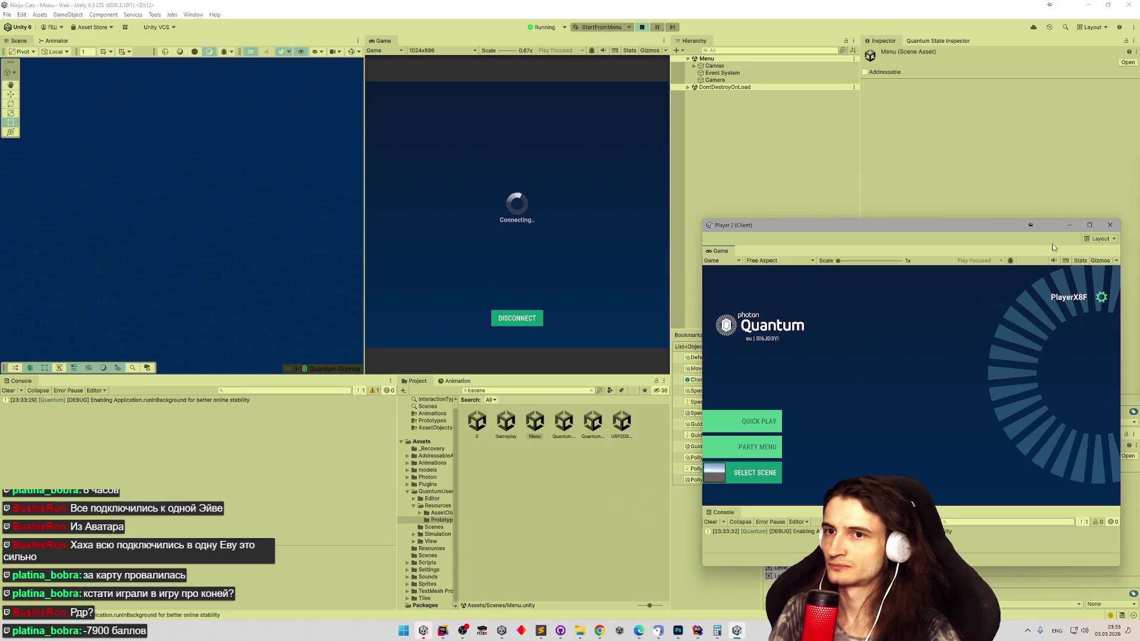
left_click(753, 421)
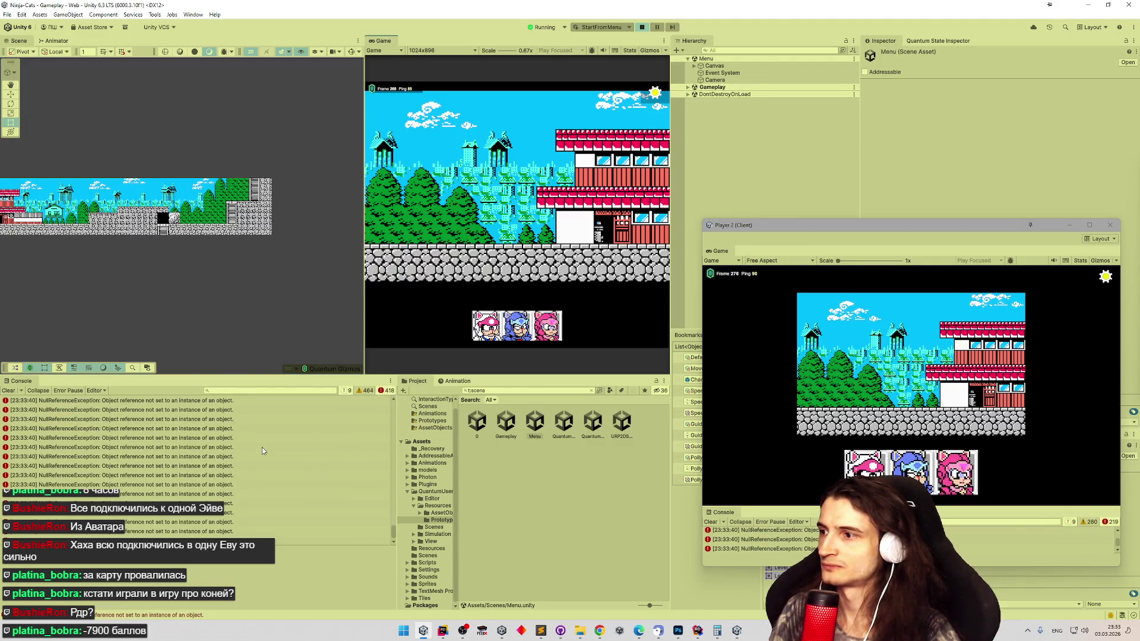
left_click(261, 446)
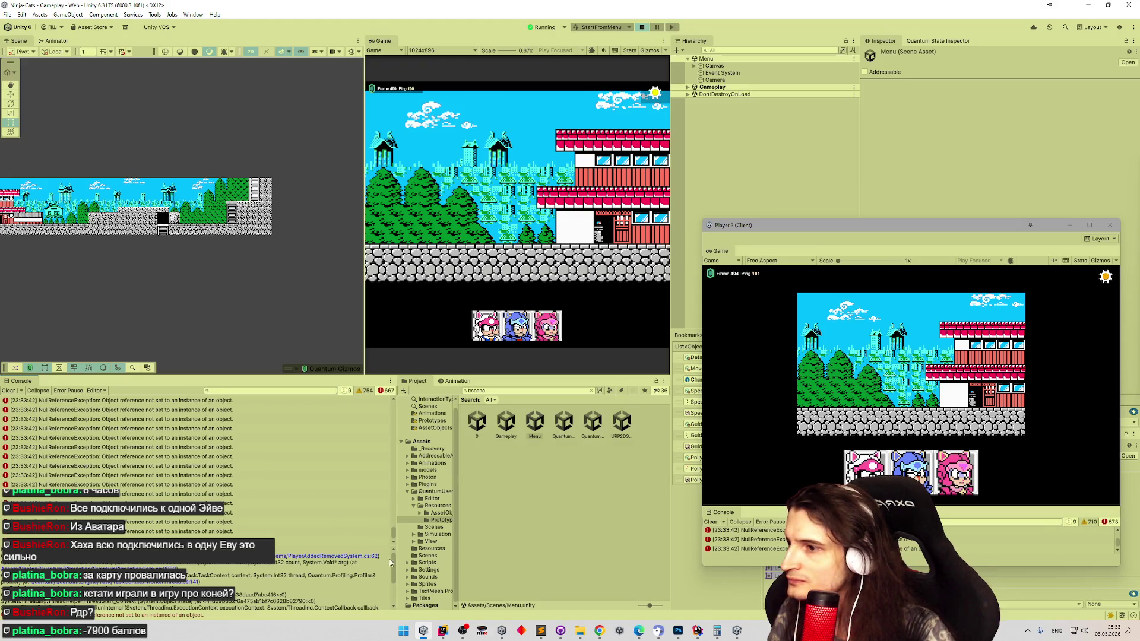
left_click(333, 556)
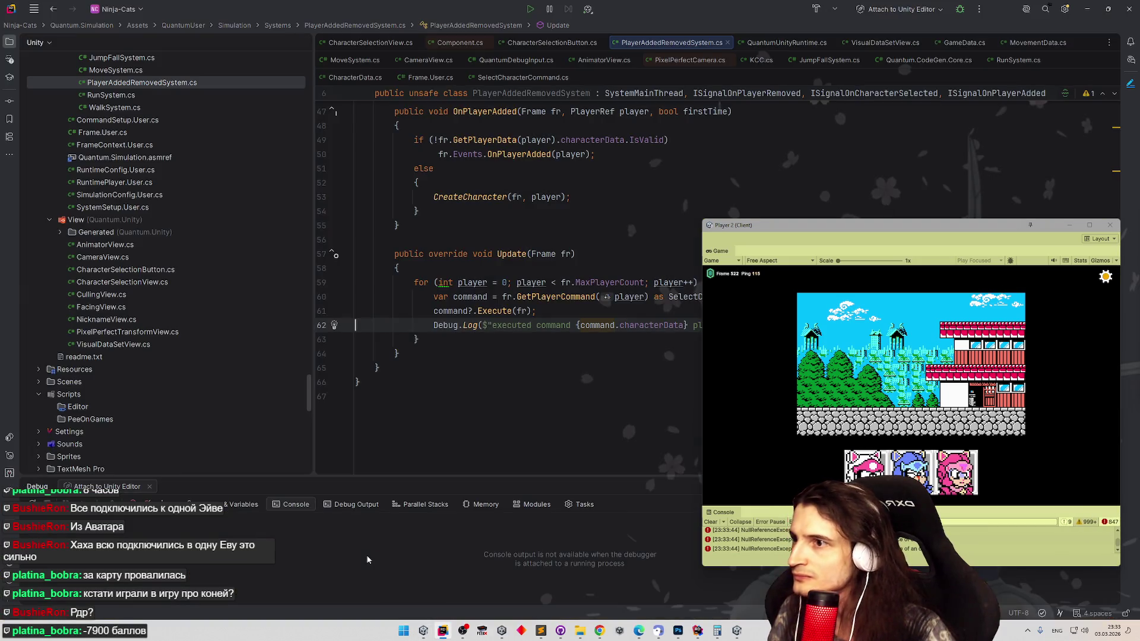
- Close the second client window and return to PlayerAddedRemovedSystem.cs in Rider
mouse_move(807, 234)
left_mouse_down()
mouse_move(813, 406)
mouse_move(815, 238)
left_mouse_up()
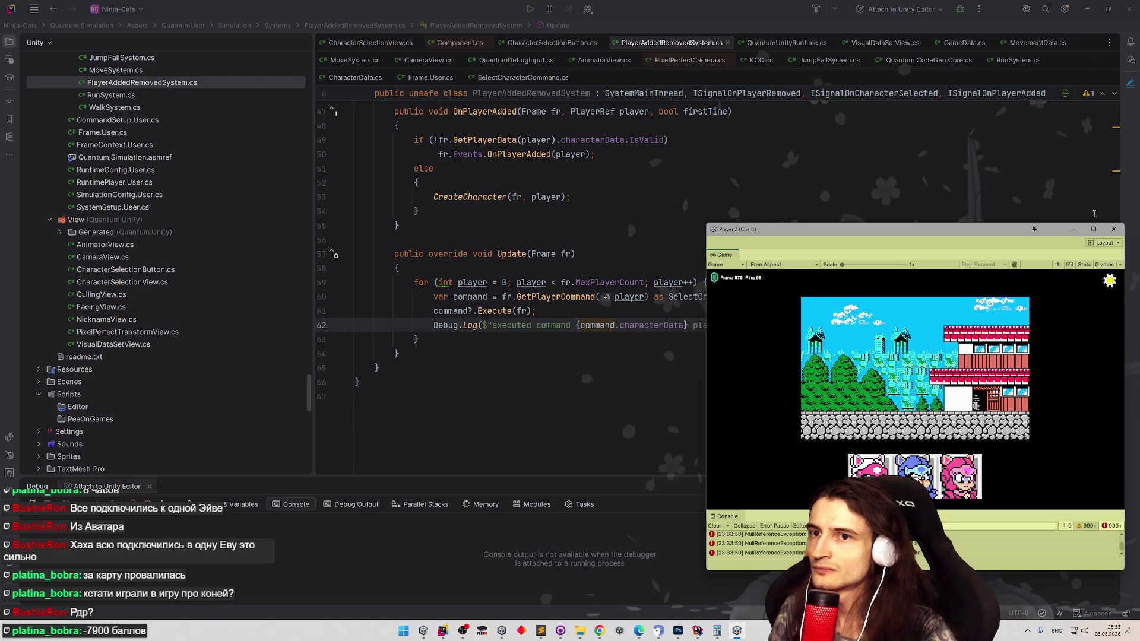
left_click(1113, 229)
left_click(451, 631)
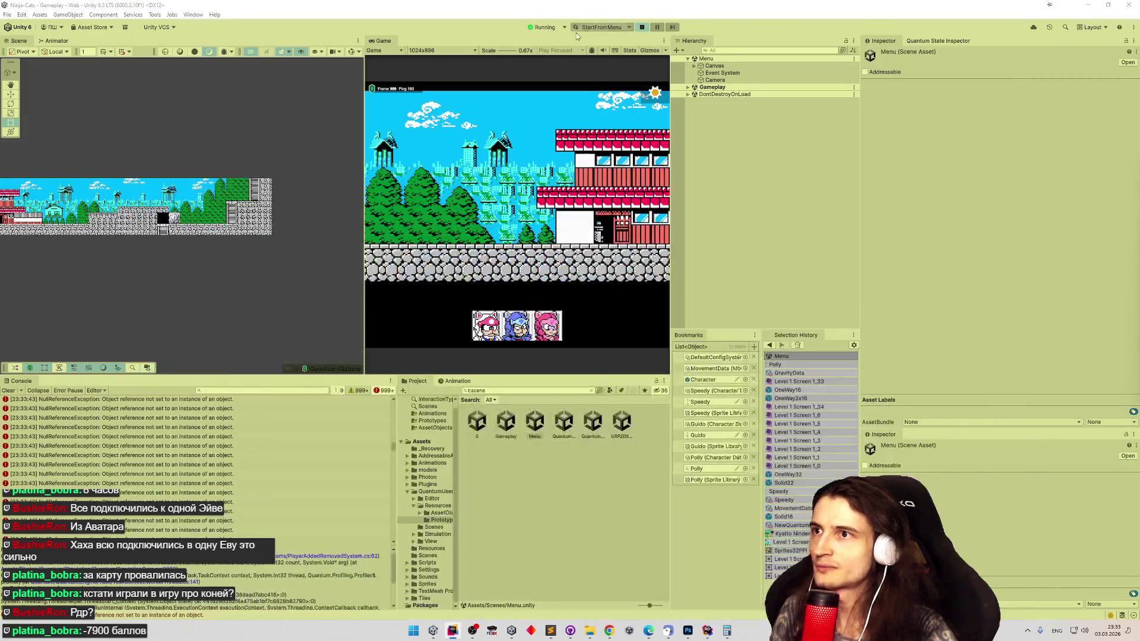
left_click(453, 630)
left_click(557, 397)
left_click(557, 380)
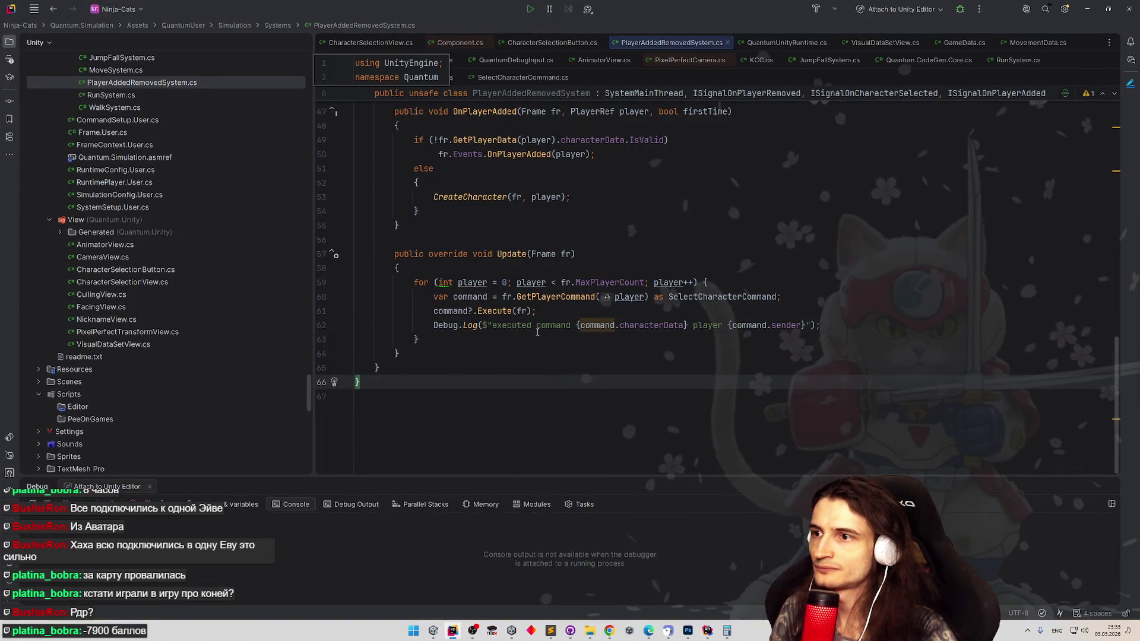
- Replace GetPlayerCommand with TryGetPlayerCommand(player, out command)
double_click(555, 297)
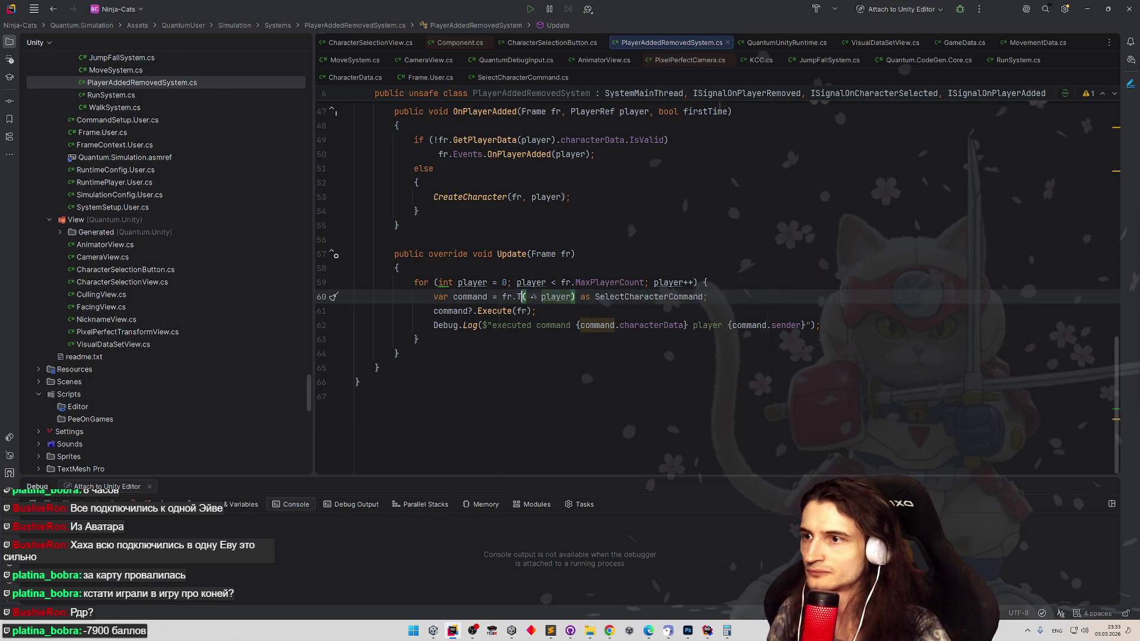
type("TryGet")
key("Down")
key("Down")
key("Return")
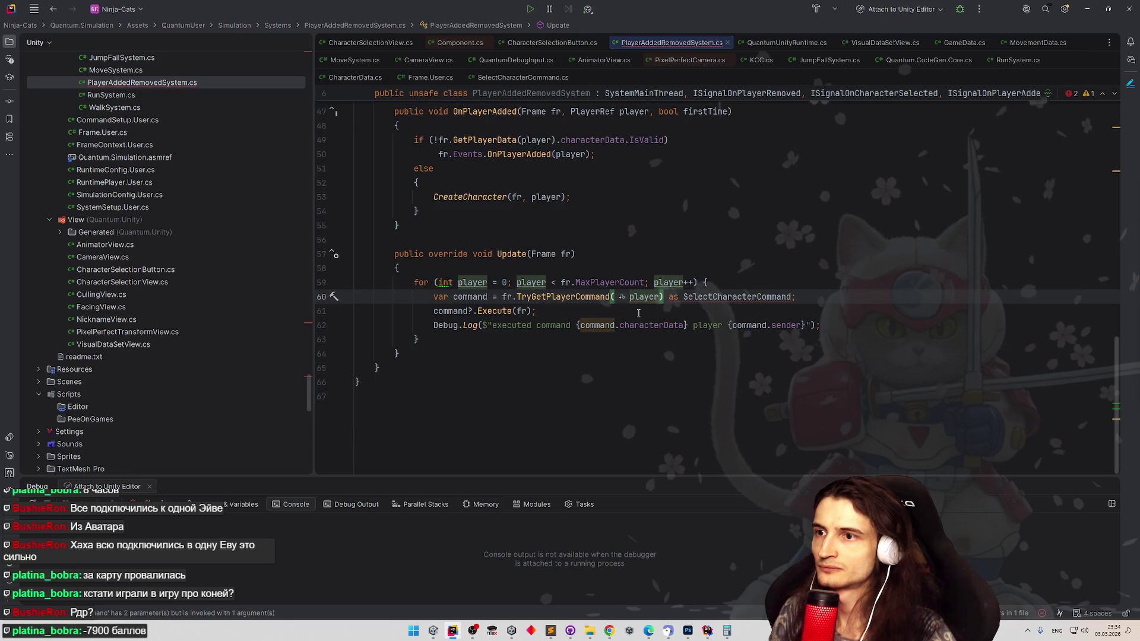
left_click(638, 313)
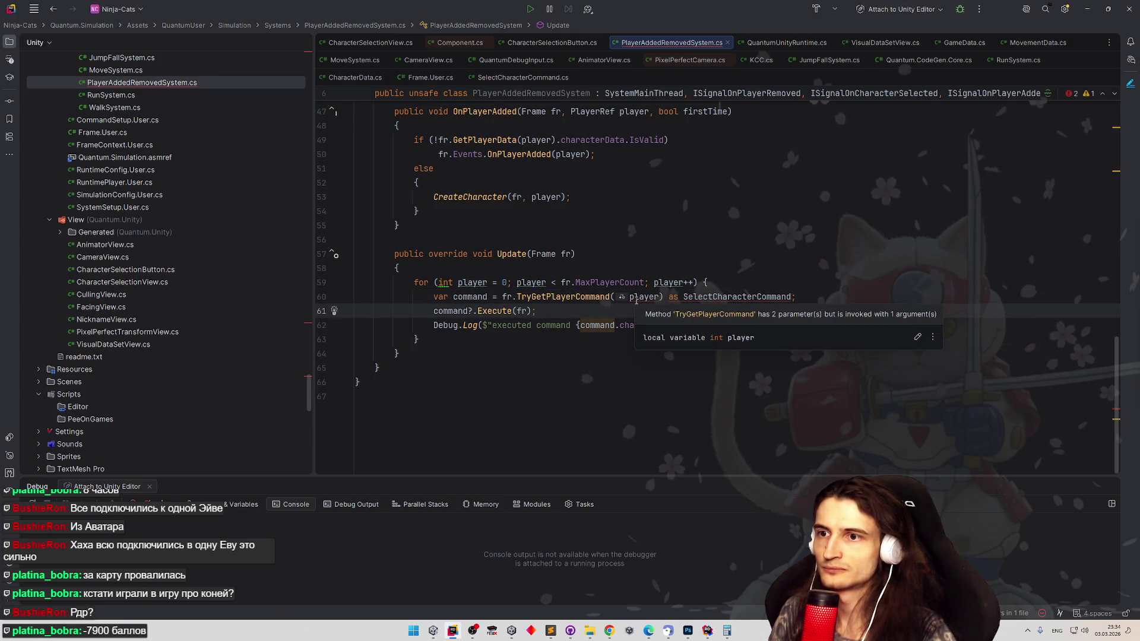
left_click(658, 296)
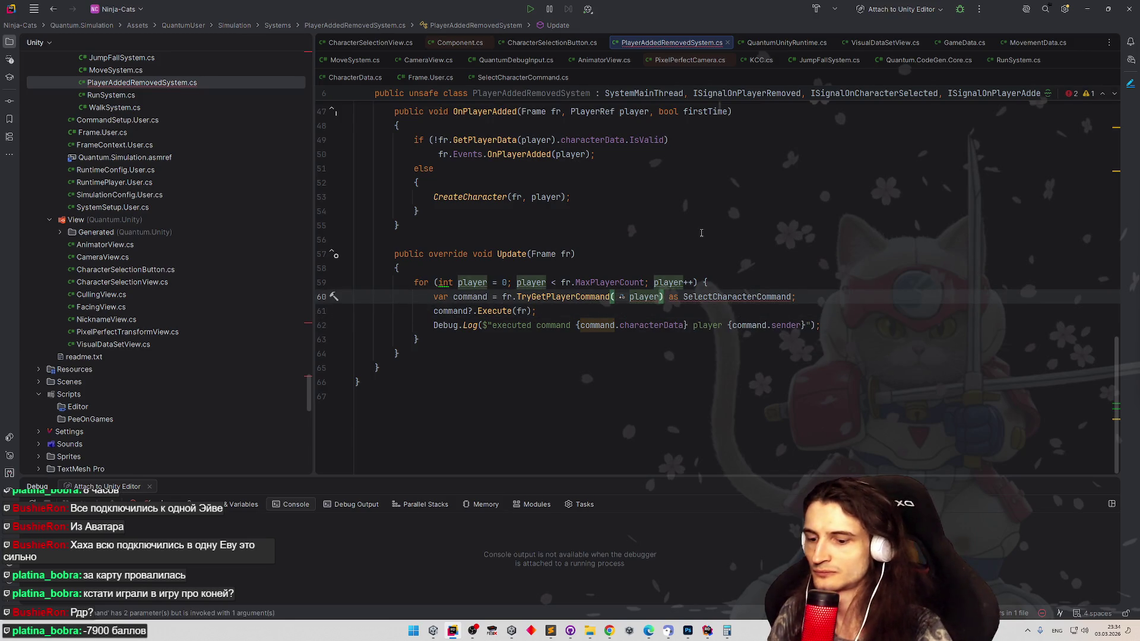
type(",")
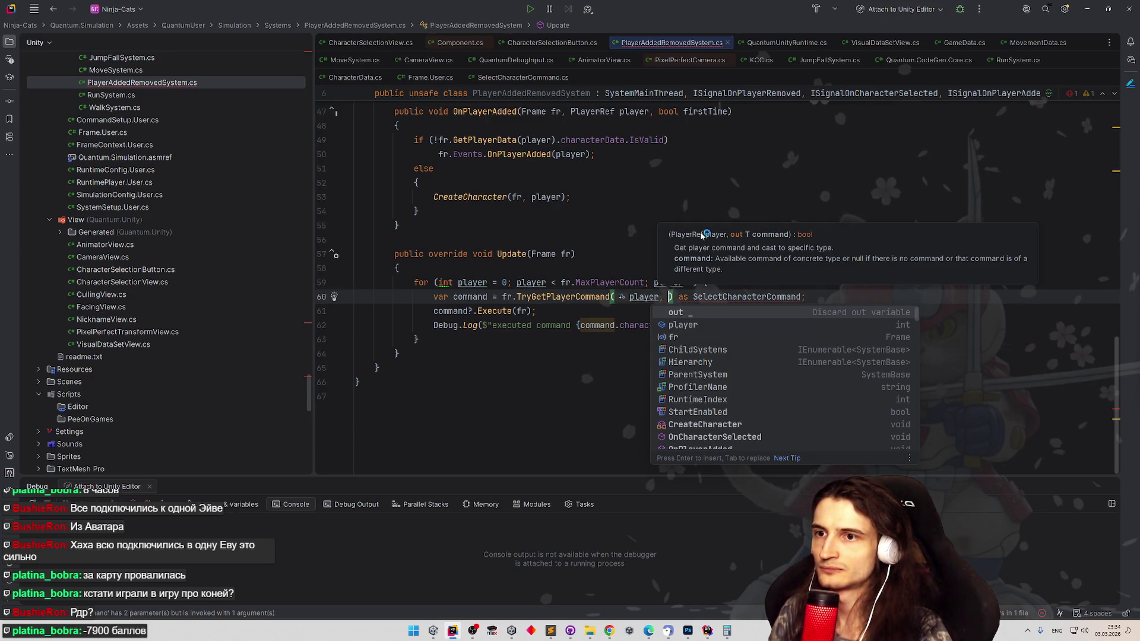
key("Return")
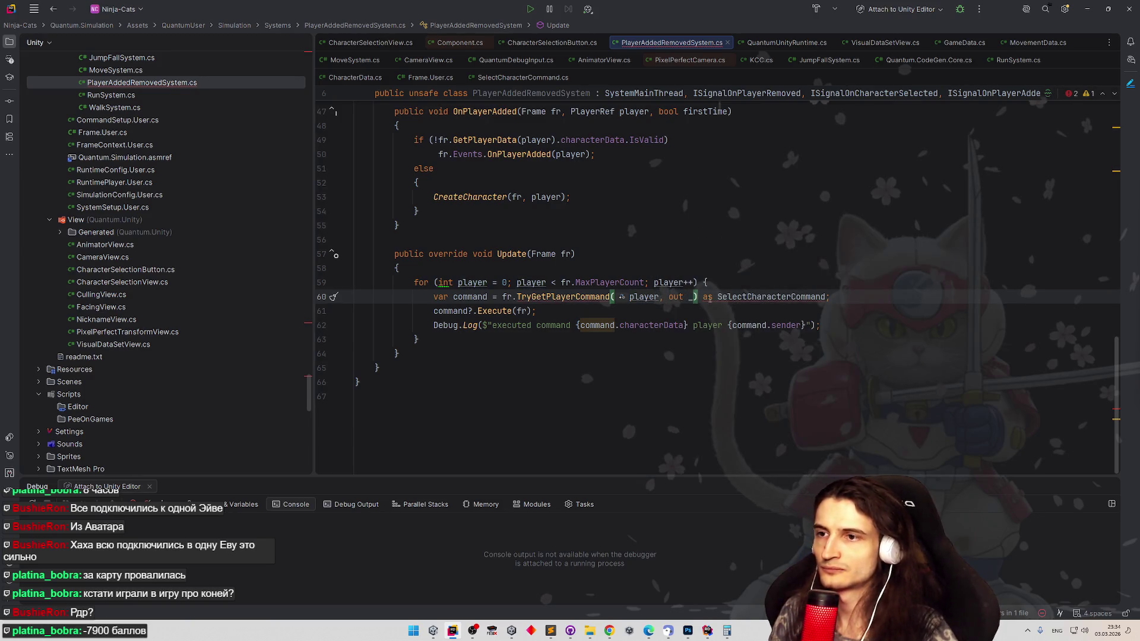
type("command")
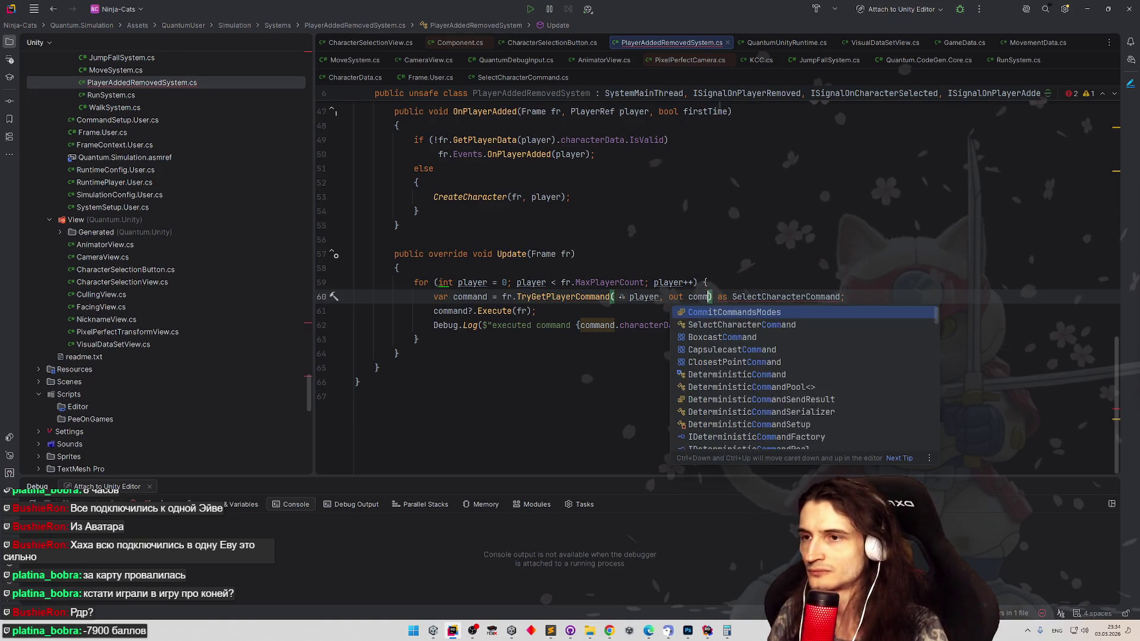
left_click(654, 282)
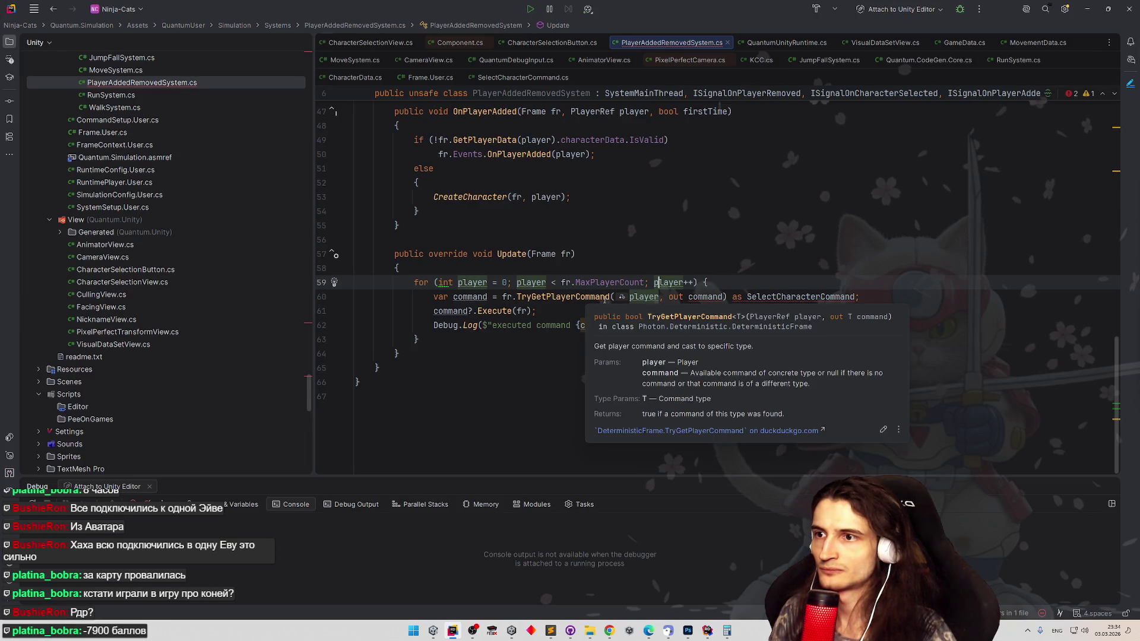
- Add <SelectCharacterCommand> as the generic argument and delete the redundant 'as SelectCharacterCommand' cast
left_click(609, 296)
double_click(847, 295)
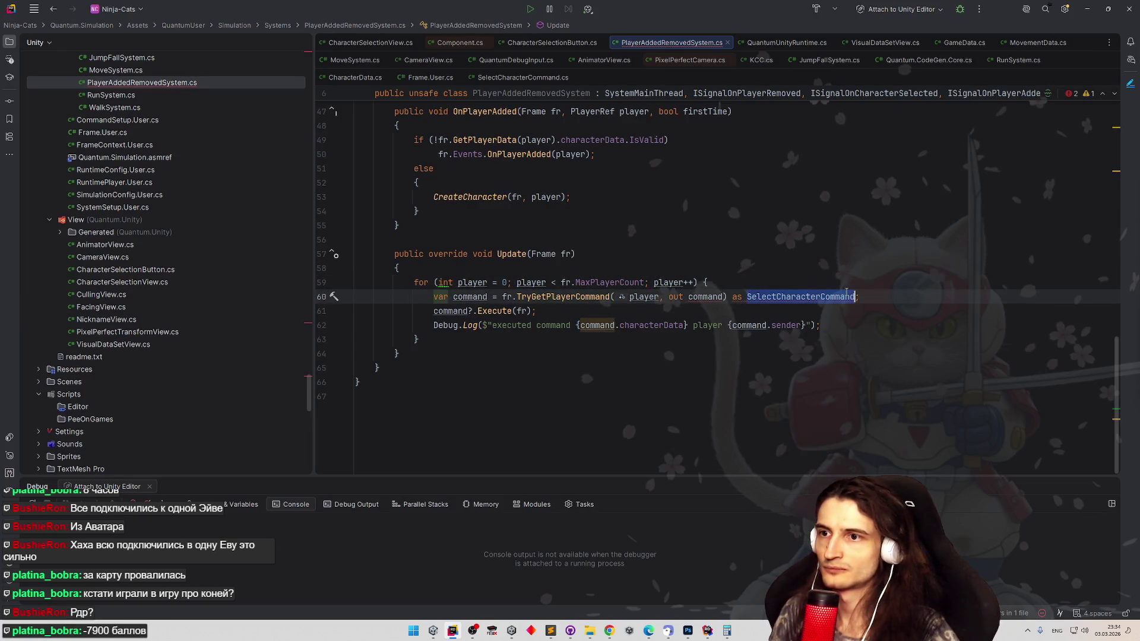
key("ctrl+c")
left_click(610, 297)
type("<>")
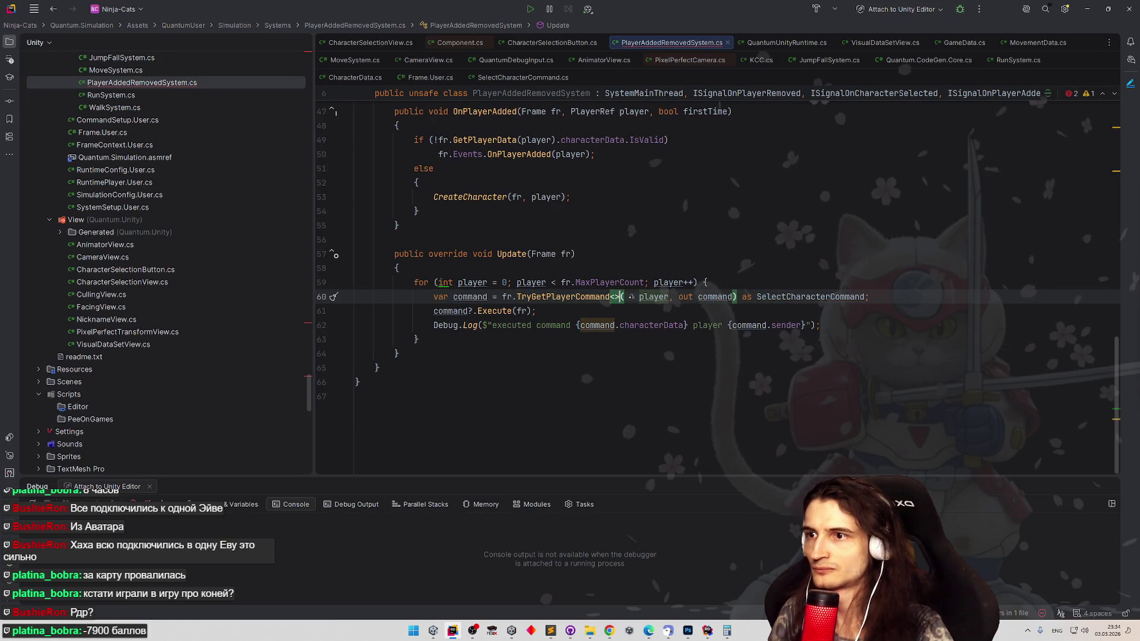
key("ctrl+v")
left_click_drag(843, 297, 971, 297)
key("BackSpace")
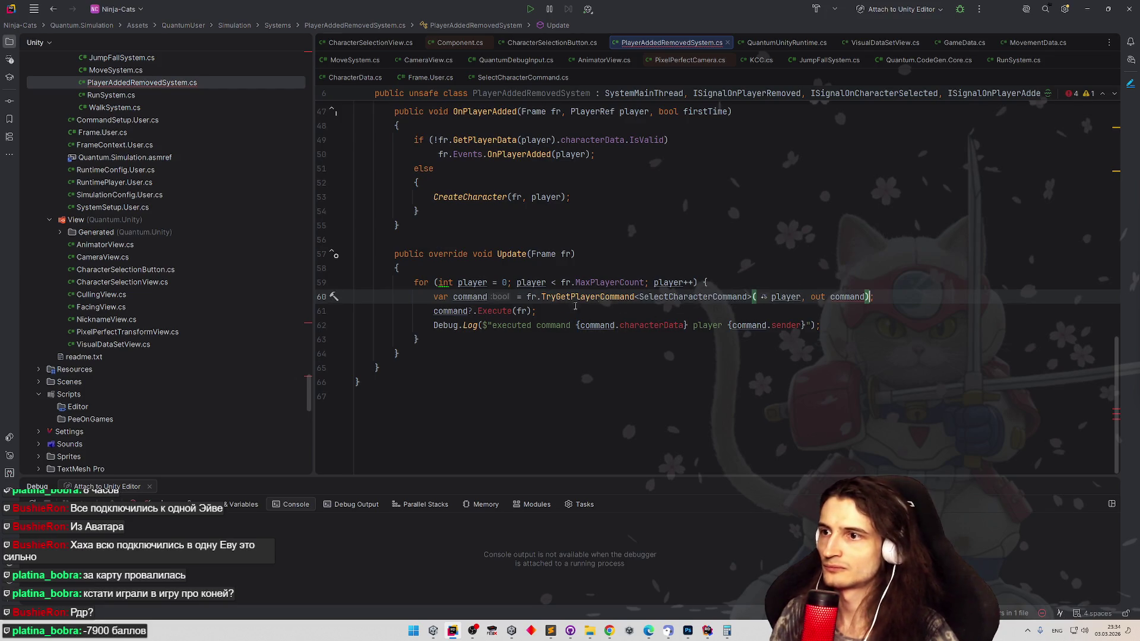
type(";")
- Wrap the call in an if and move the Execute and Debug.Log lines into its braces
left_click_drag(522, 298, 435, 297)
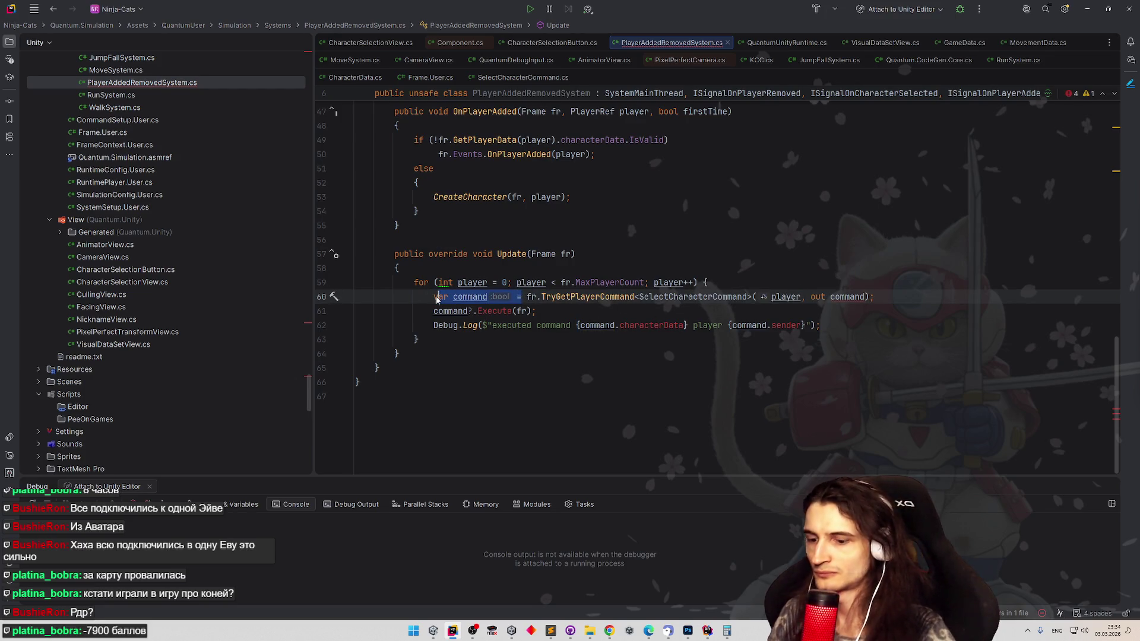
type("if")
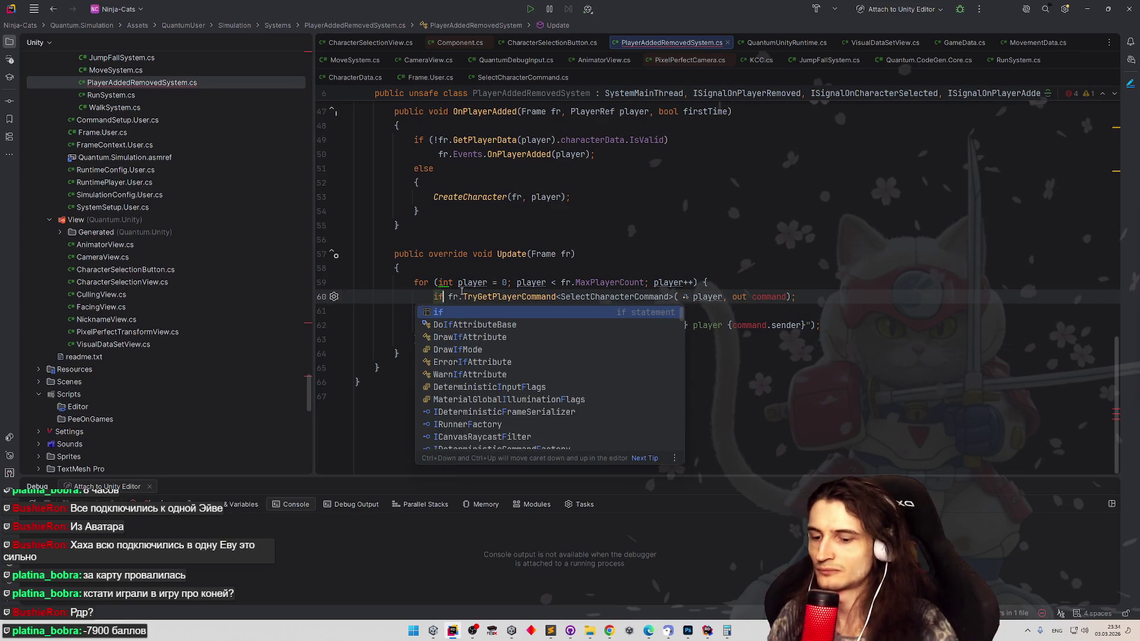
type(" (")
left_click(807, 298)
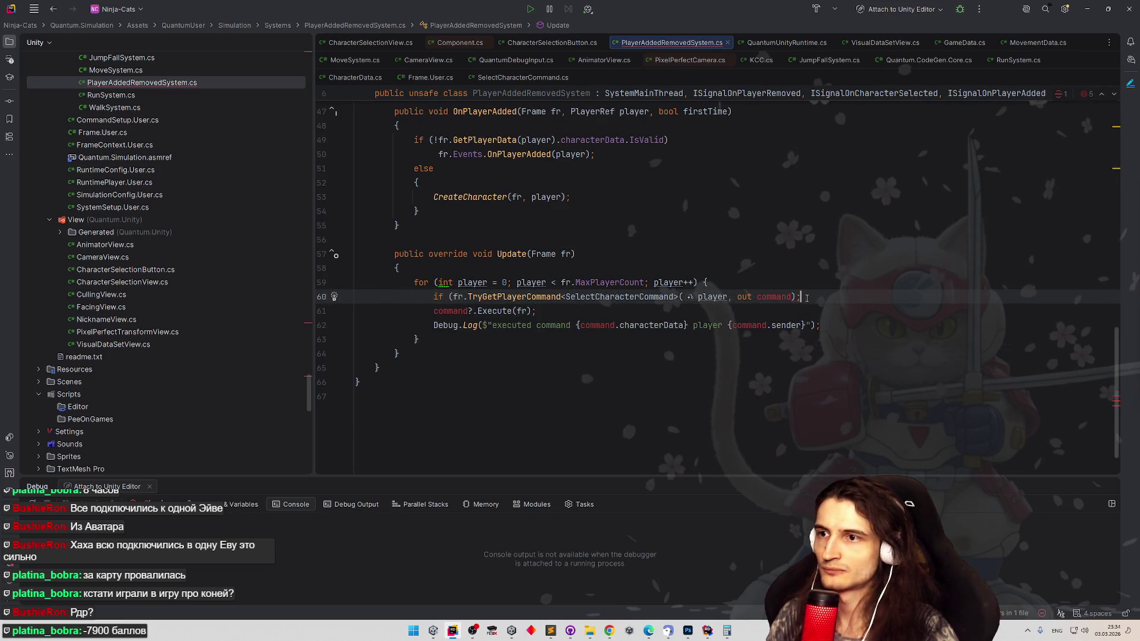
key("BackSpace")
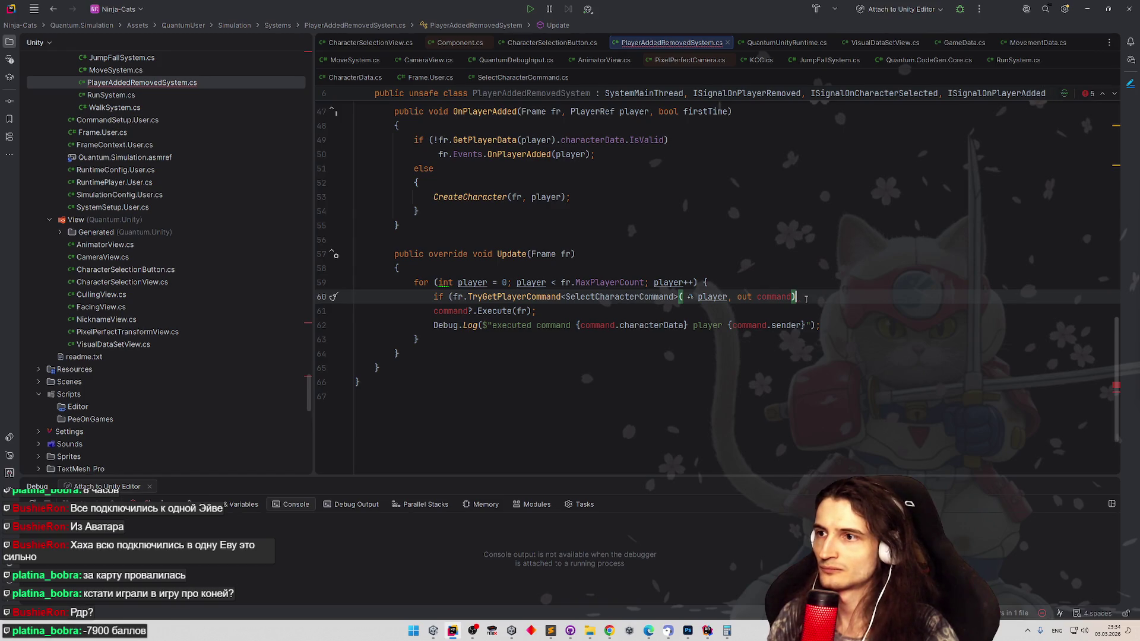
key("Return")
type("{")
key("Return")
key("Down")
key("Down")
key("shift+Down")
key("shift+Down")
key("ctrl+x")
key("Up")
key("Up")
key("ctrl+v")
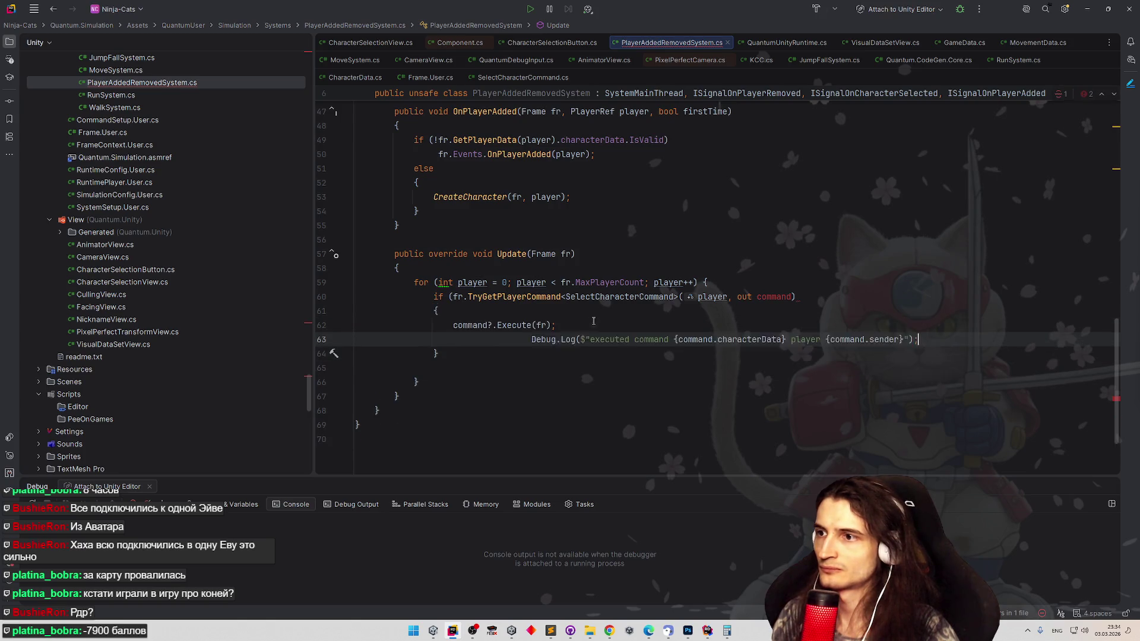
type(";")
- Close the if condition, declare the parameter as 'out var command', and return to Unity
left_click(818, 299)
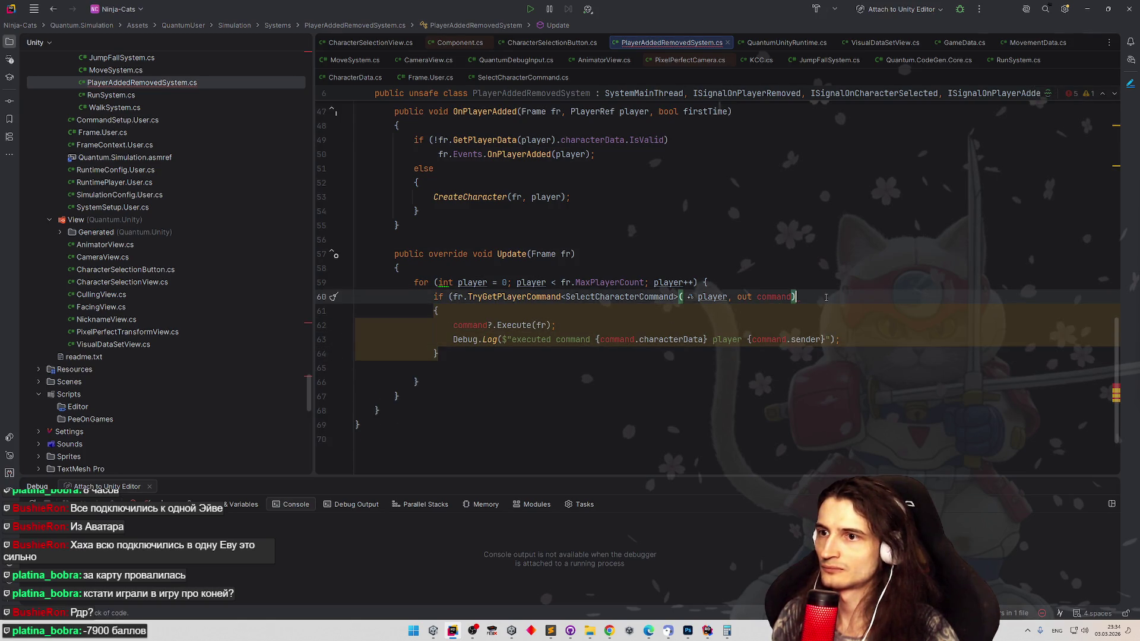
type(")")
left_click(756, 297)
type("var")
left_click(782, 244)
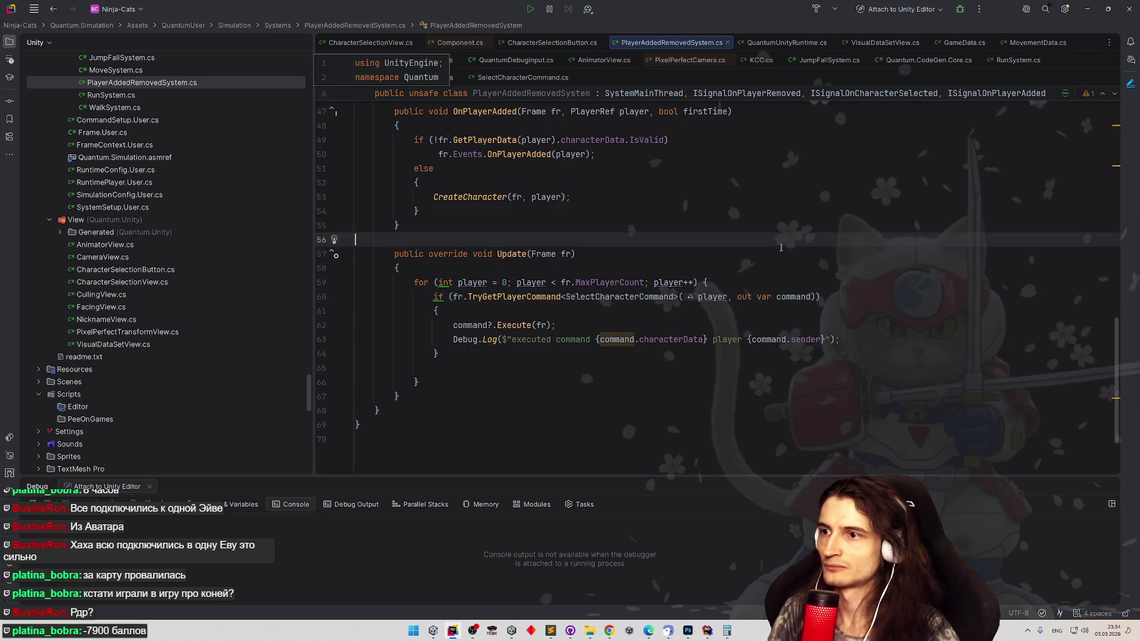
left_click(1086, 9)
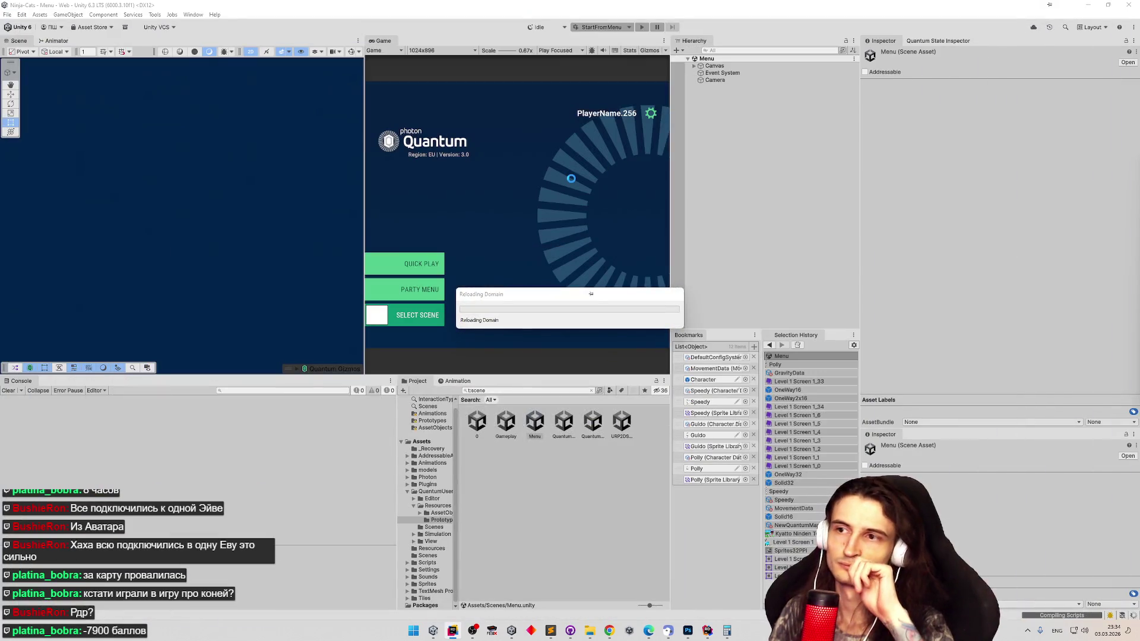
- Let Unity recompile, start play mode with Ctrl+P, and join a Quick Play match
left_click(452, 630)
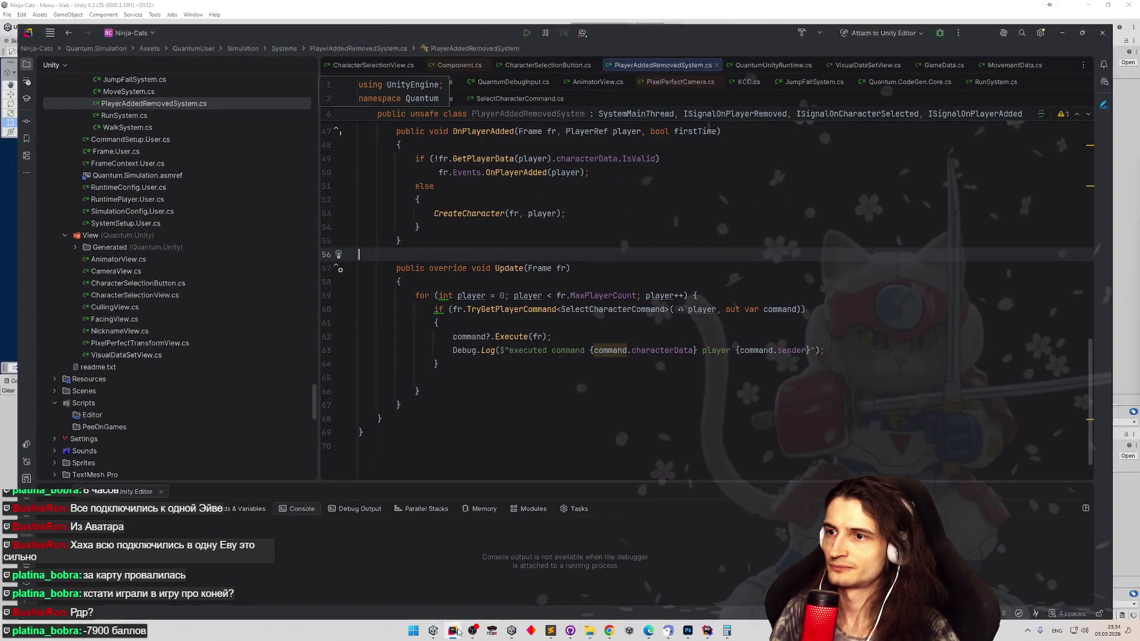
left_click(454, 631)
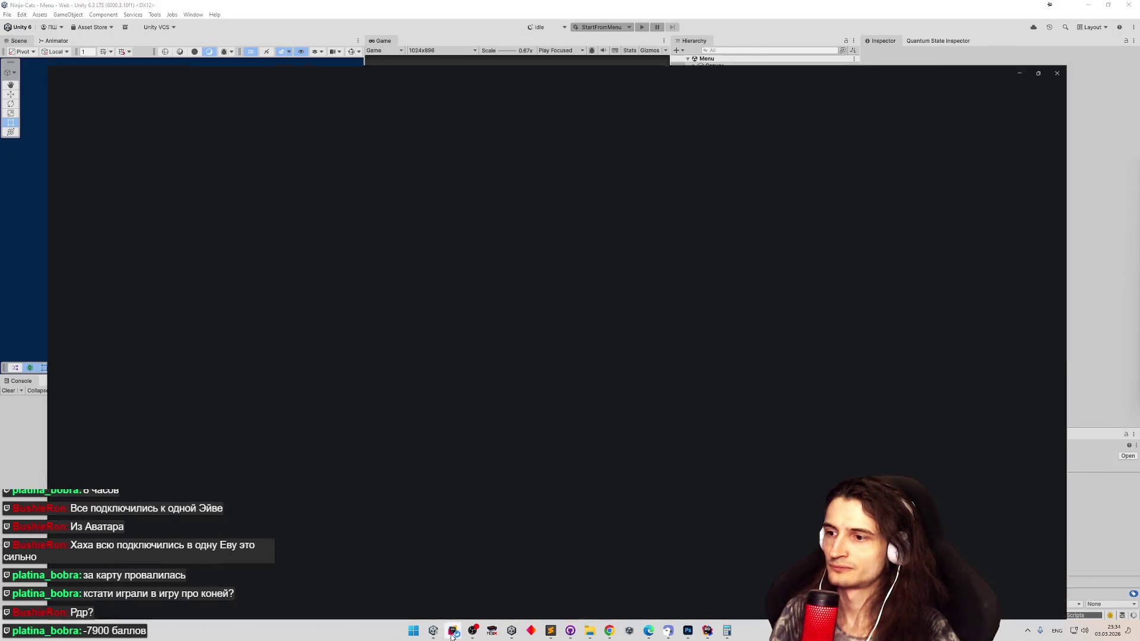
left_click(452, 633)
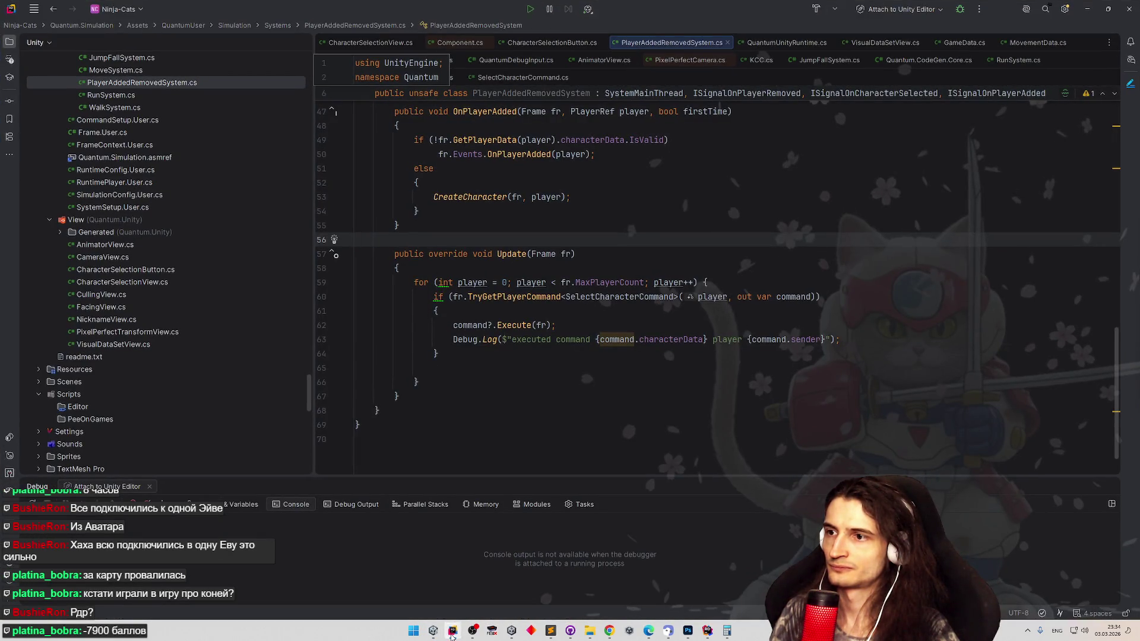
left_click(452, 632)
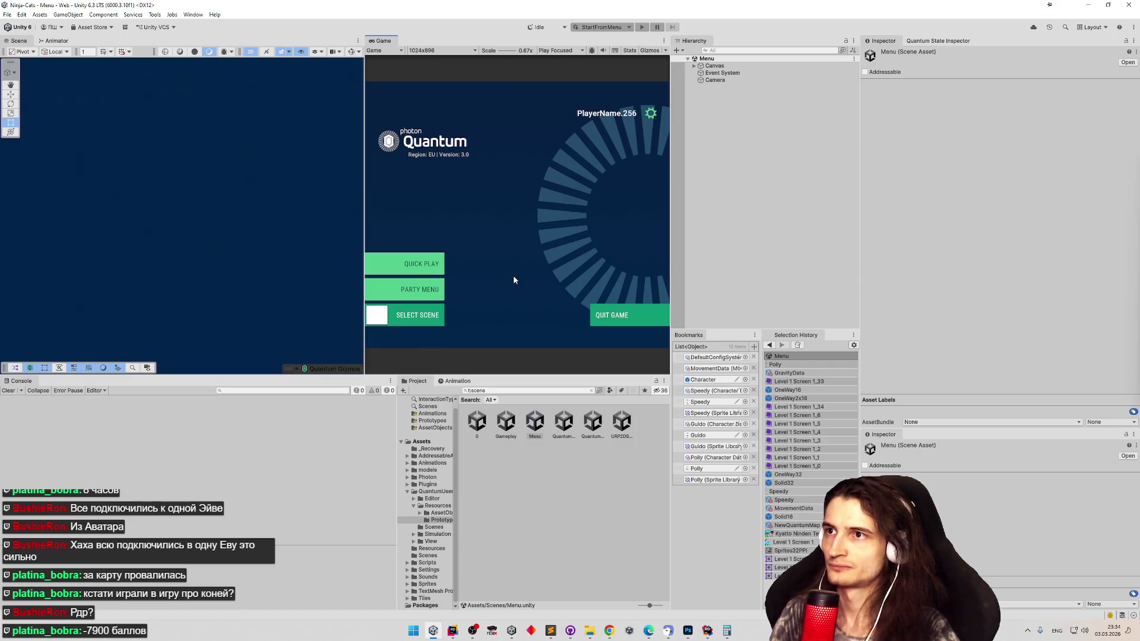
key("ctrl+p")
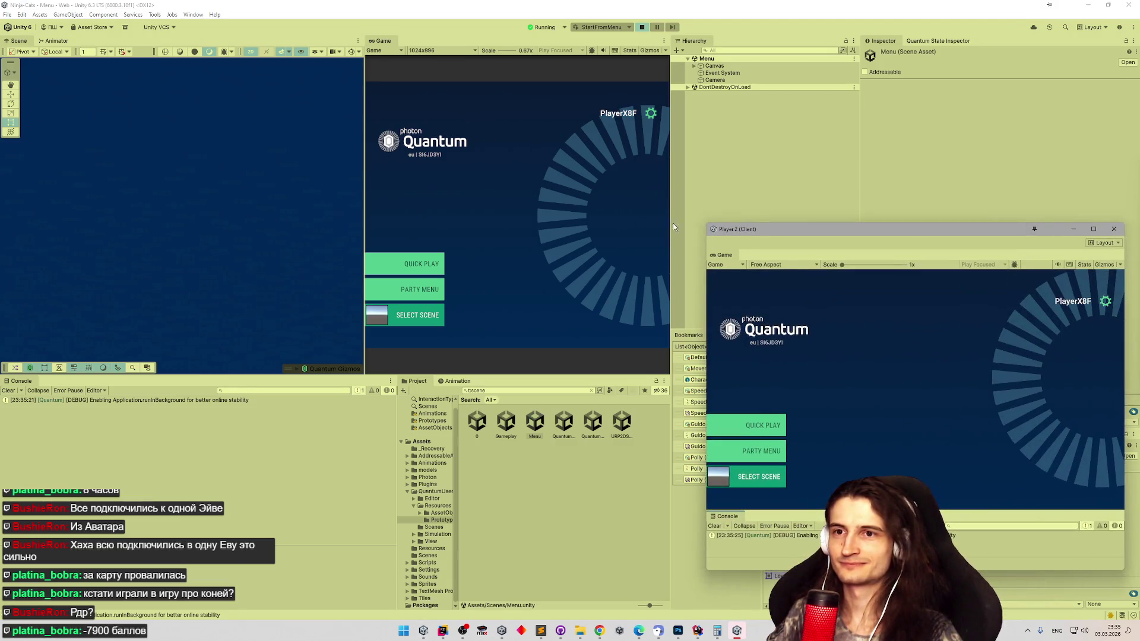
left_click(438, 264)
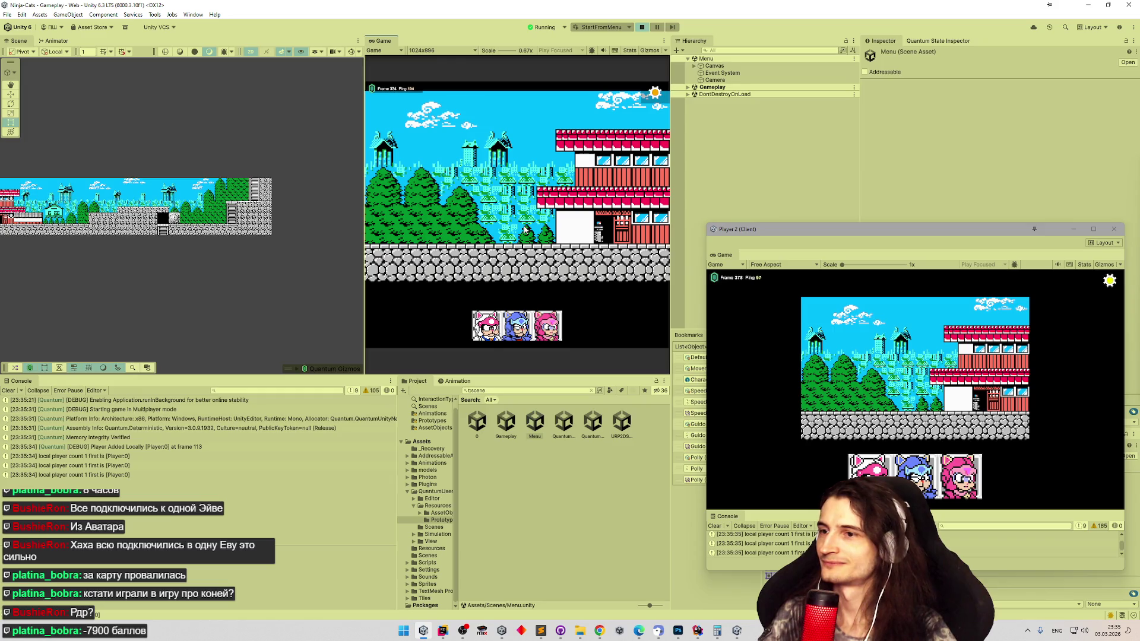
- Pick a character, inspect the entity and player log stack traces, and open PlayerAddedRemovedSystem.cs line 63
left_click(528, 323)
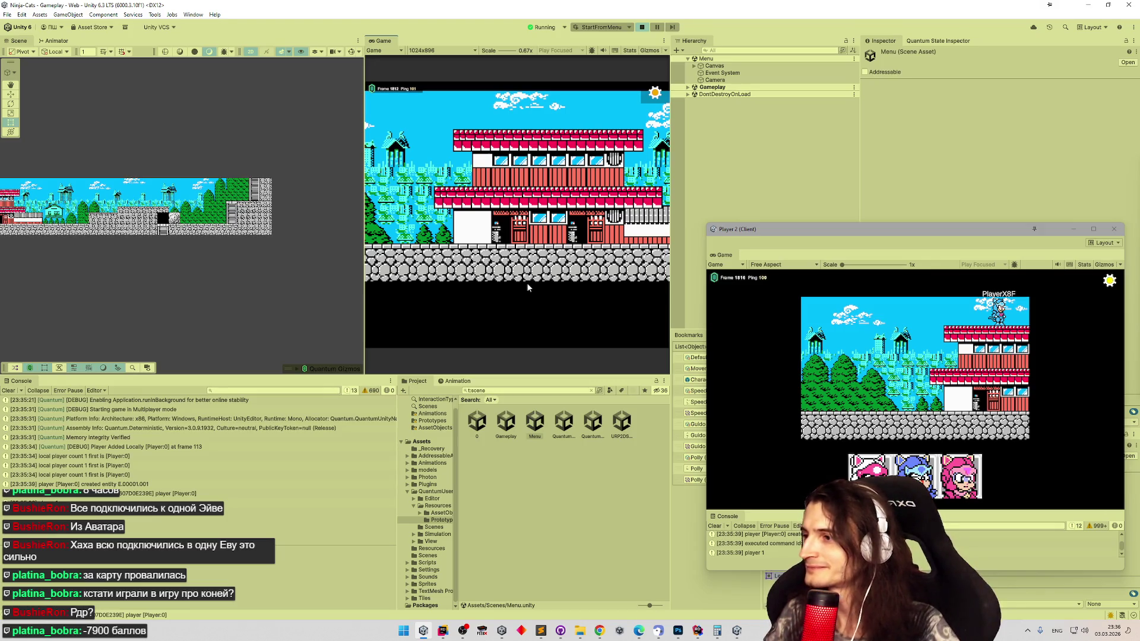
left_click(143, 500)
left_click(153, 486)
left_click(142, 503)
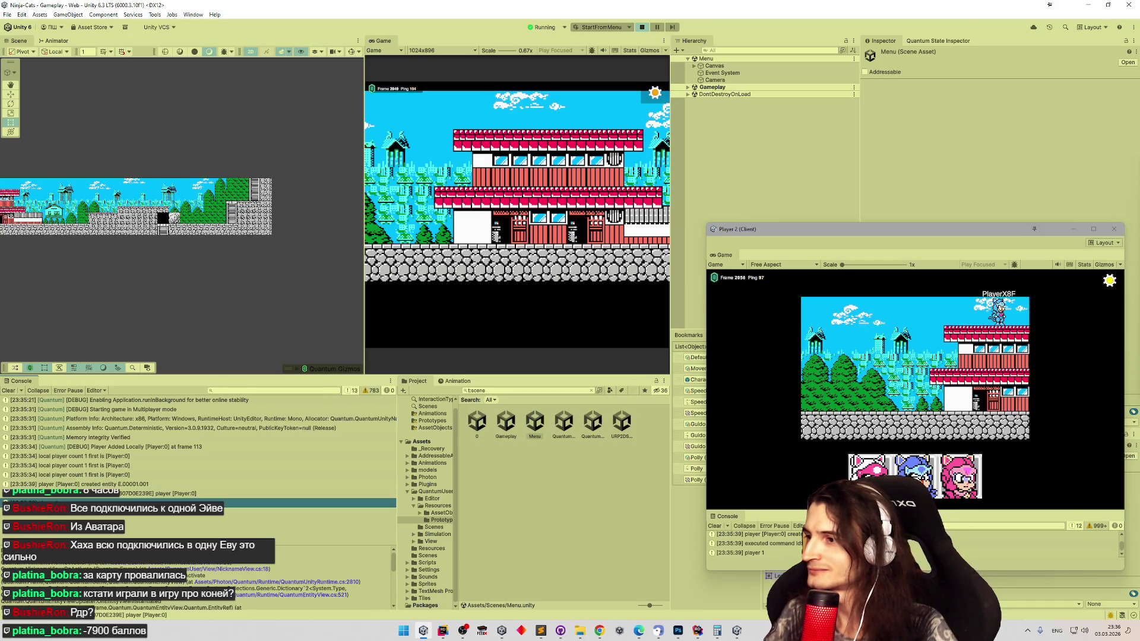
left_click(156, 495)
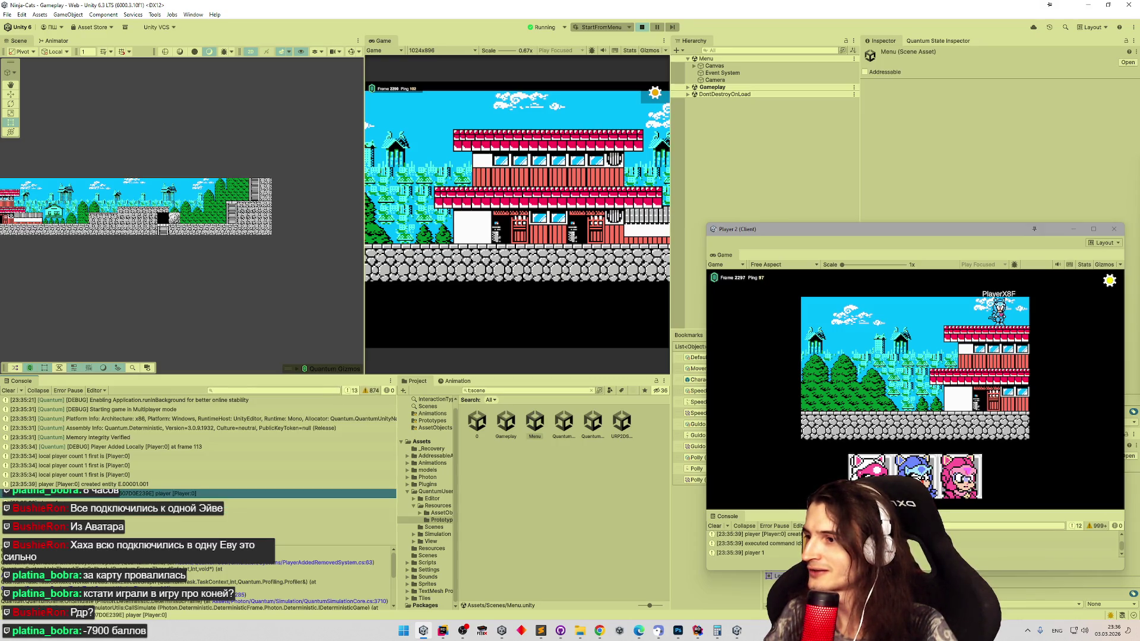
left_click(252, 566)
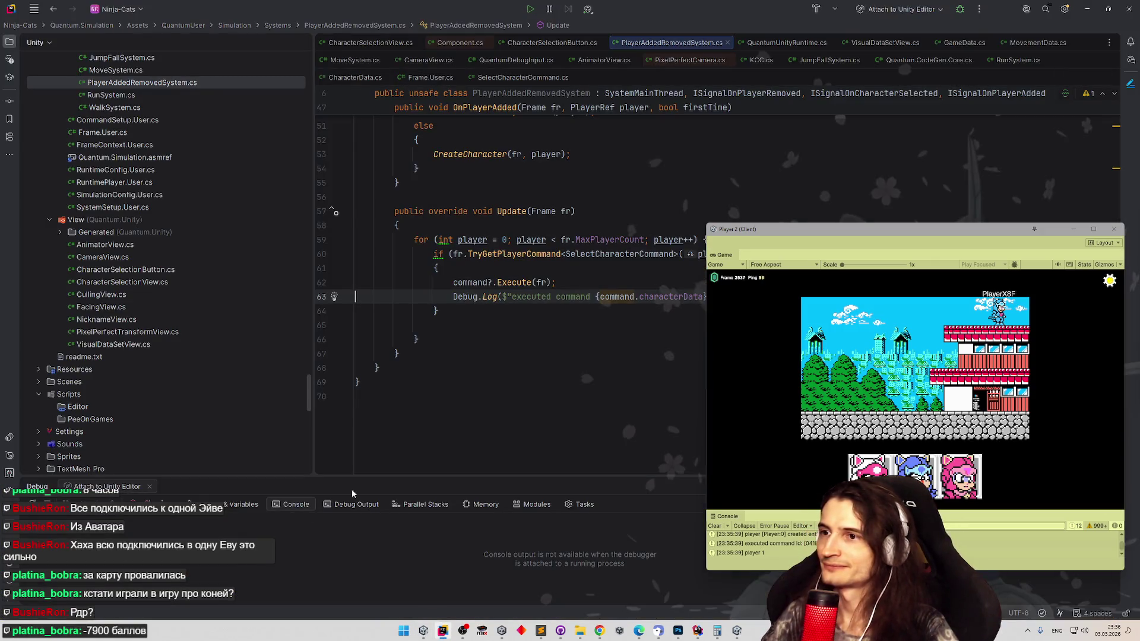
- Copy the executed-command Debug.Log statement and switch to CharacterSelectionButton.cs
key("alt+Tab")
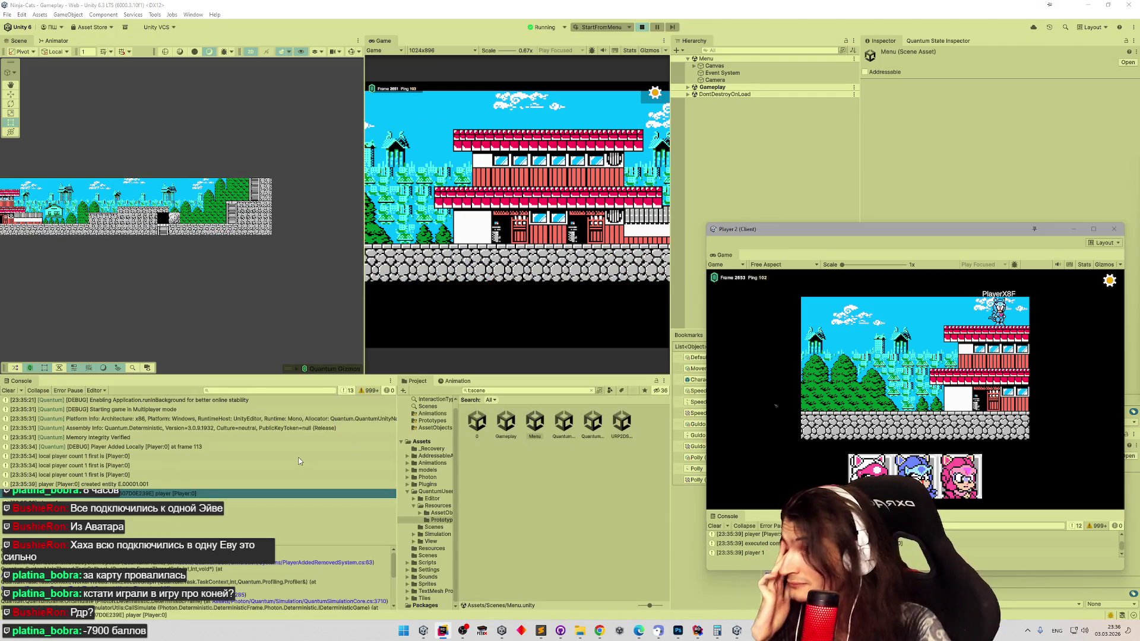
left_click(348, 563)
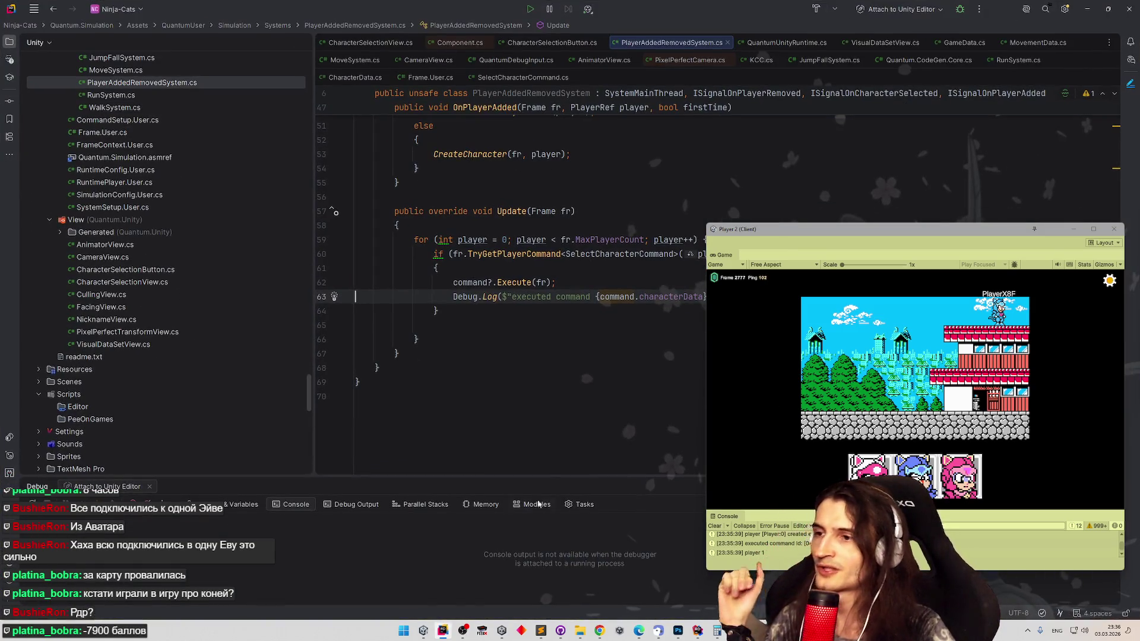
left_click_drag(1022, 229, 1025, 389)
left_click_drag(443, 296, 872, 287)
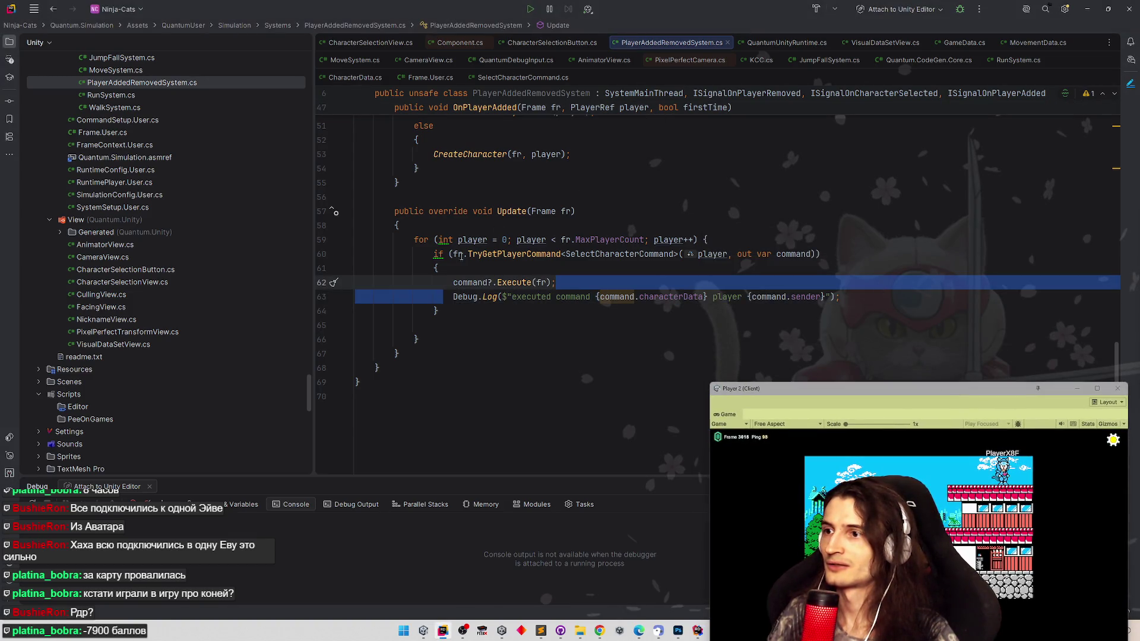
left_click(849, 298)
key("shift+Home")
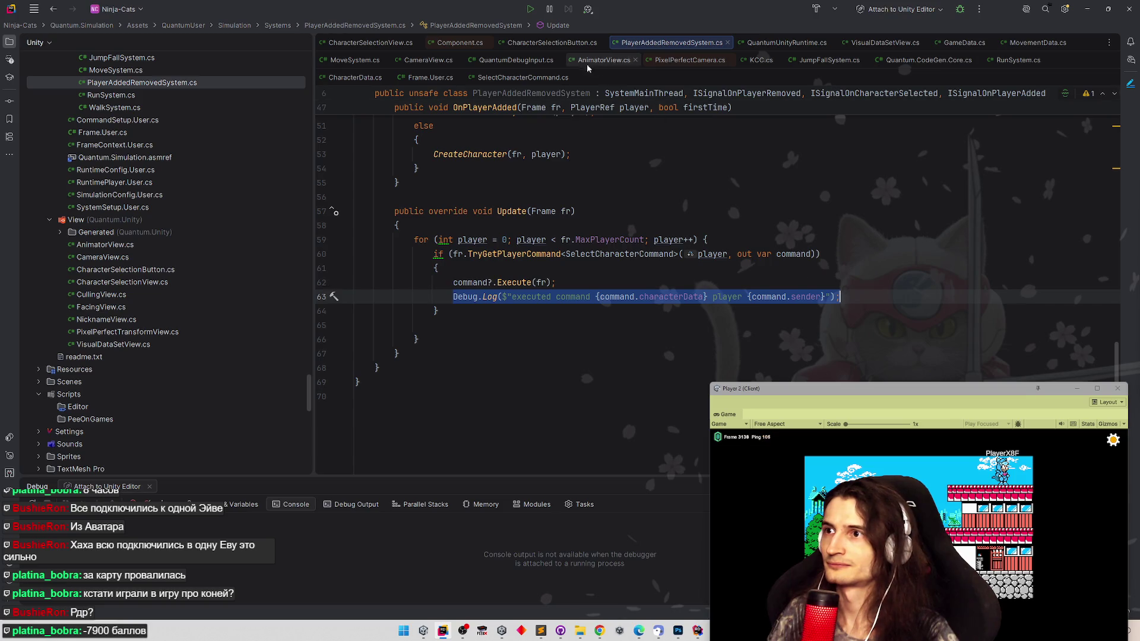
left_click(564, 43)
scroll(560, 249, "down", 2)
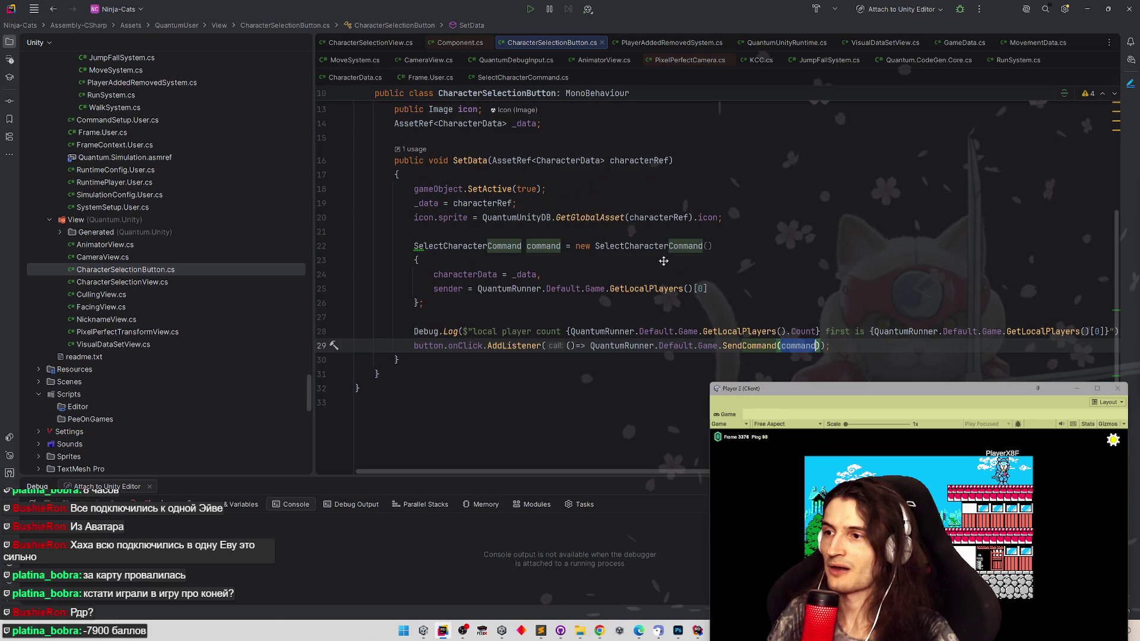
- Convert SetData's click-listener lambda into an anonymous method
scroll(707, 266, "down", 1)
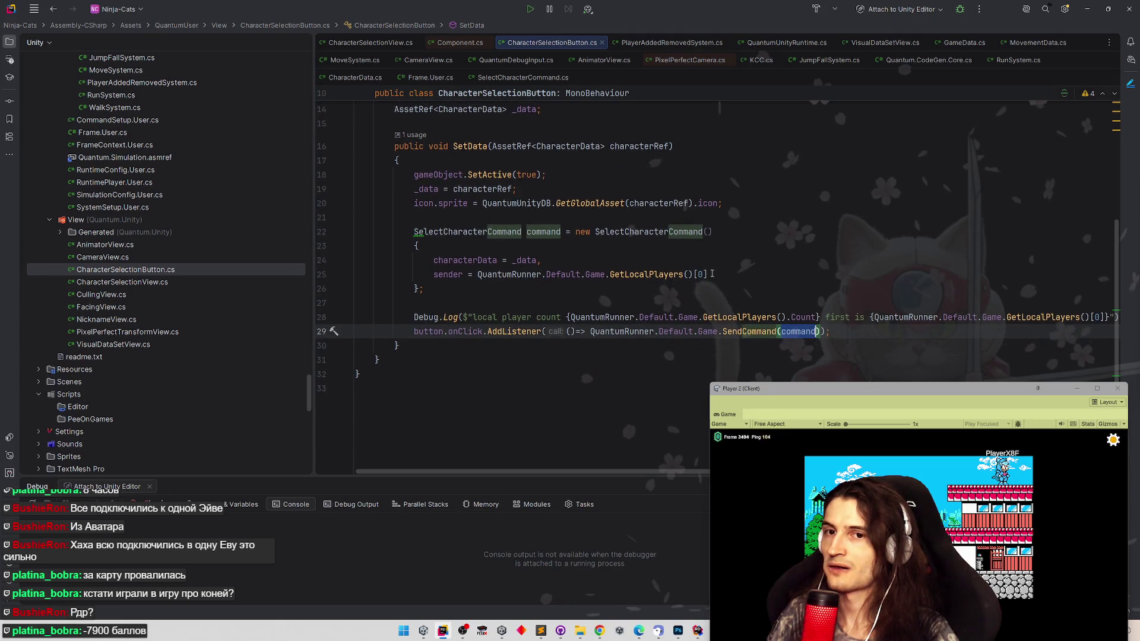
scroll(712, 255, "up", 5)
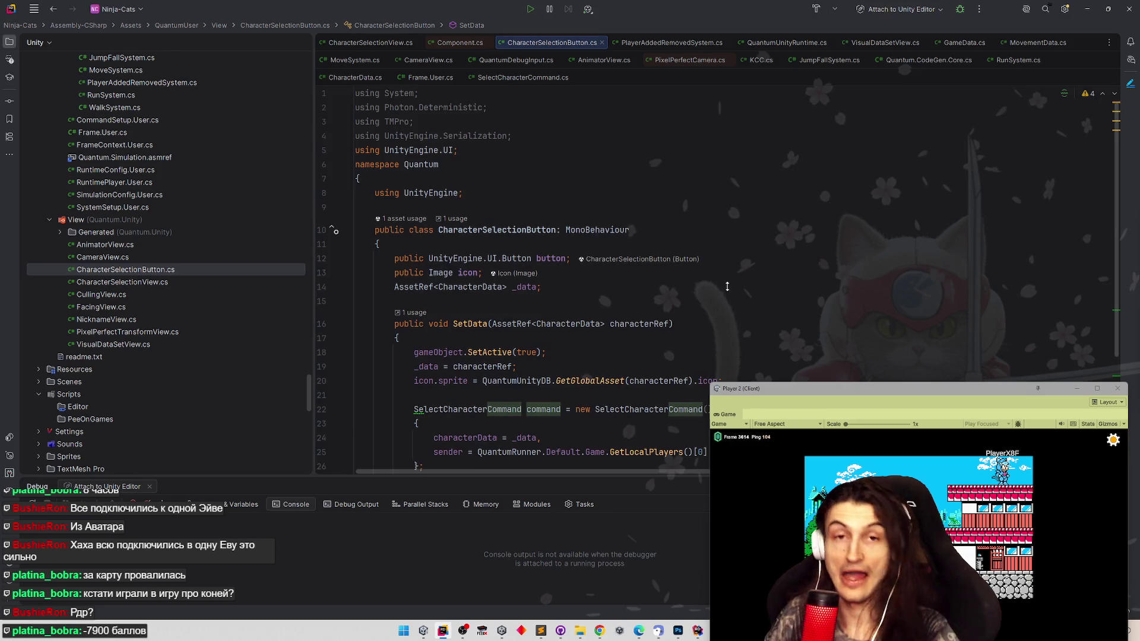
scroll(628, 434, "down", 5)
mouse_move(621, 468)
left_mouse_down()
mouse_move(612, 469)
mouse_move(623, 470)
left_mouse_up()
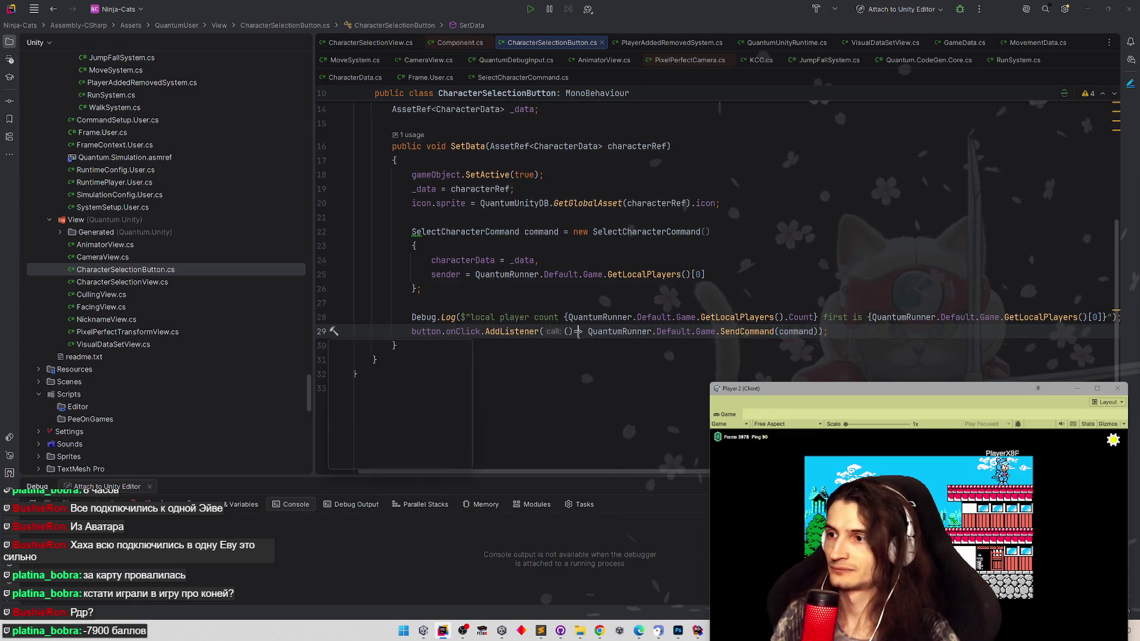
key("alt+Return")
key("Down")
key("Down")
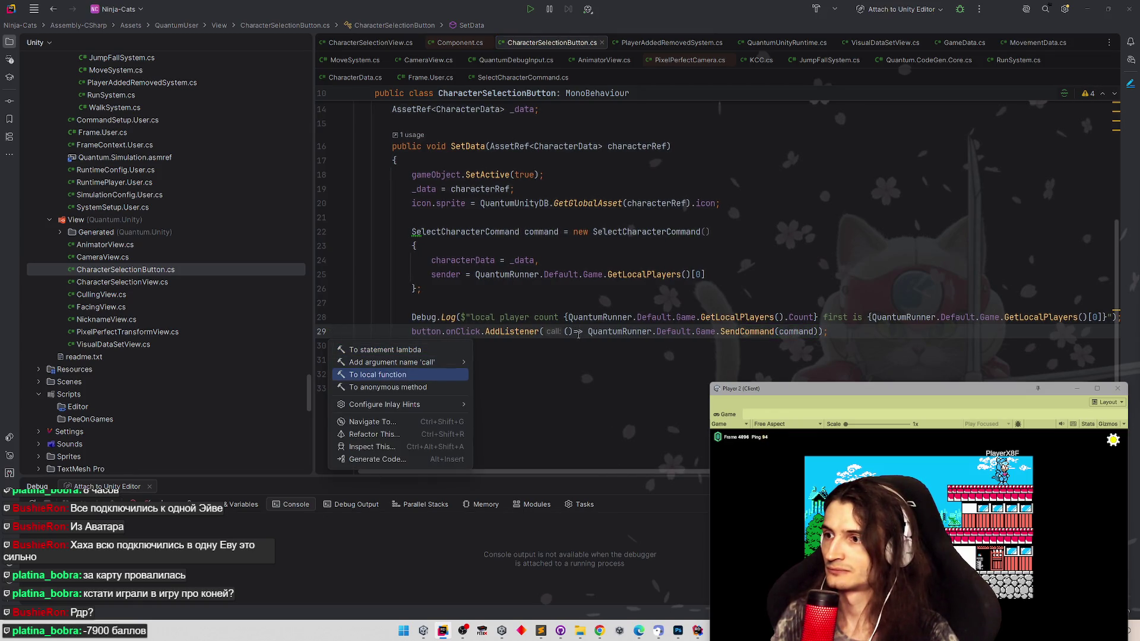
key("Down")
key("Return")
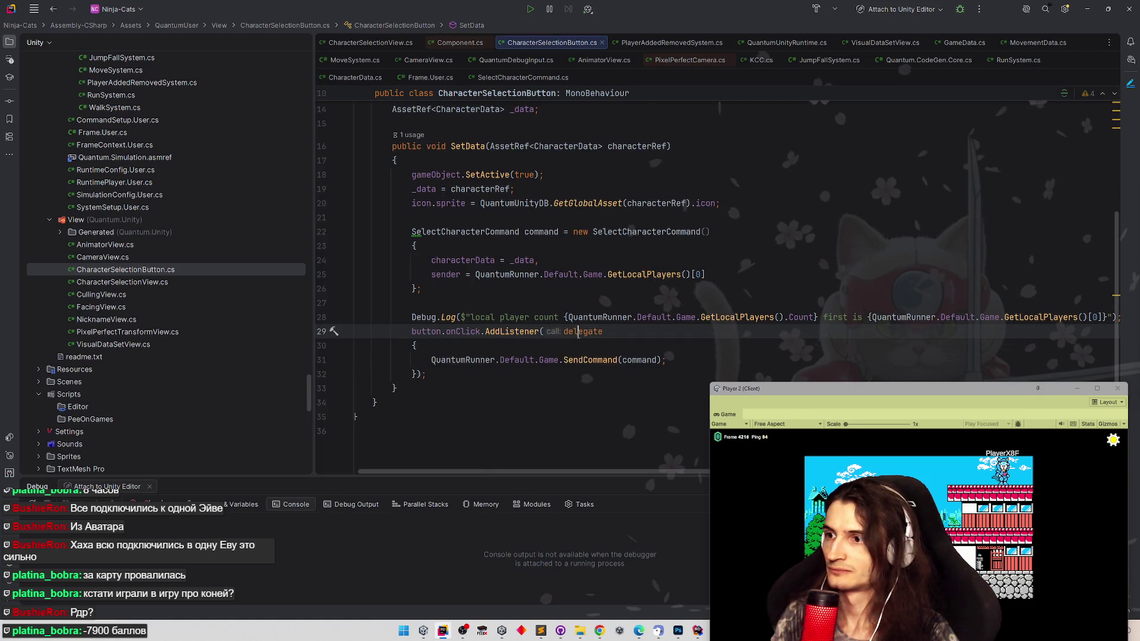
left_click(687, 357)
- Insert the Debug.Log into the delegate, rewording its message to "sending command"
key("ctrl+alt+Return")
type("Debug.Log($\"executed command {command.characterData} player {command.sender}\");")
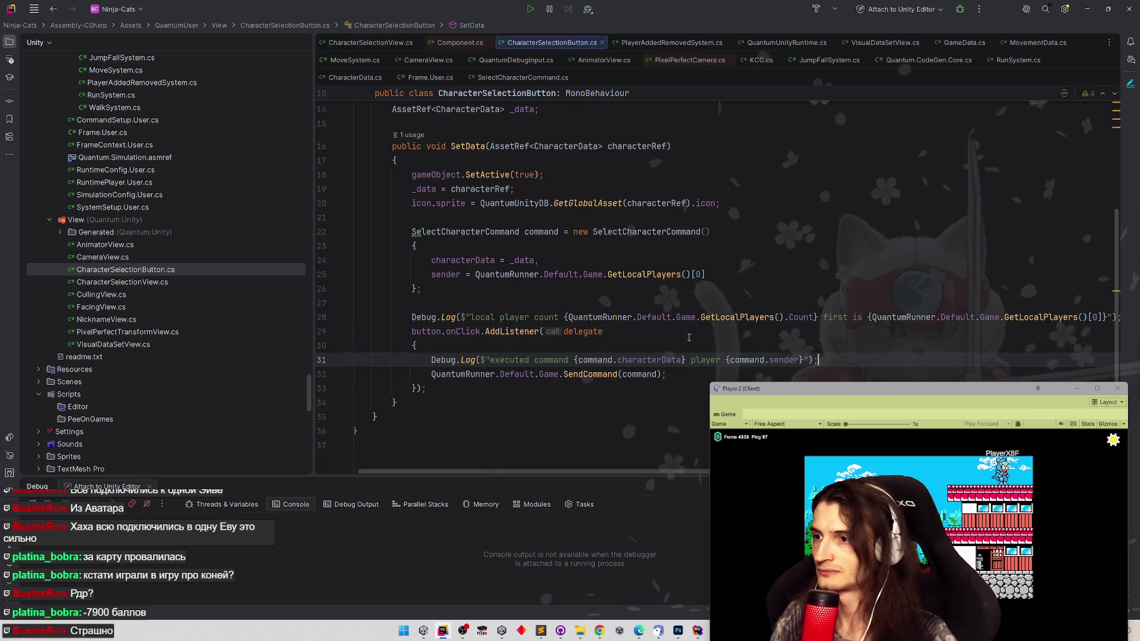
left_click_drag(490, 360, 572, 360)
type("sen")
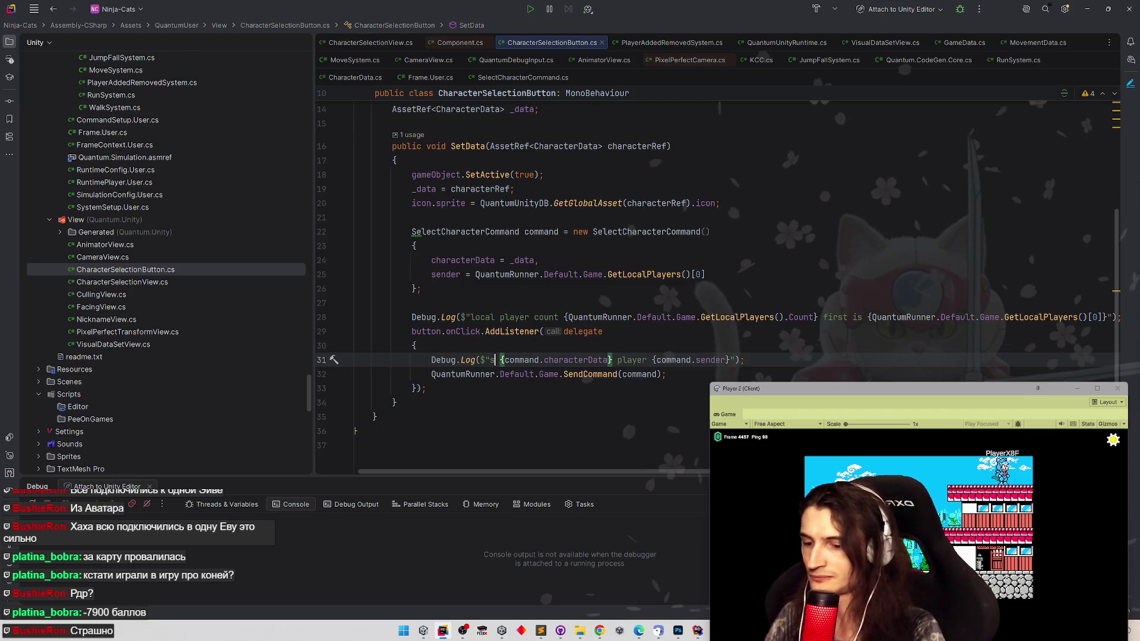
type("dingc")
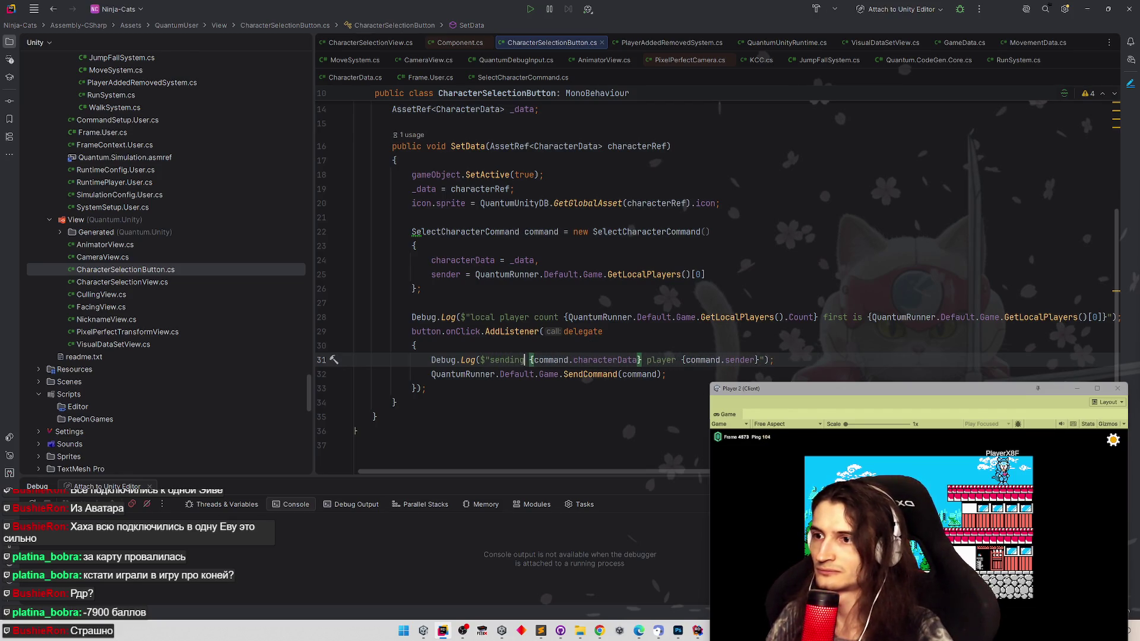
key("BackSpace")
type("command")
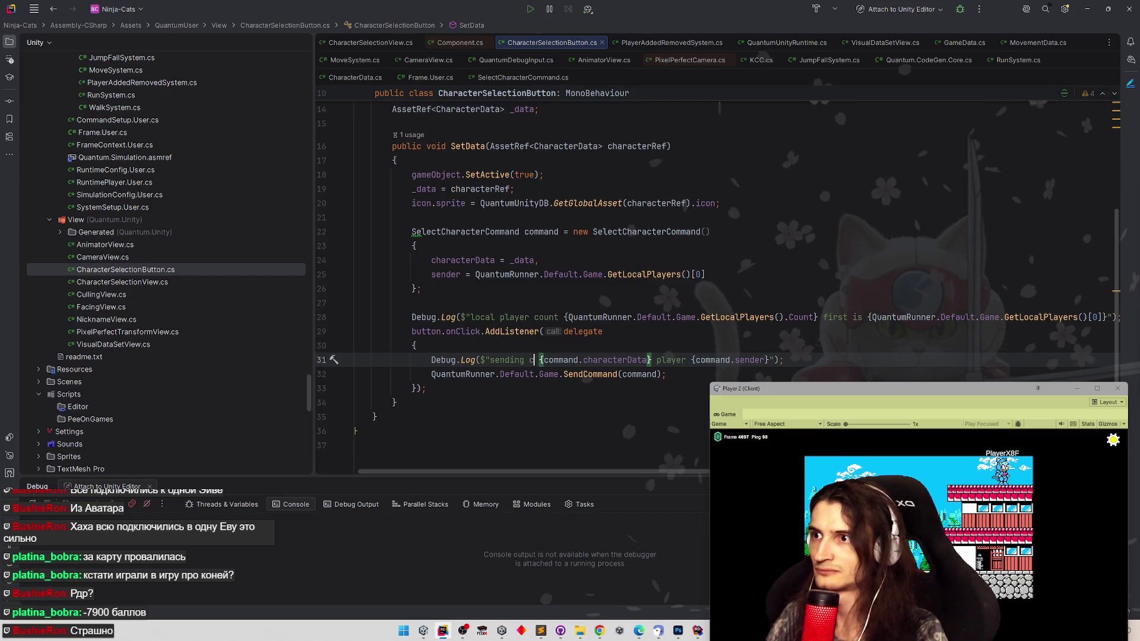
- Delete the local-player-count Debug.Log line and return to Unity
left_click(727, 278)
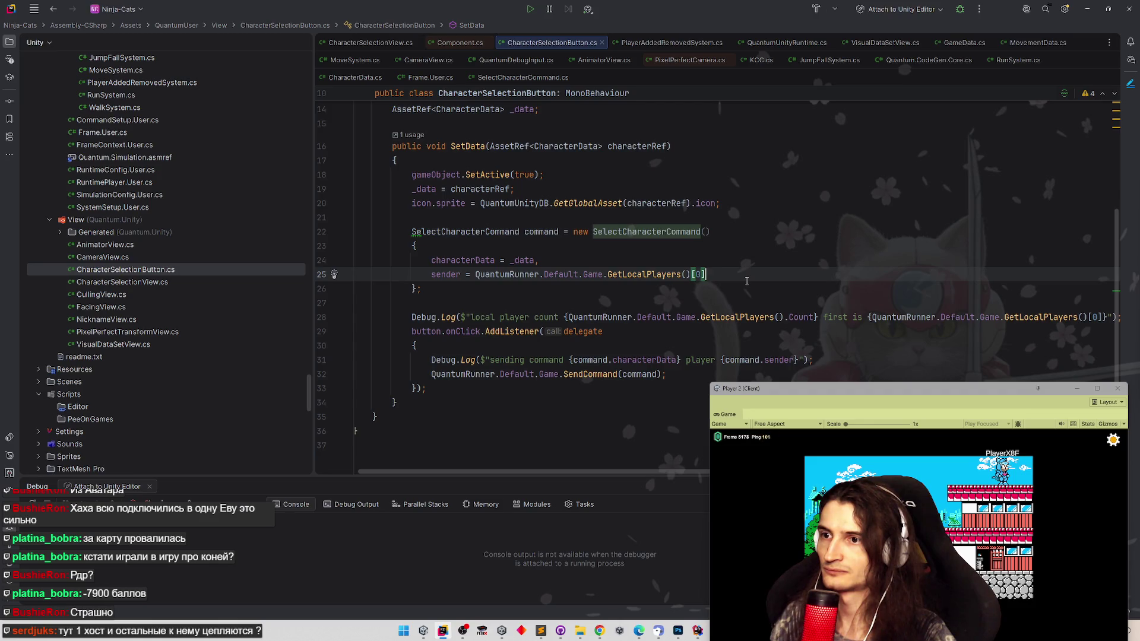
left_click(443, 311)
key("ctrl+w")
key("ctrl+w")
key("ctrl+w")
key("BackSpace")
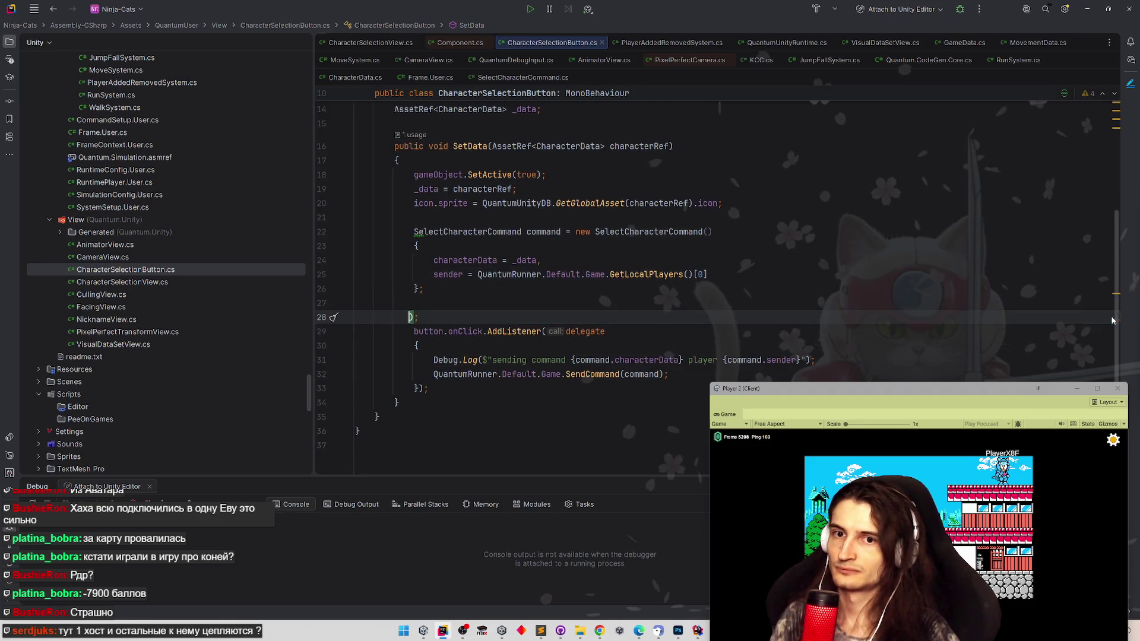
key("Delete")
key("BackSpace")
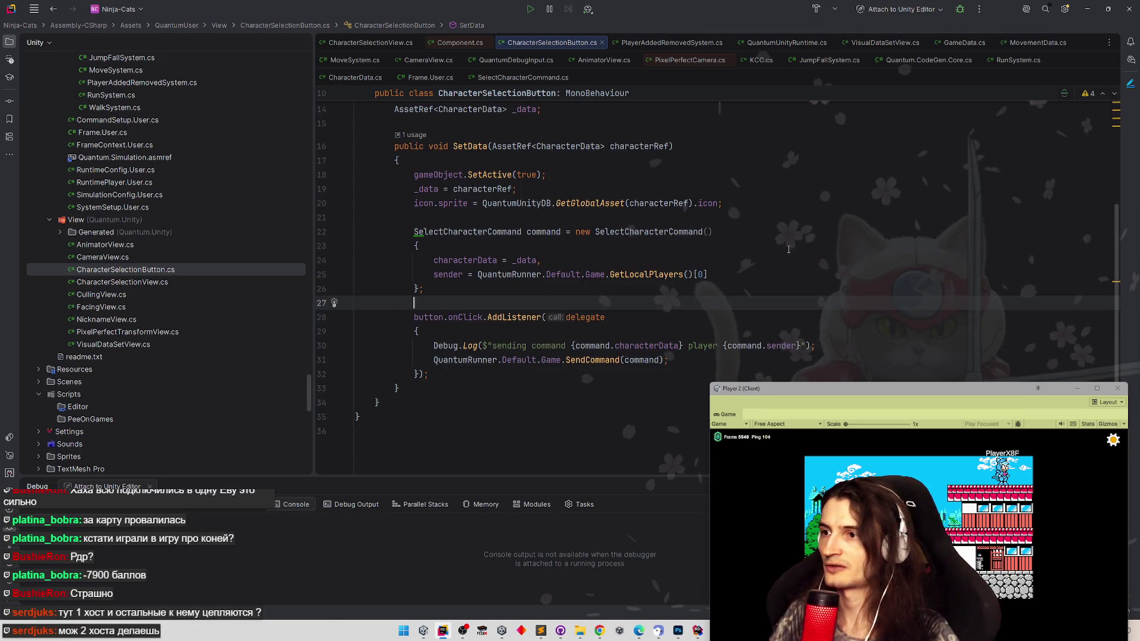
key("Up")
key("Up")
key("Up")
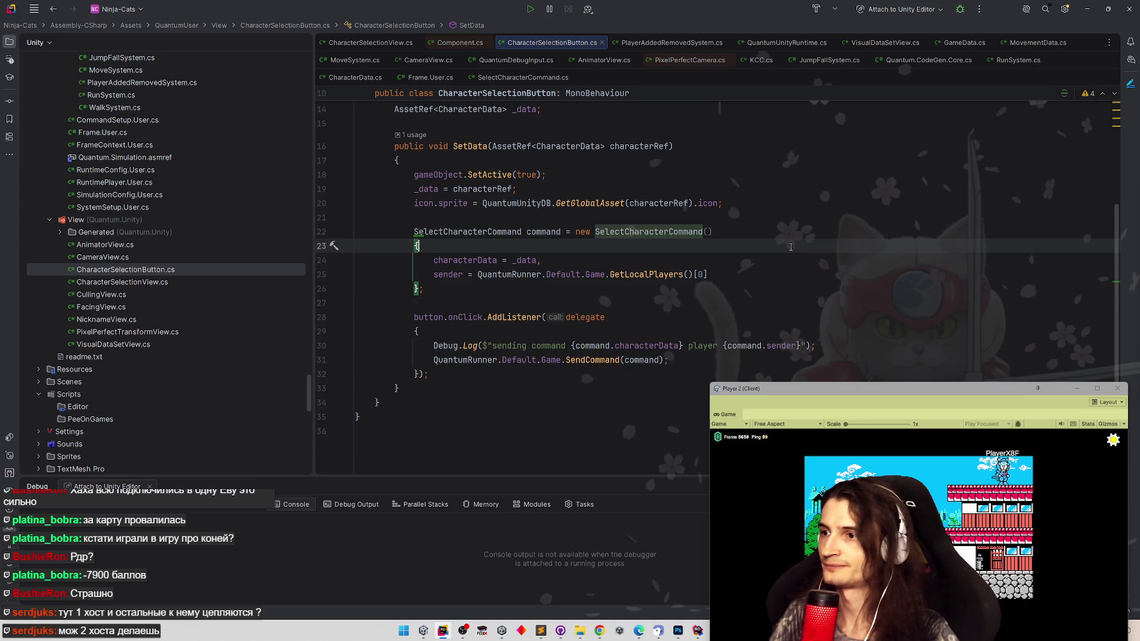
key("alt+Tab")
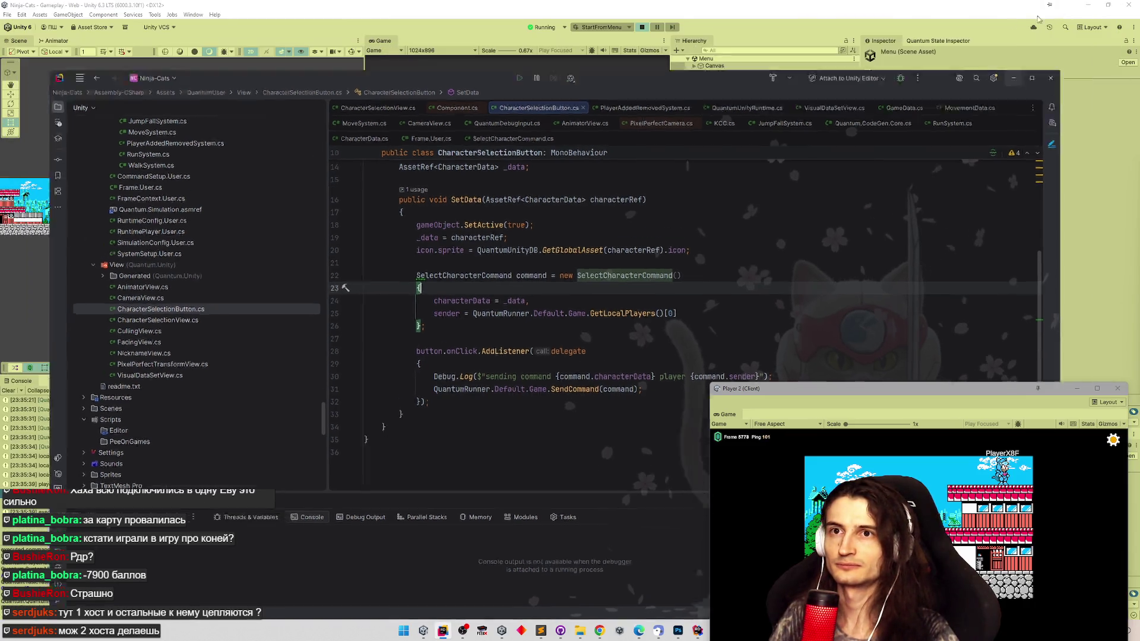
- Exit Play mode so the edited scripts reimport, then bring Rider back to CharacterSelectionButton.cs
left_click(643, 28)
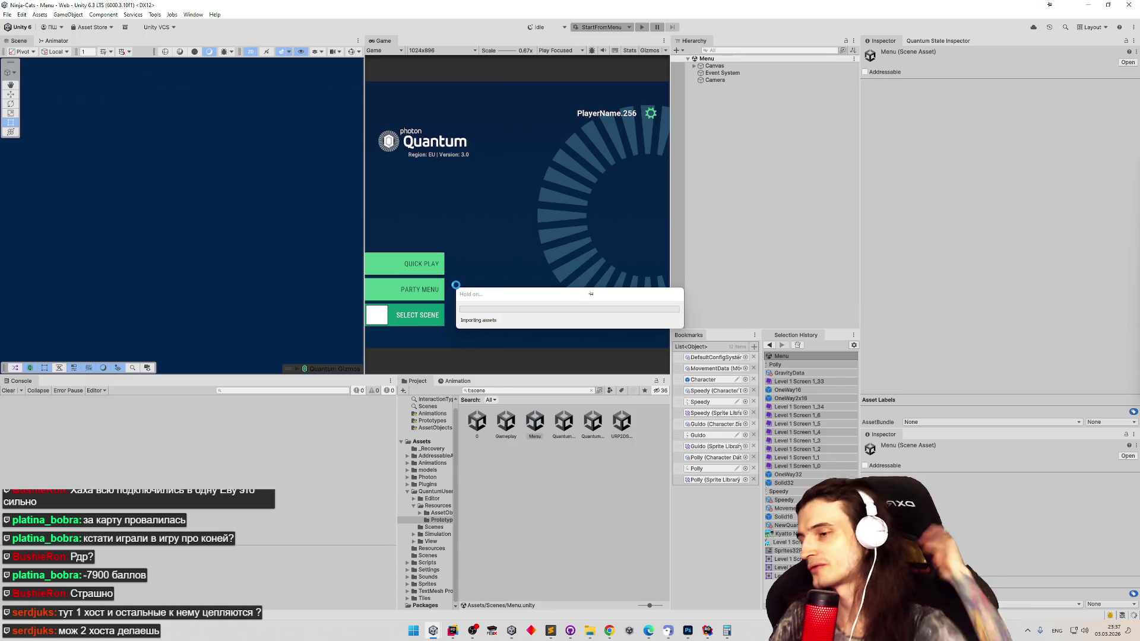
left_click(452, 631)
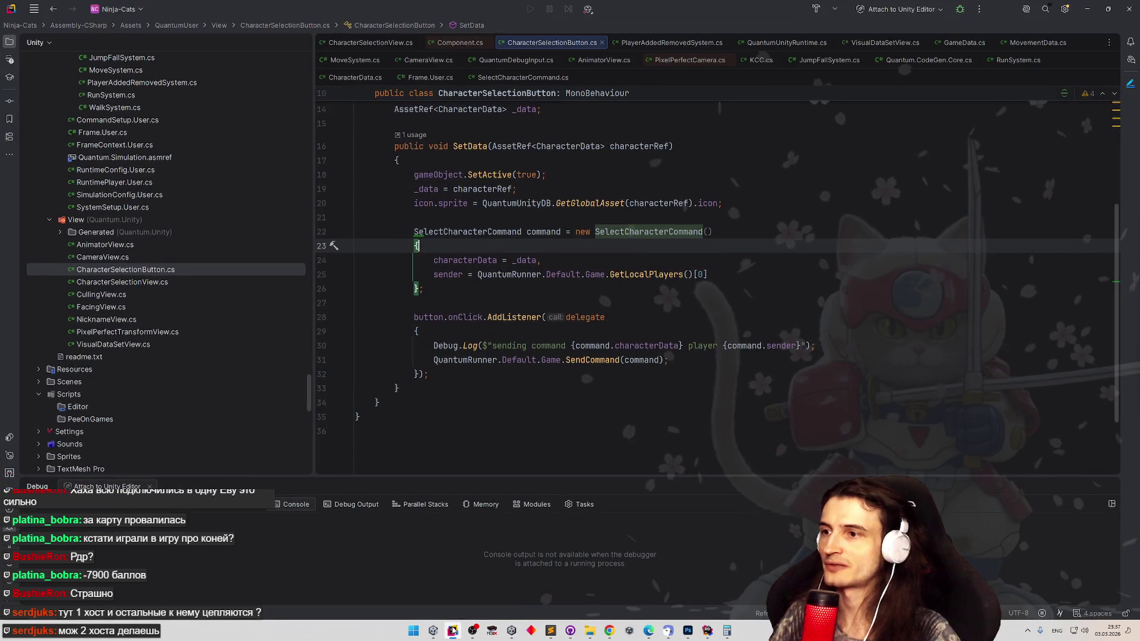
scroll(460, 332, "up", 3)
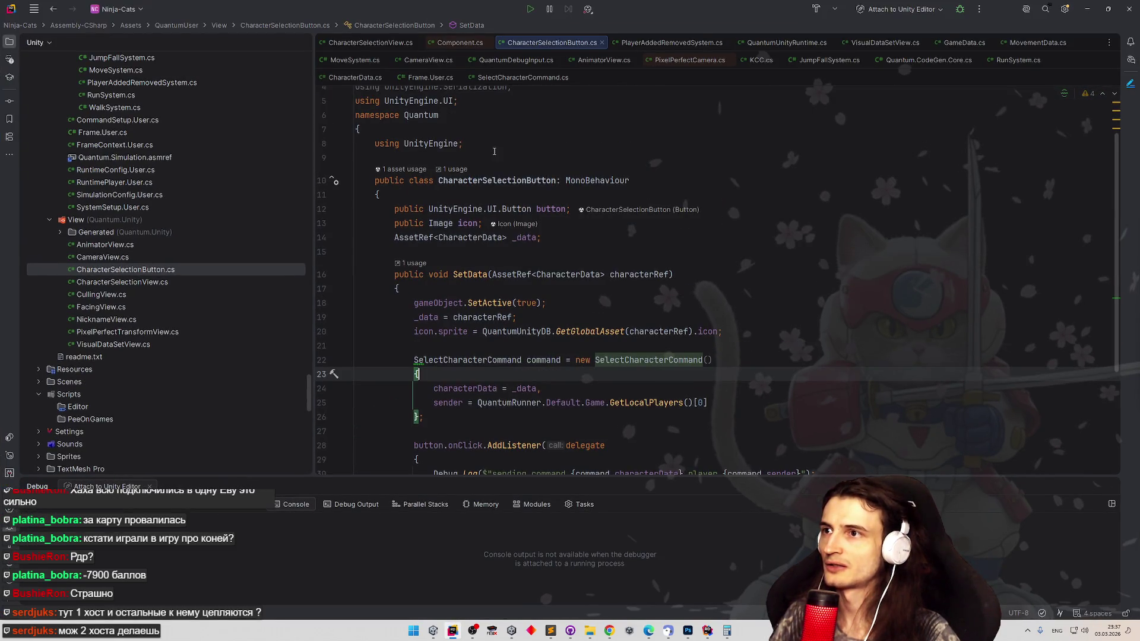
- Read through CharacterSelectionView.cs, then jump to the SetData definition in CharacterSelectionButton.cs
left_click(369, 42)
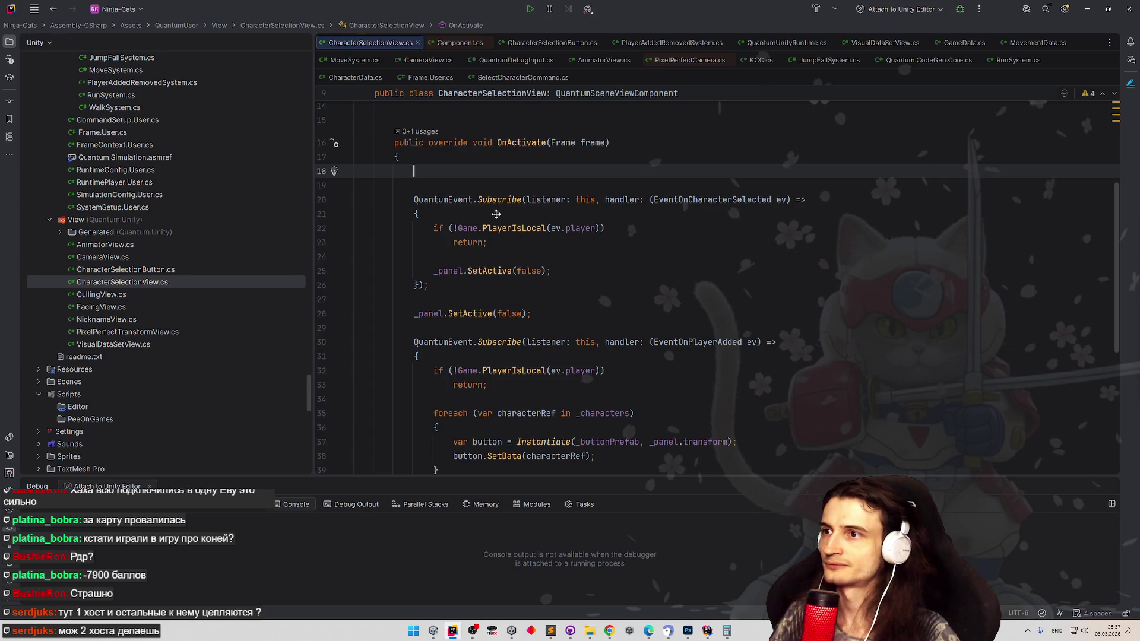
scroll(496, 213, "down", 3)
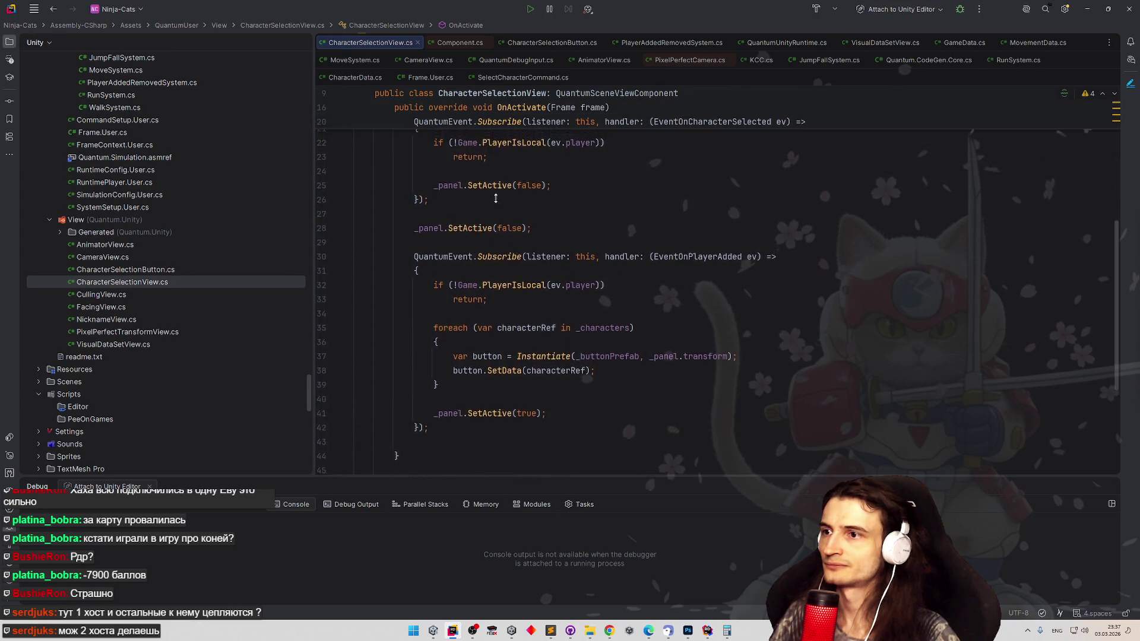
scroll(496, 208, "up", 2)
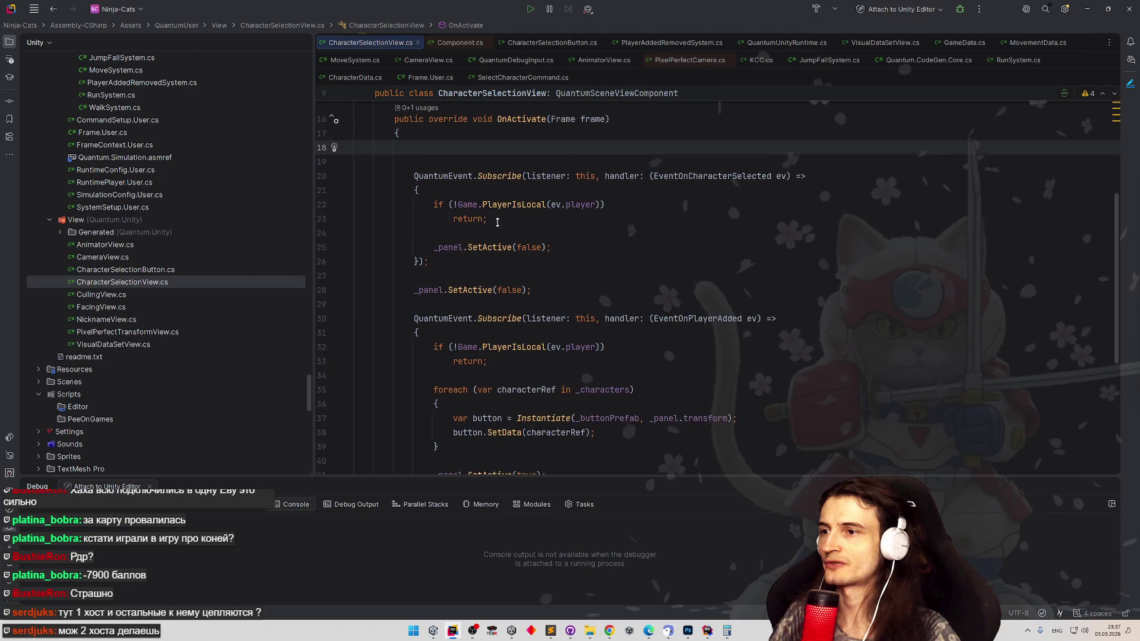
scroll(497, 222, "down", 2)
scroll(499, 222, "down", 2)
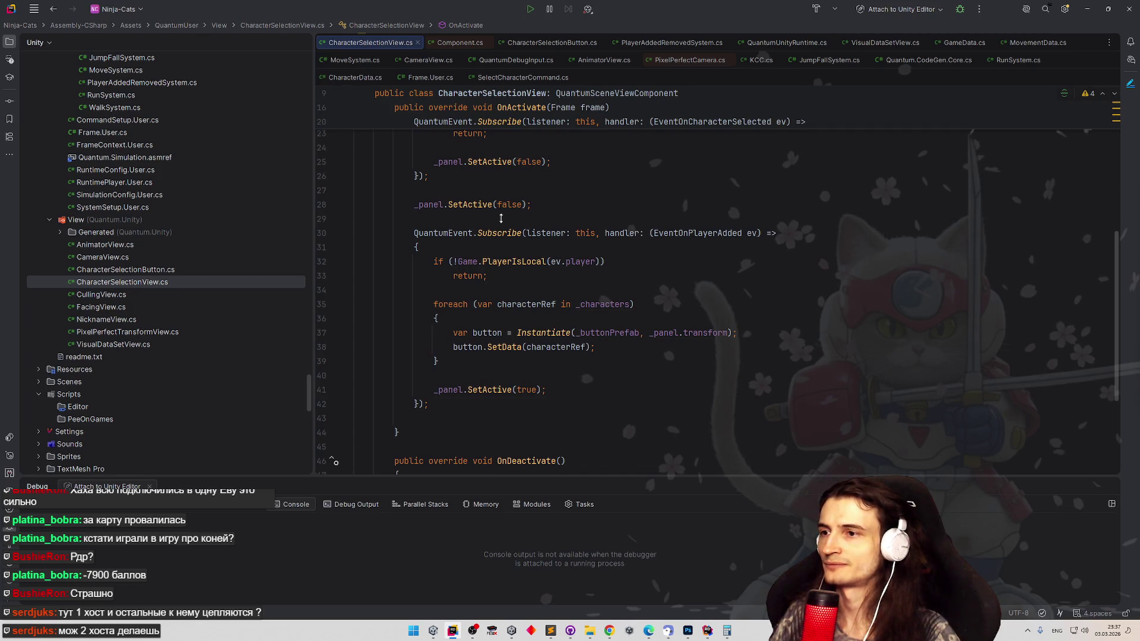
scroll(502, 221, "down", 1)
scroll(504, 223, "down", 3)
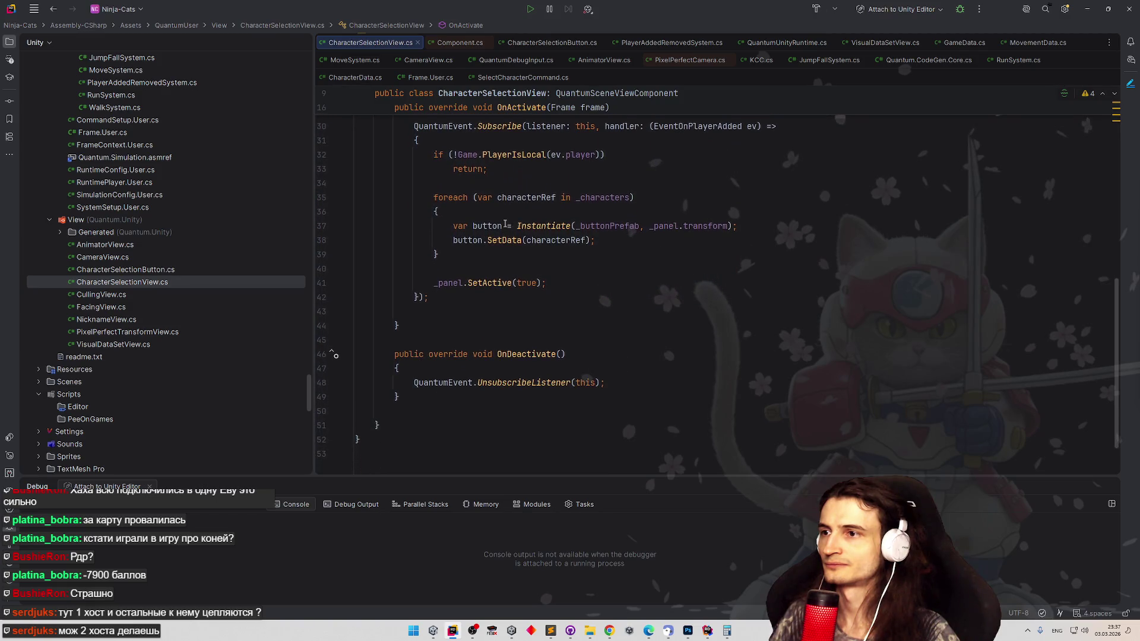
scroll(534, 238, "up", 2)
left_click(504, 286, "ctrl")
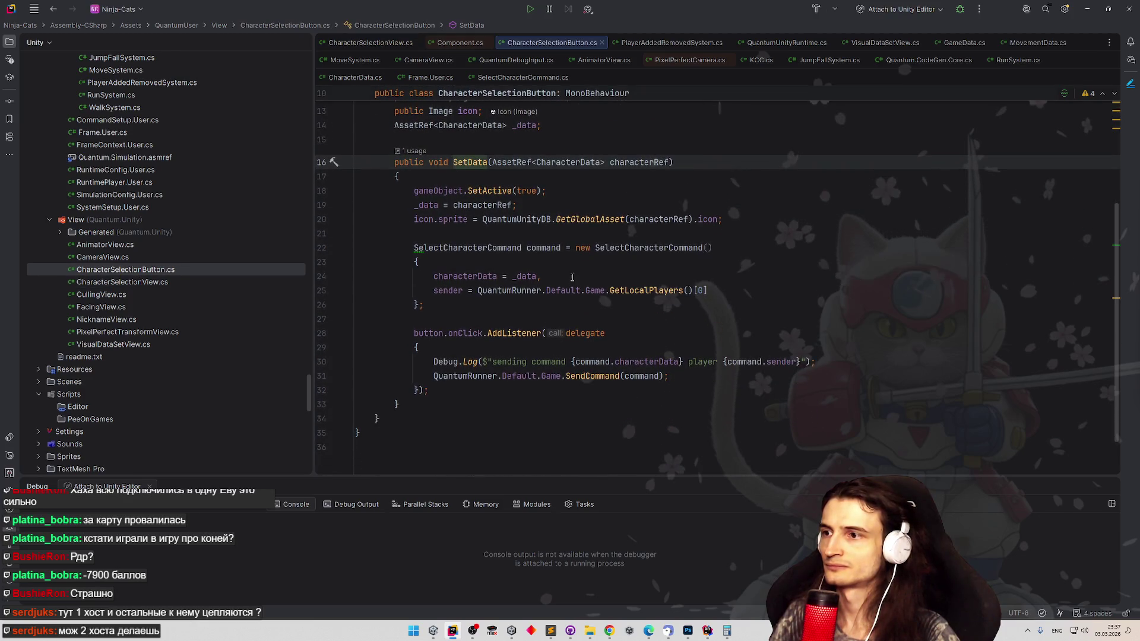
- Add a Debug.Log line reading "adding listener to button with sprite" before AddListener
left_click(487, 307)
key("Return")
key("Return")
type("Debug.lo")
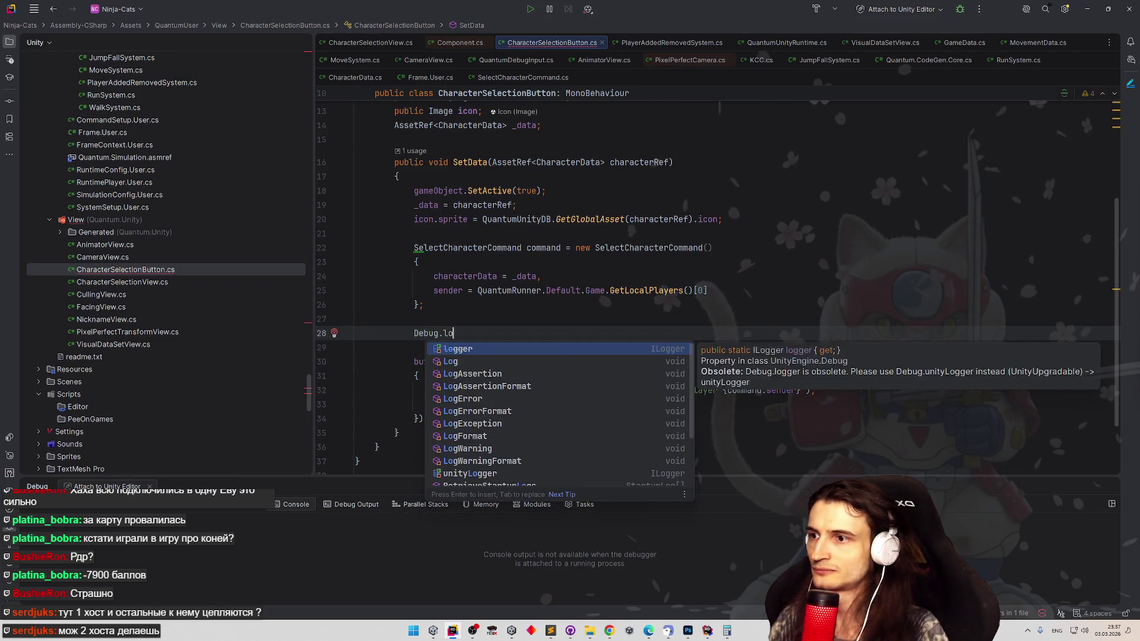
key("BackSpace")
key("BackSpace")
type("Log(@);")
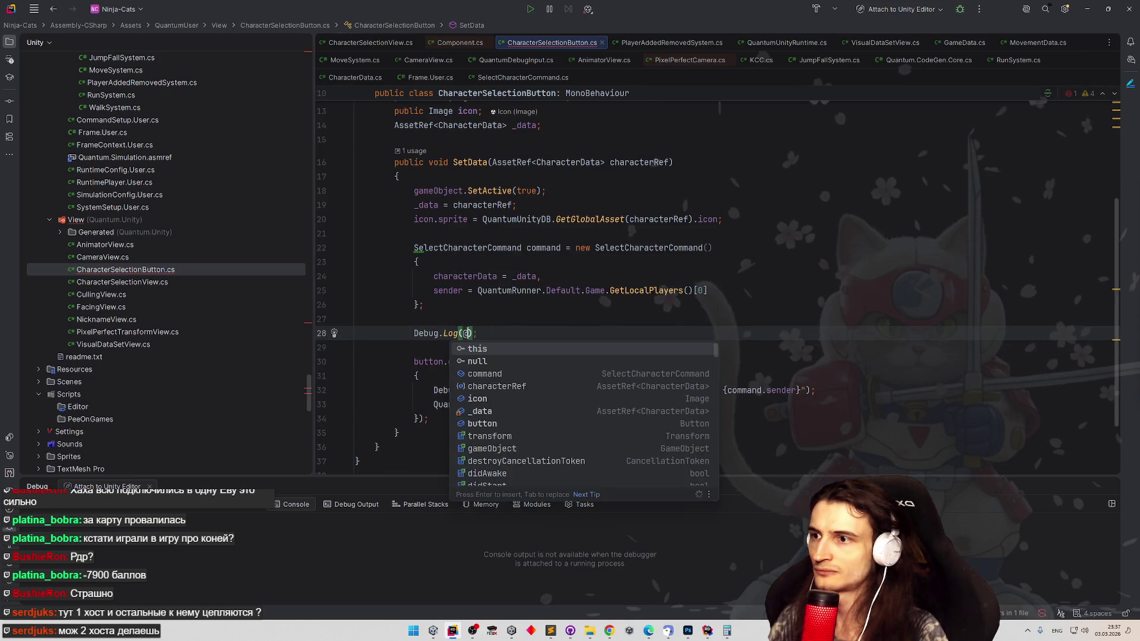
key("Escape")
type("\"adding lis")
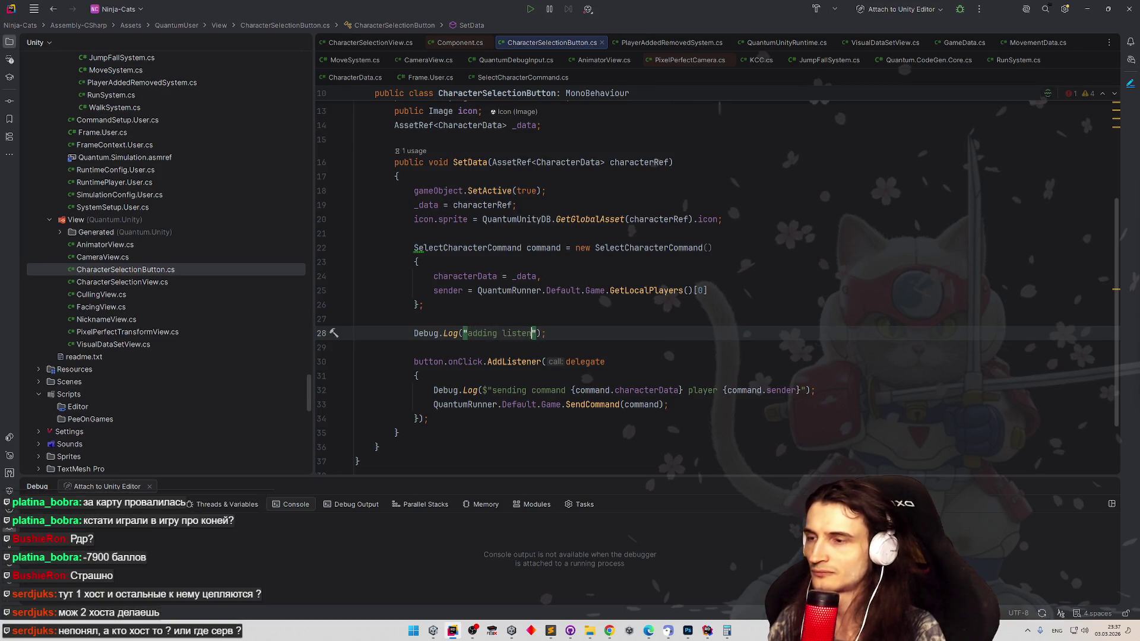
type("tener to butt")
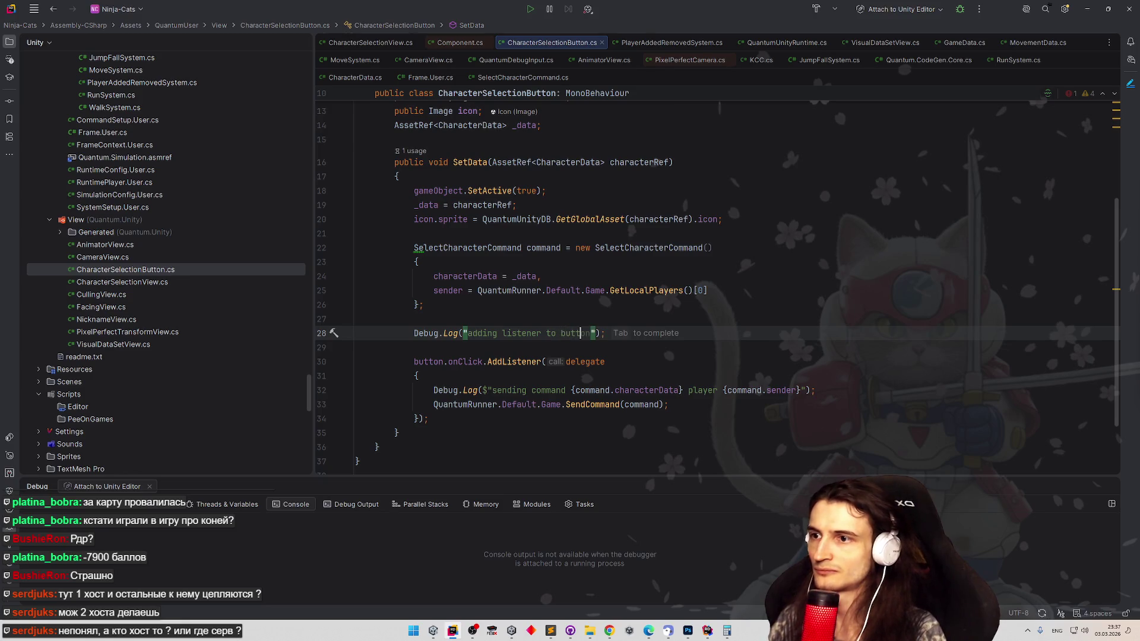
type("on")
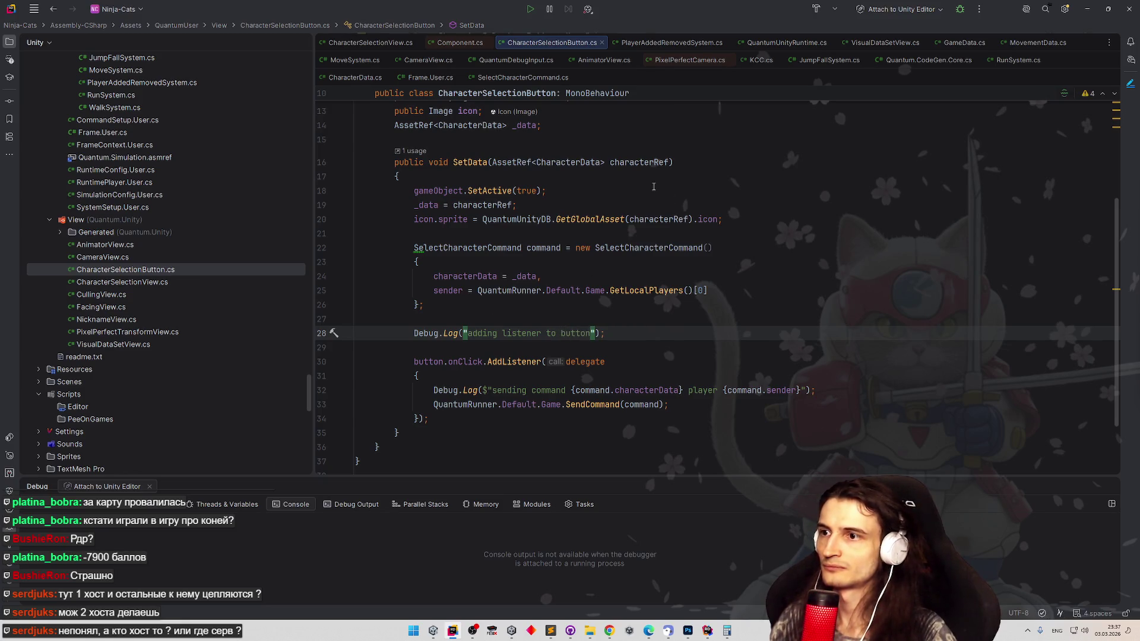
type(" with sprite")
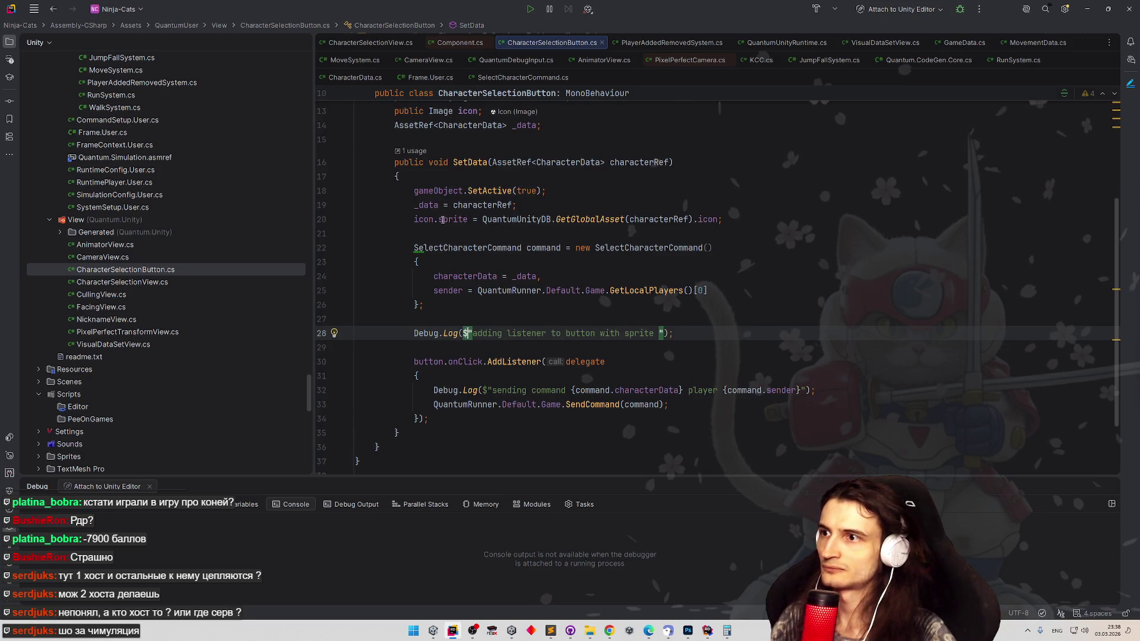
- Append {icon.sprite.name} to the log message, then minimise Rider
left_click(443, 220)
left_click(660, 333)
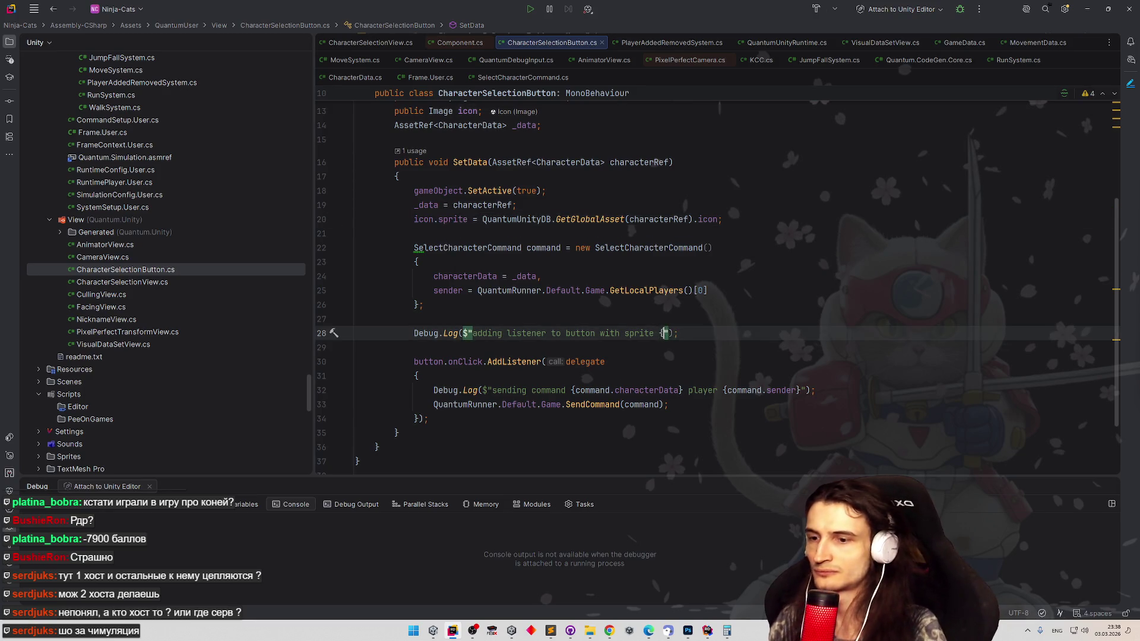
type("{icon.sprite.nam")
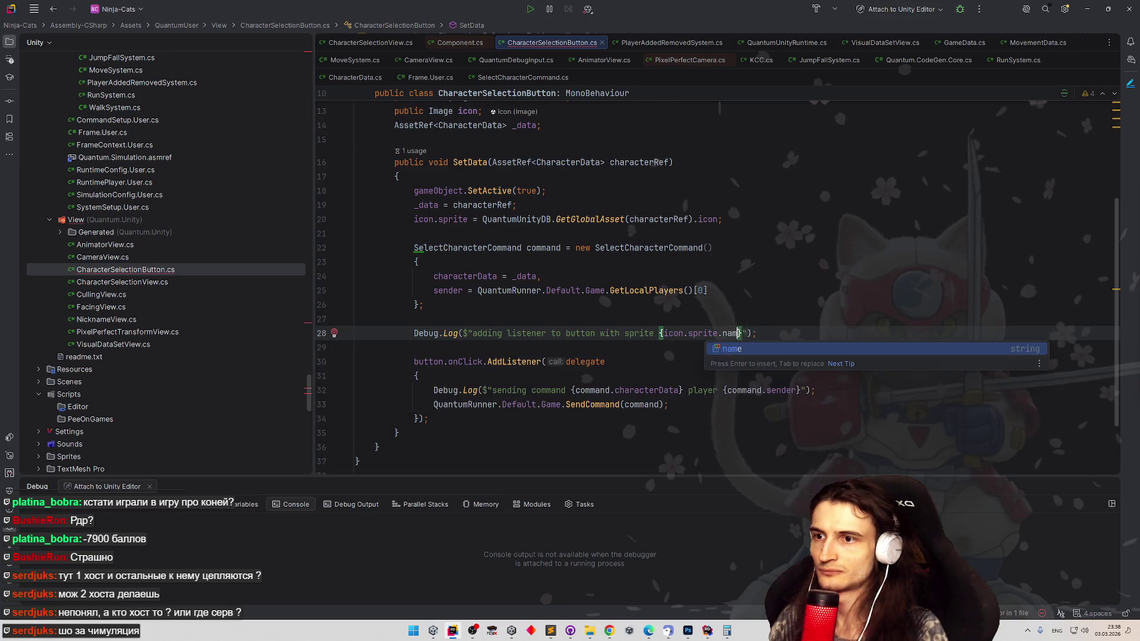
key("Return")
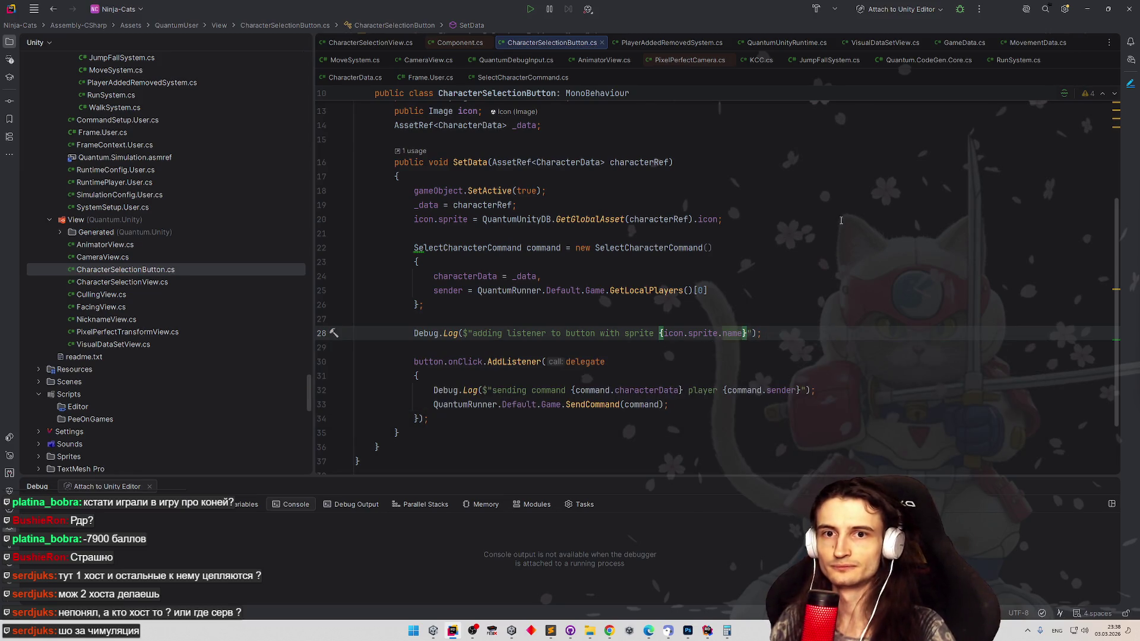
left_click(1086, 9)
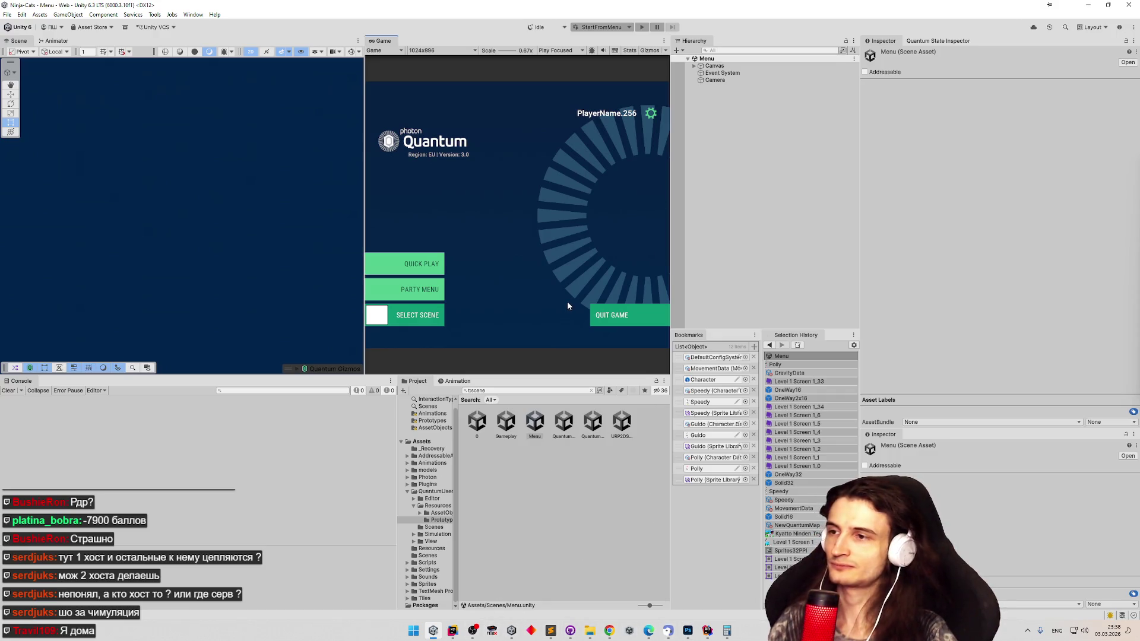
- Start Play mode with Ctrl+P and choose Quick Play once both game windows show the menu
key("ctrl+p")
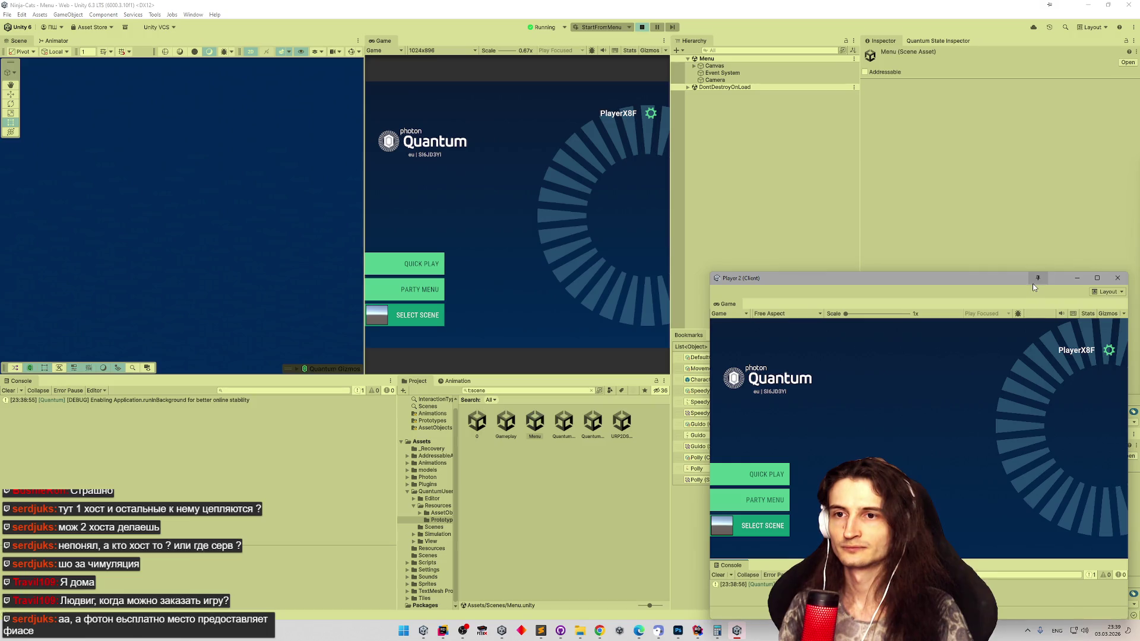
left_click(421, 264)
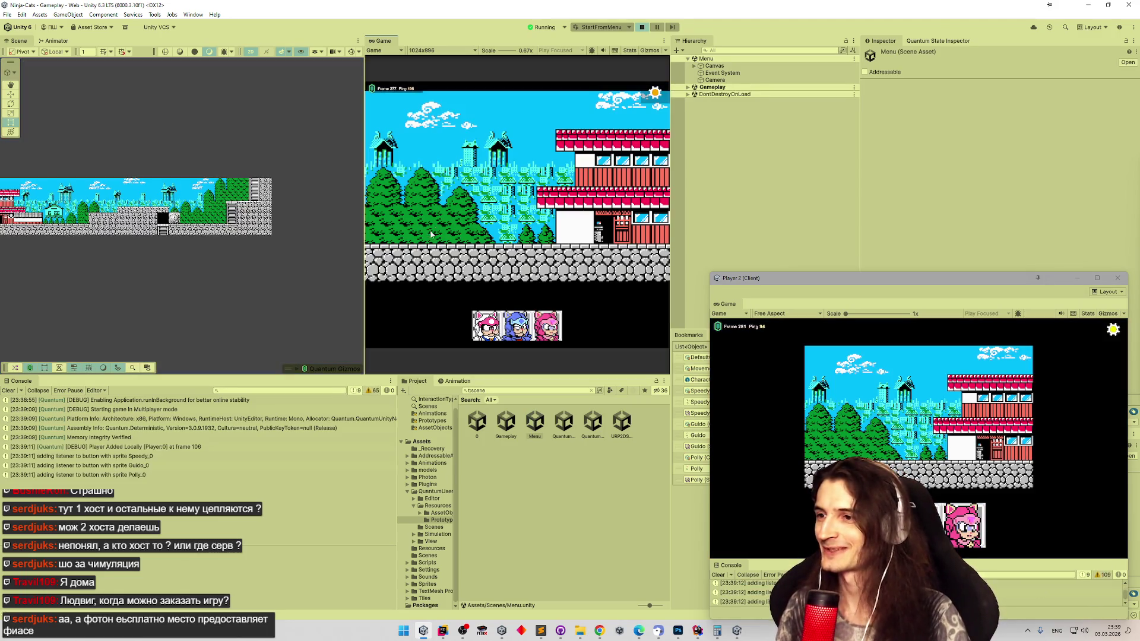
- Pick a character, read the stack traces of three console logs, then close the Player 2 client
left_click(516, 325)
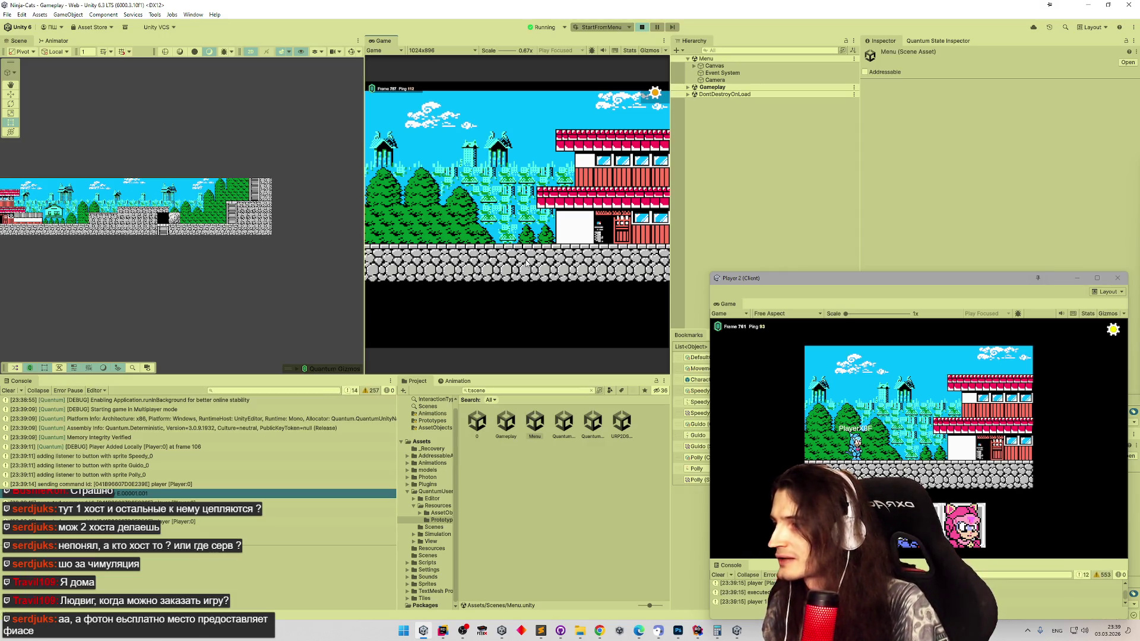
left_click(114, 495)
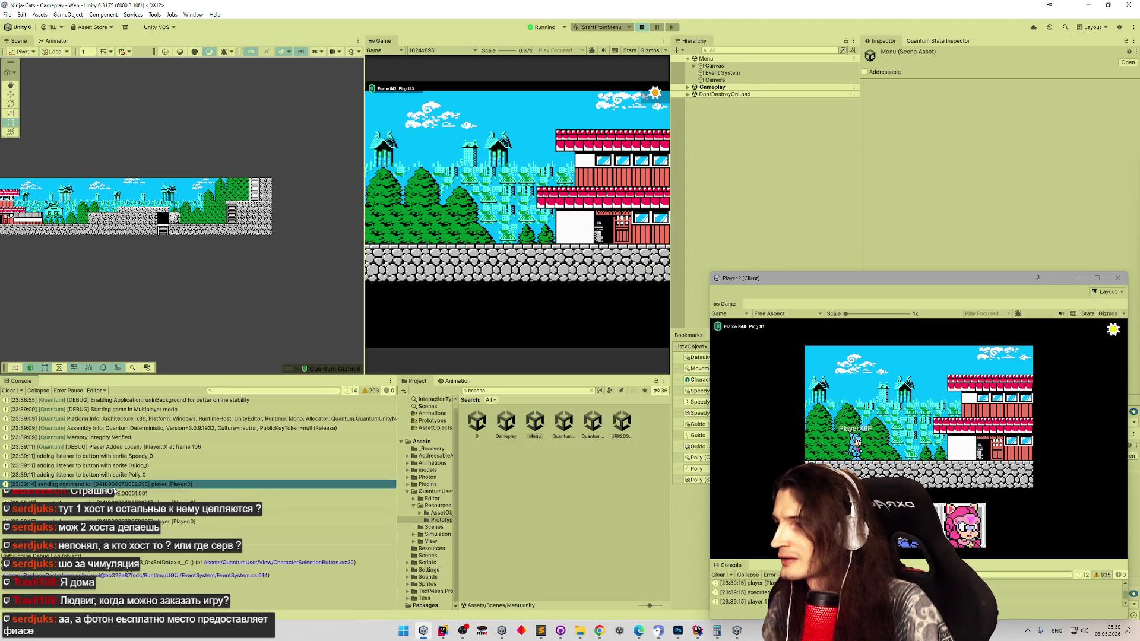
left_click(116, 502)
left_click(116, 521)
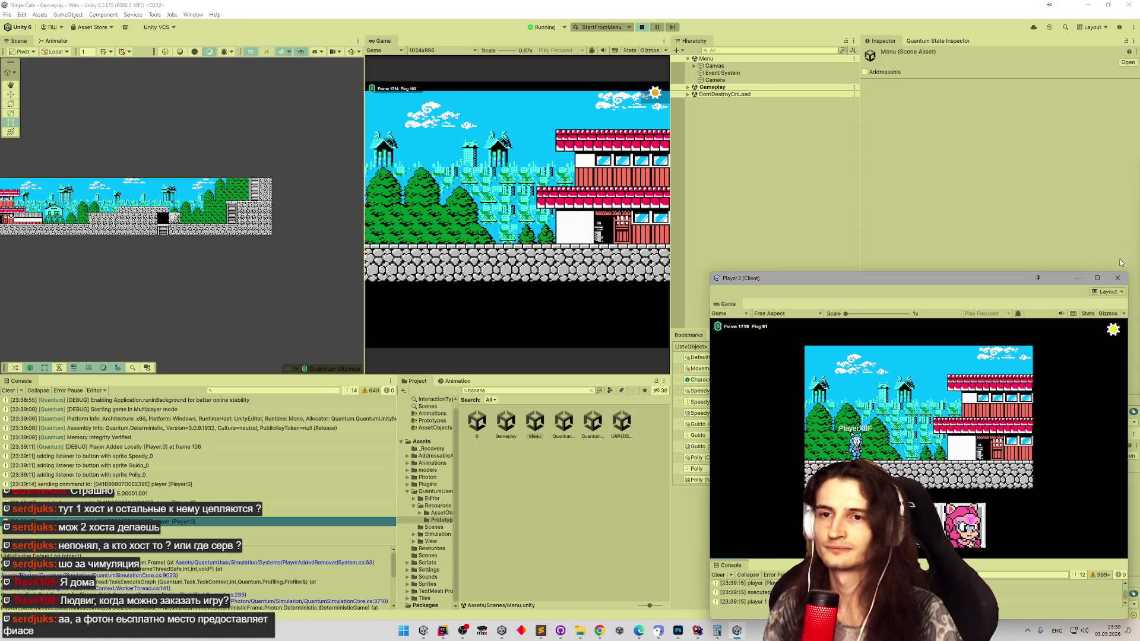
left_click(1097, 278)
left_click(1127, 4)
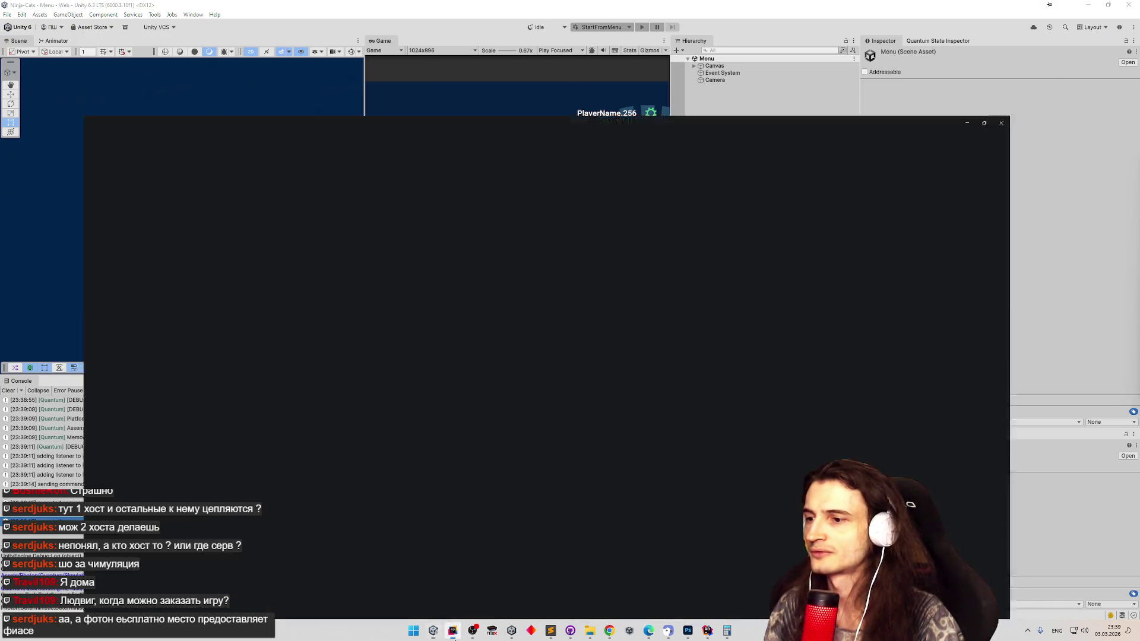
- Open PlayerAddedRemovedSystem.cs, start an fr. line in the if block, then remove it again
scroll(526, 376, "up", 2)
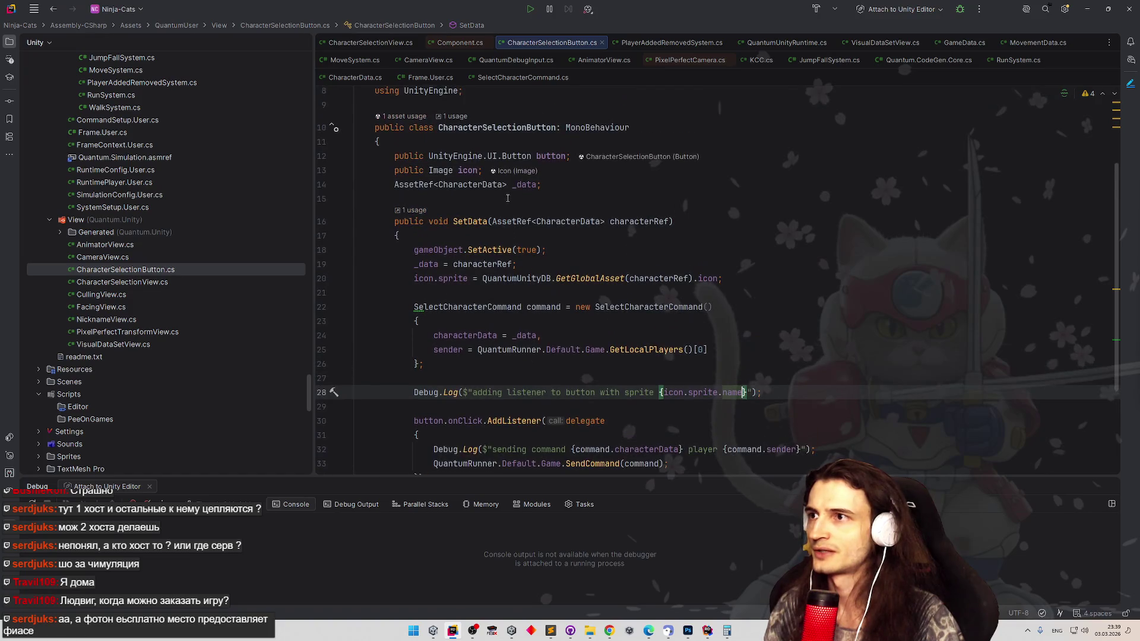
left_click(393, 46)
left_click(552, 43)
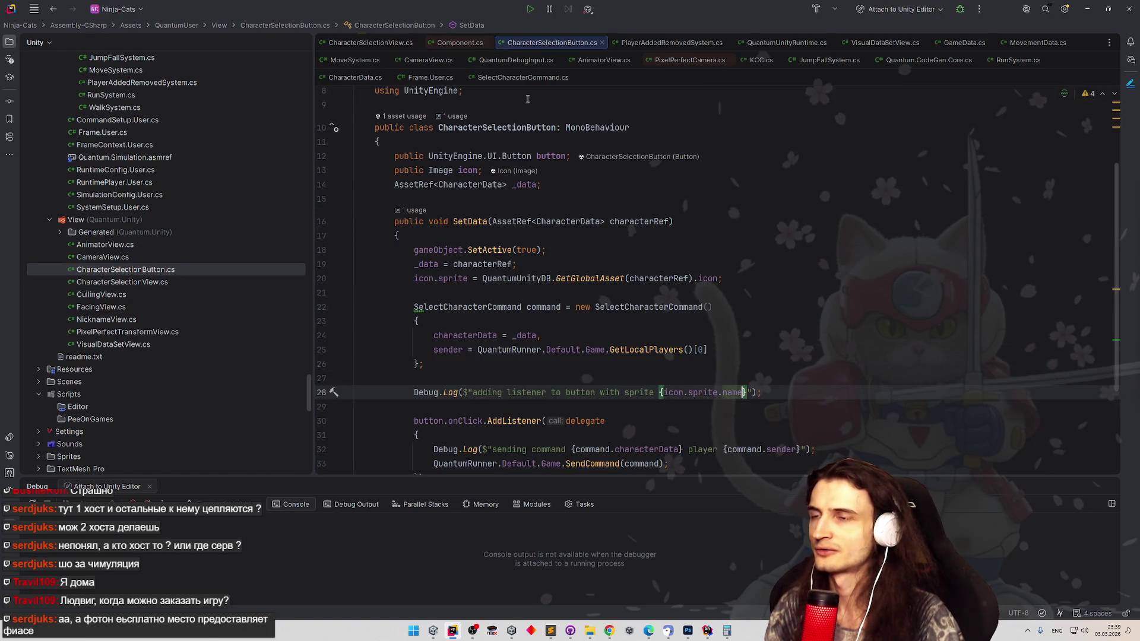
left_click(628, 45)
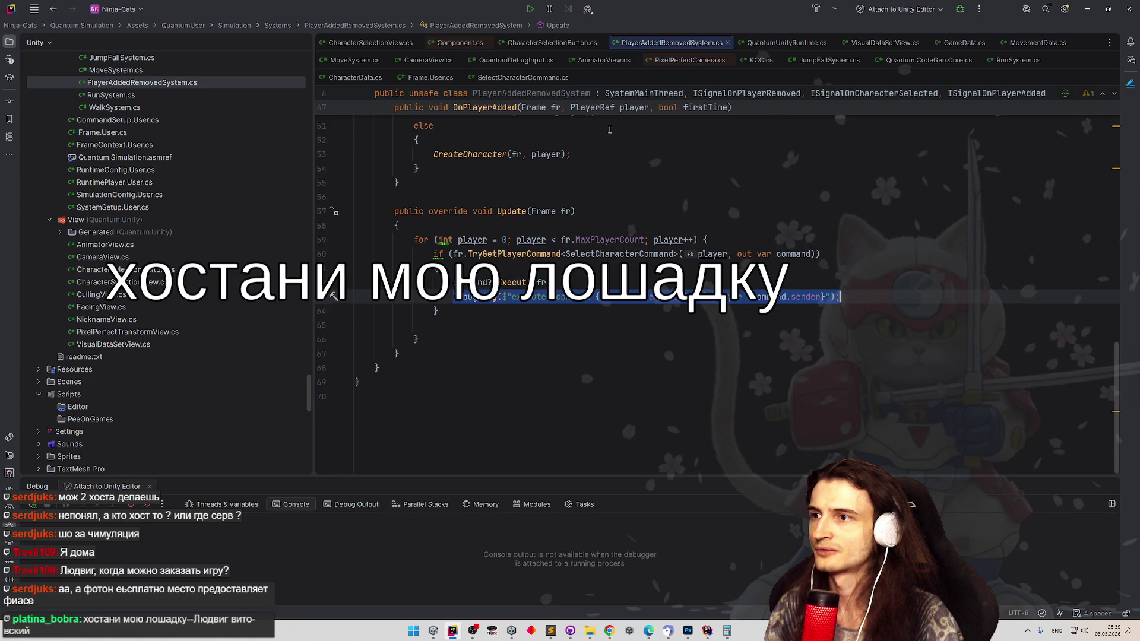
scroll(606, 134, "up", 1)
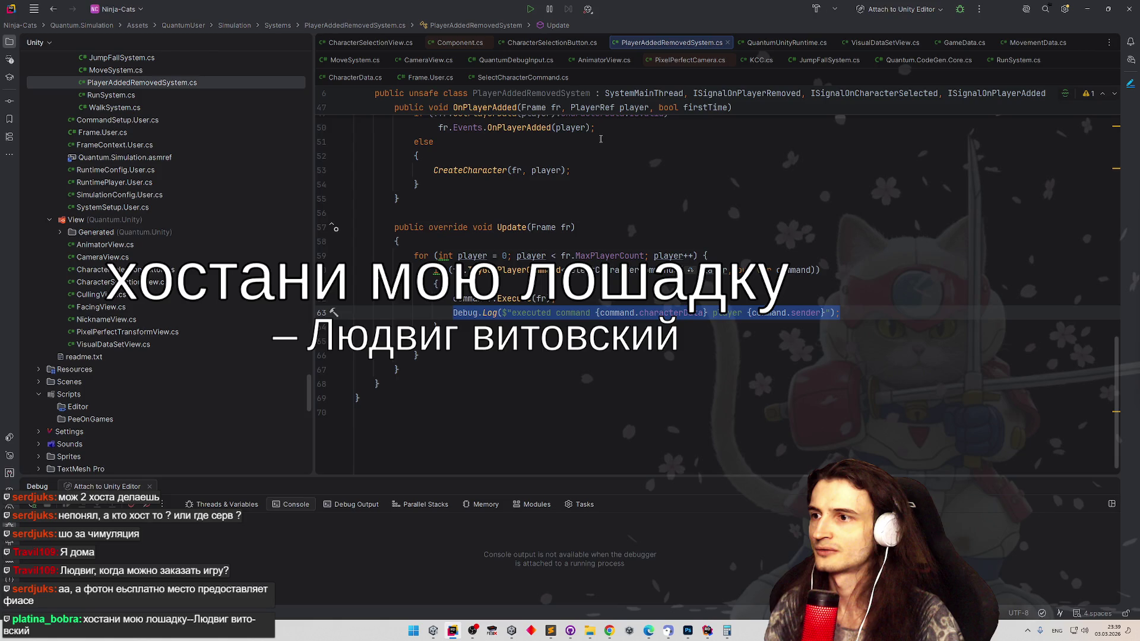
left_click(487, 282)
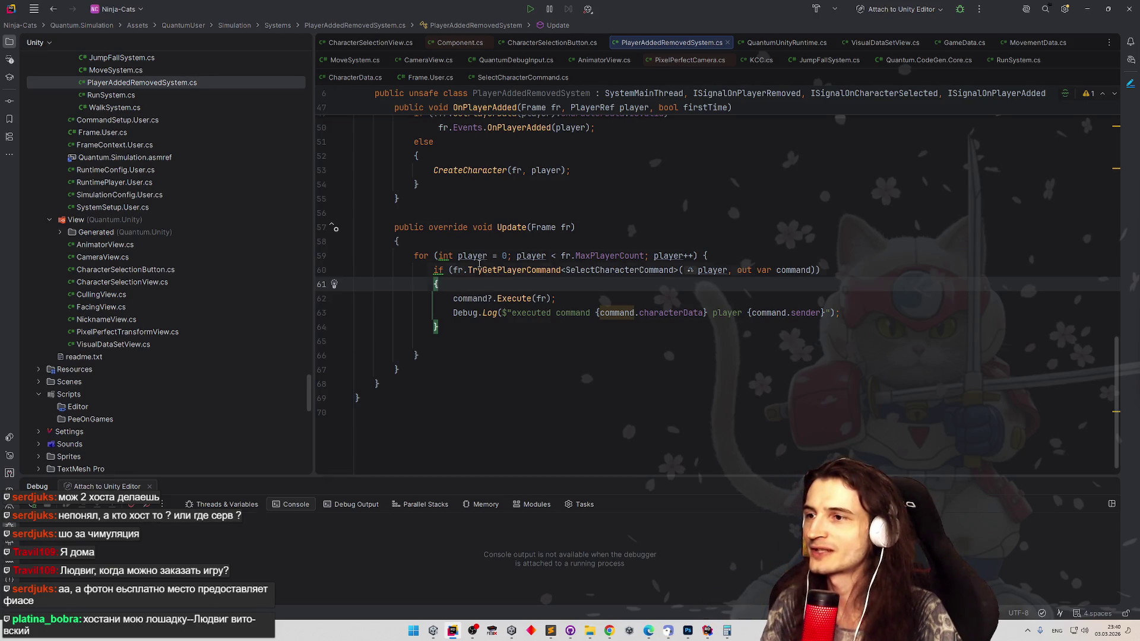
left_click(479, 262)
left_click(532, 285)
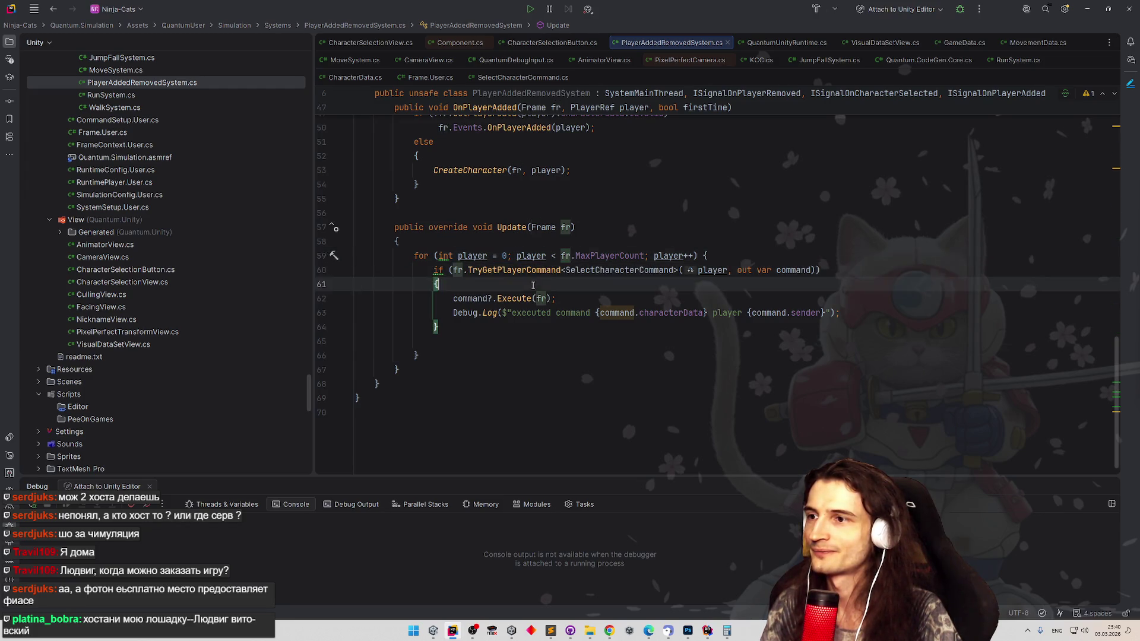
key("Return")
type("fr.p")
key("BackSpace")
key("BackSpace")
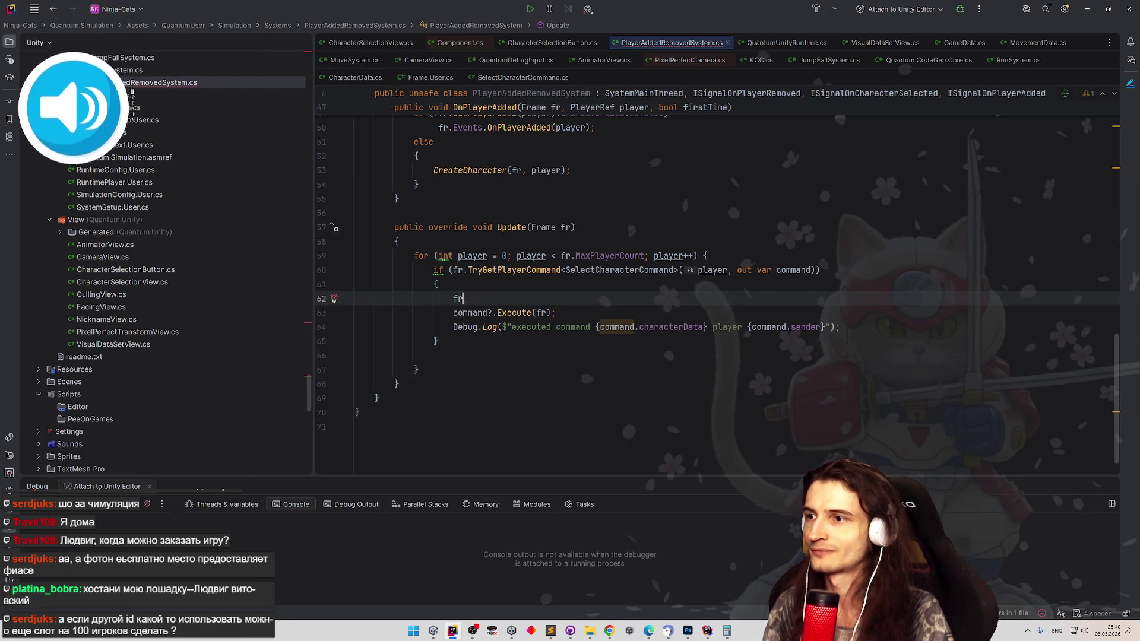
key("BackSpace")
key("BackSpace")
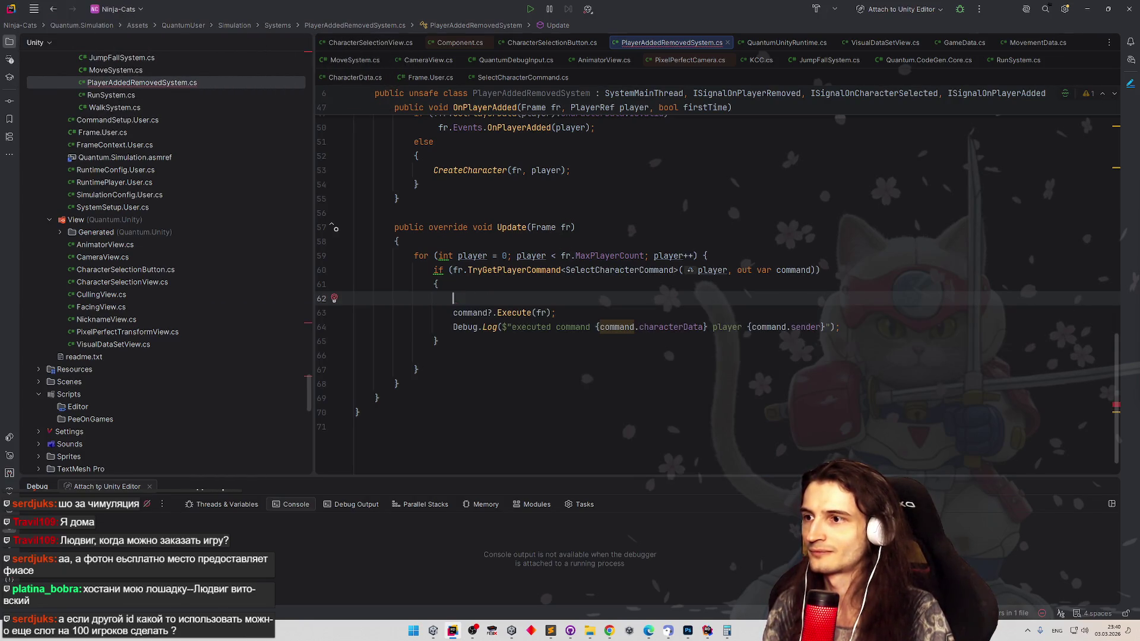
key("BackSpace")
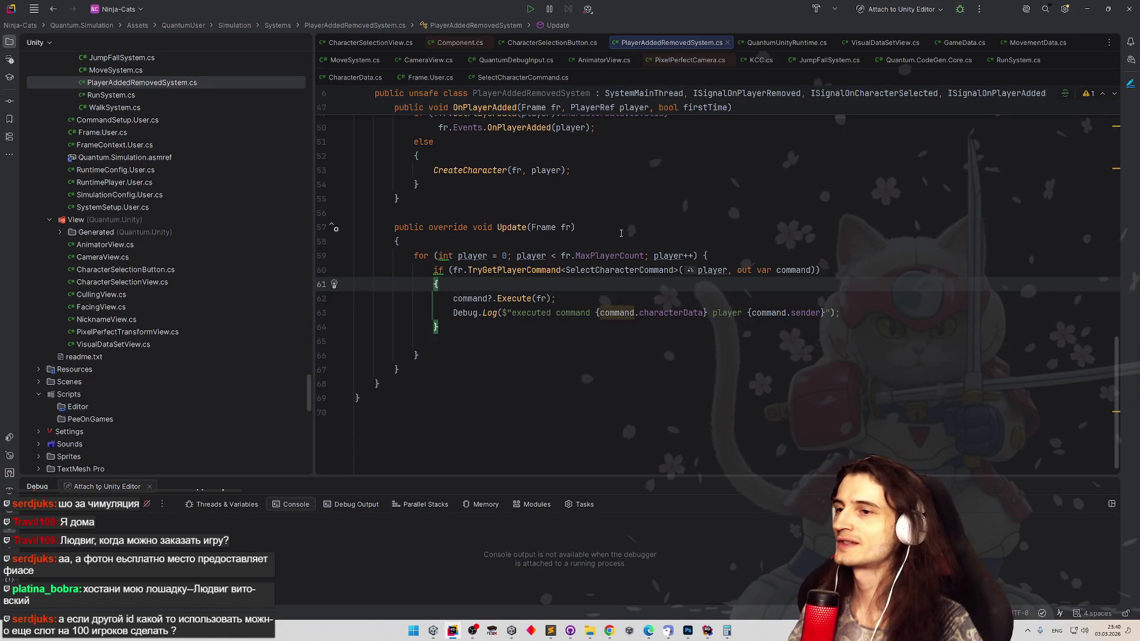
- Select and copy the whole Update method (lines 57–67), then switch to Chrome
scroll(612, 199, "up", 2)
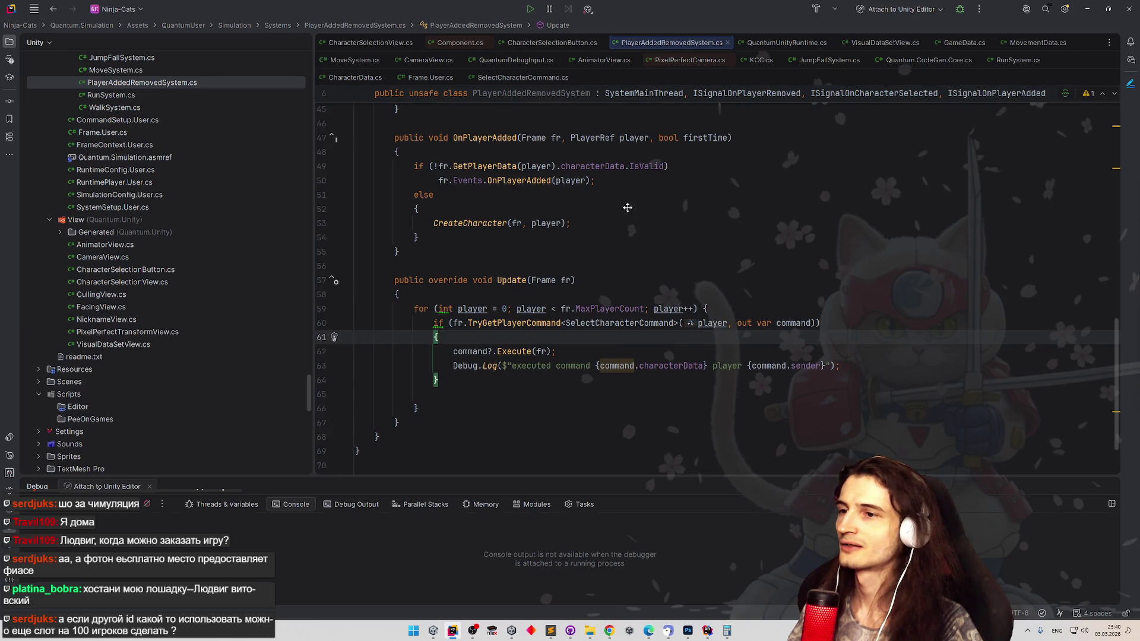
scroll(628, 211, "down", 1)
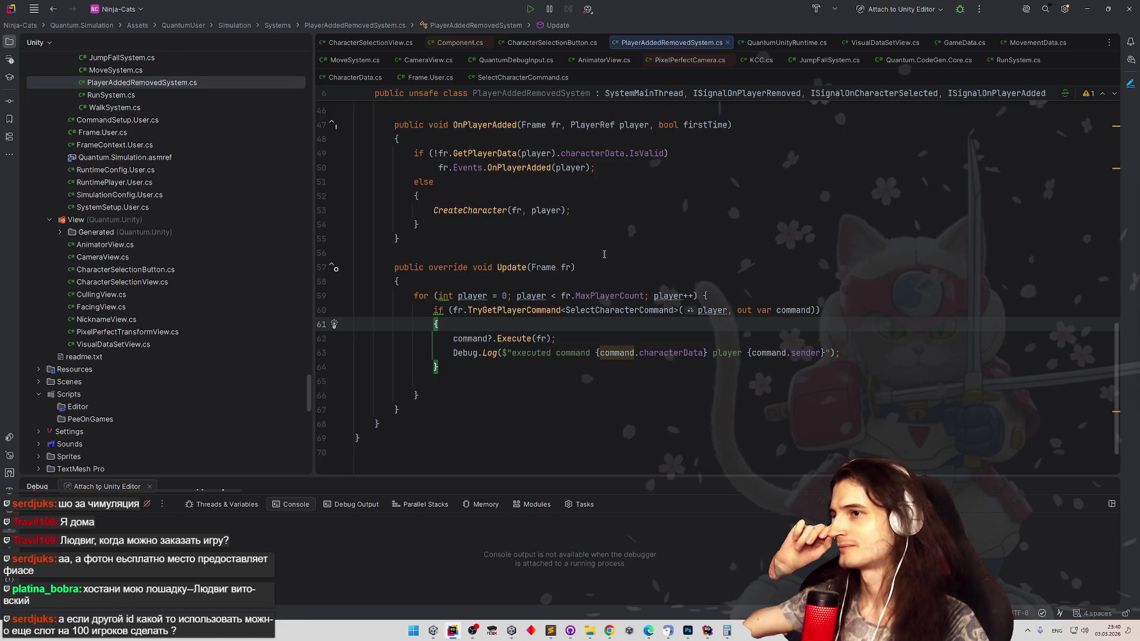
mouse_move(542, 305)
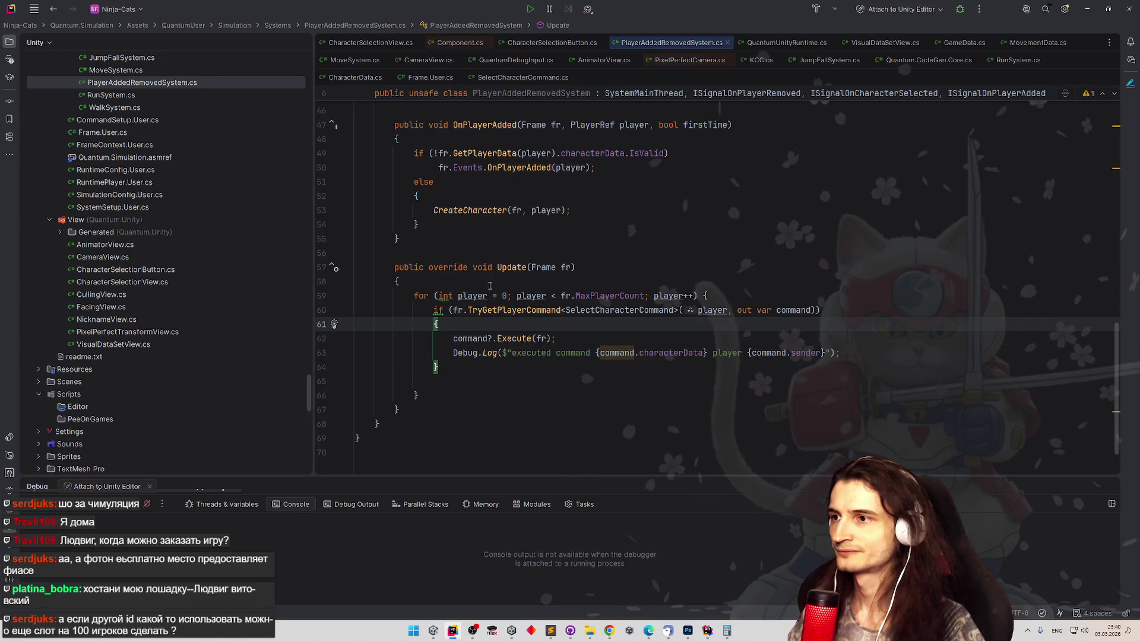
left_click_drag(392, 272, 399, 410)
key("ctrl+c")
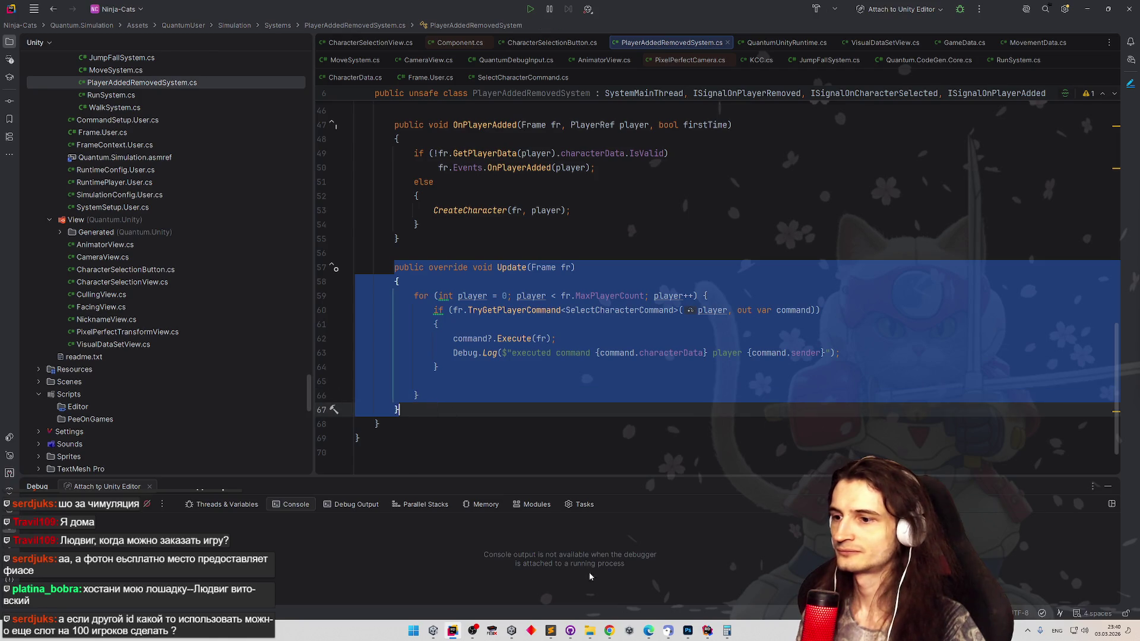
left_click(608, 630)
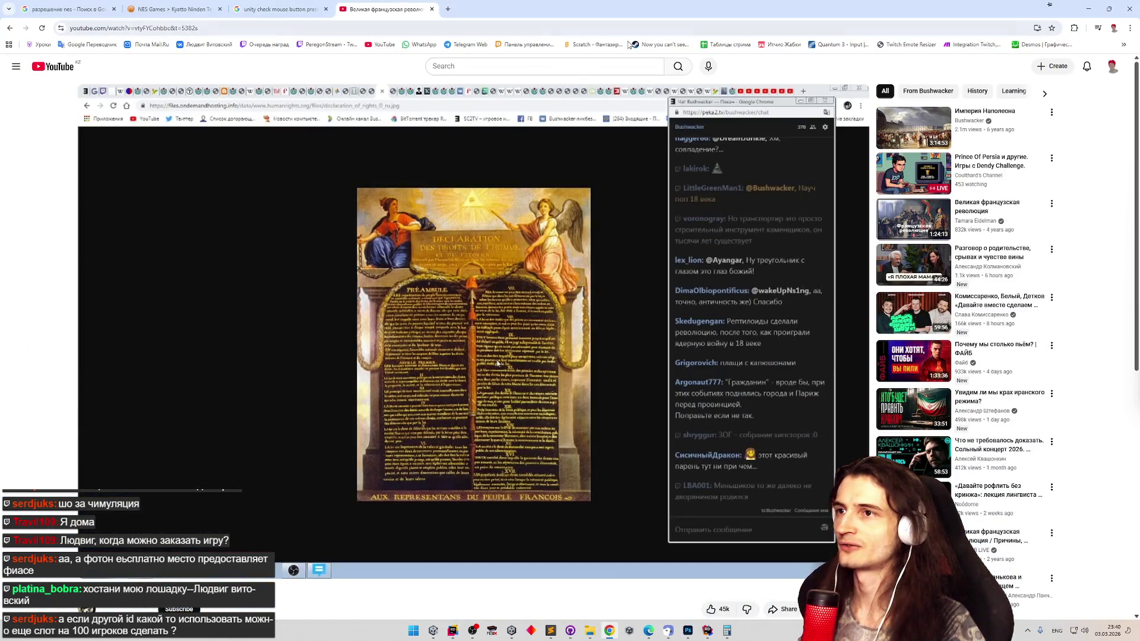
- Open ChatGPT from the bookmarks and paste the copied Update method into the prompt
left_click(1123, 44)
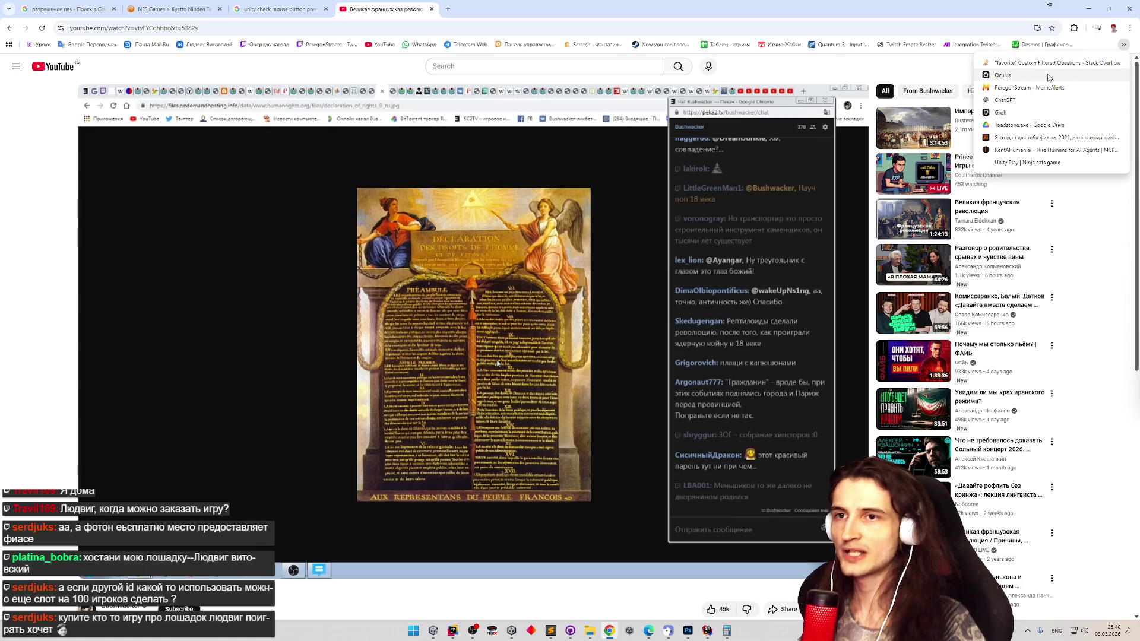
left_click(1009, 101)
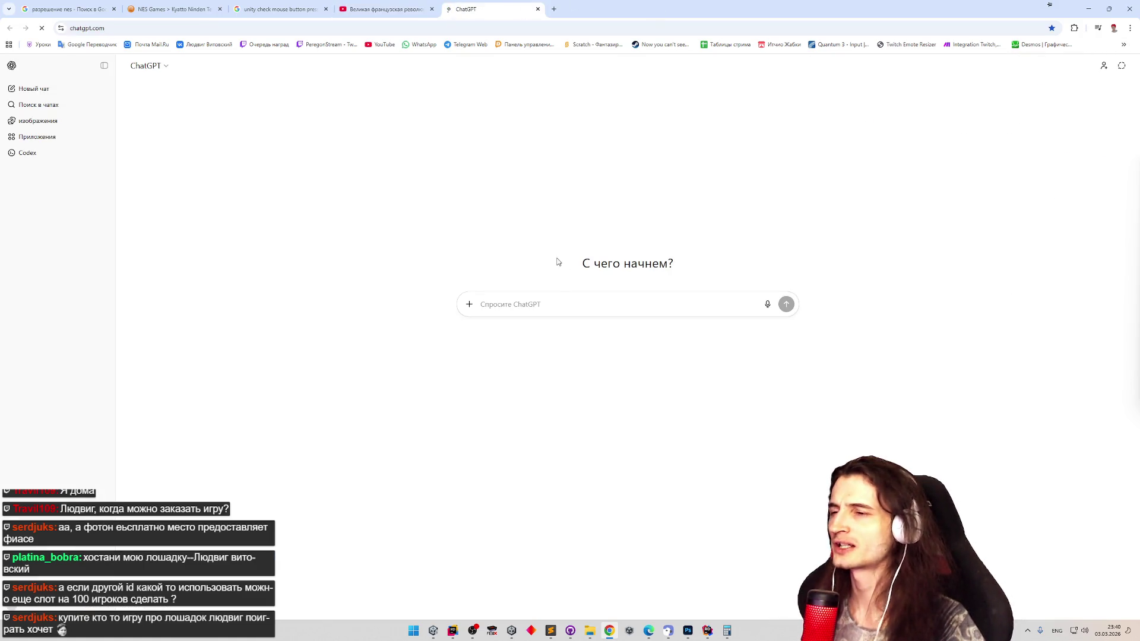
key("ctrl+v")
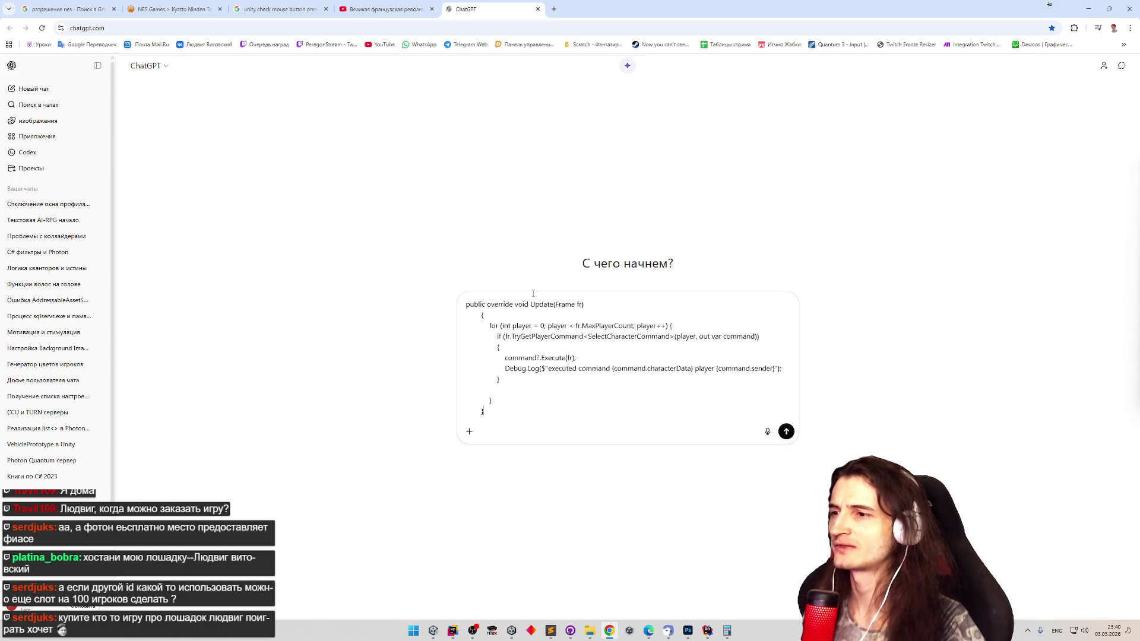
key("shift+Return")
key("shift+Return")
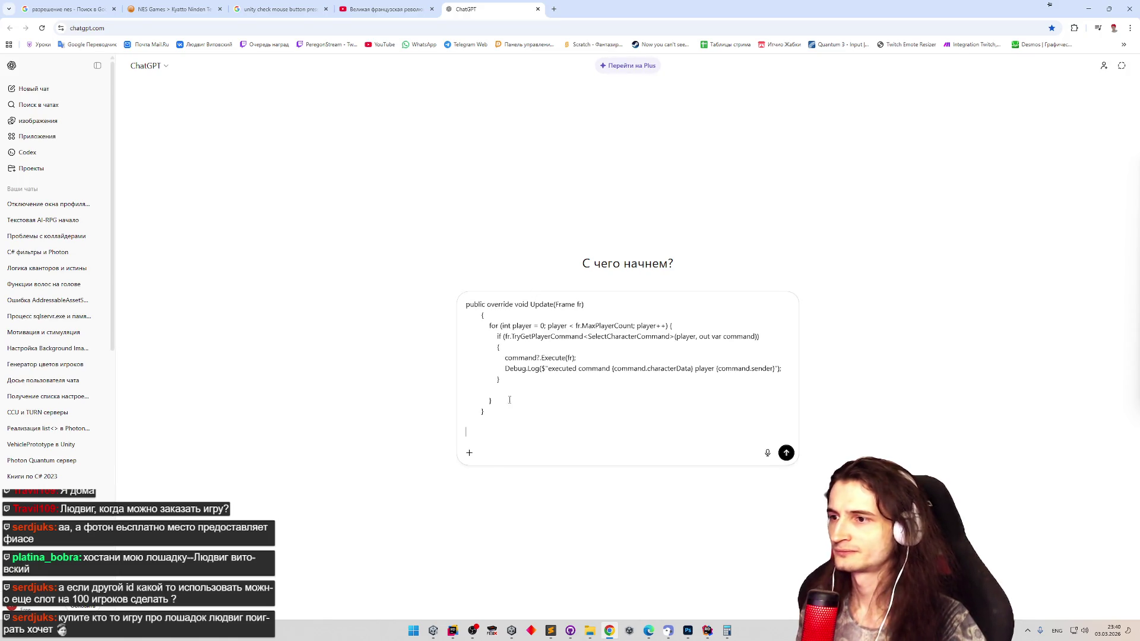
type("vjz")
- Ask in Russian where to process commands so two players don't execute them twice, and send
key("super+space")
key("BackSpace")
key("BackSpace")
key("BackSpace")
type("система")
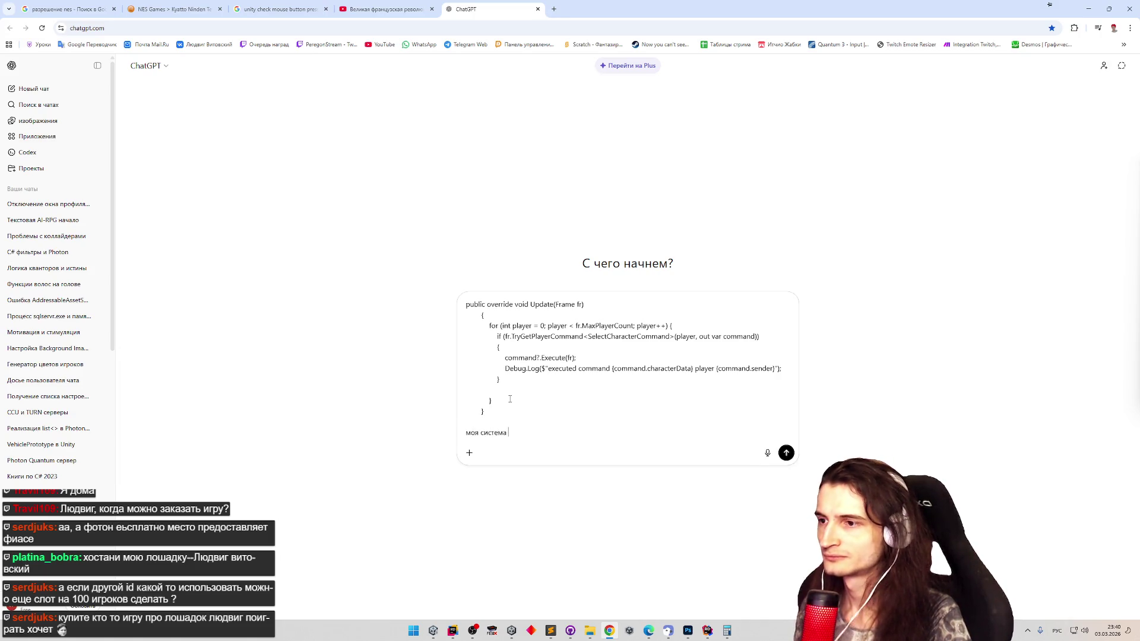
type("d")
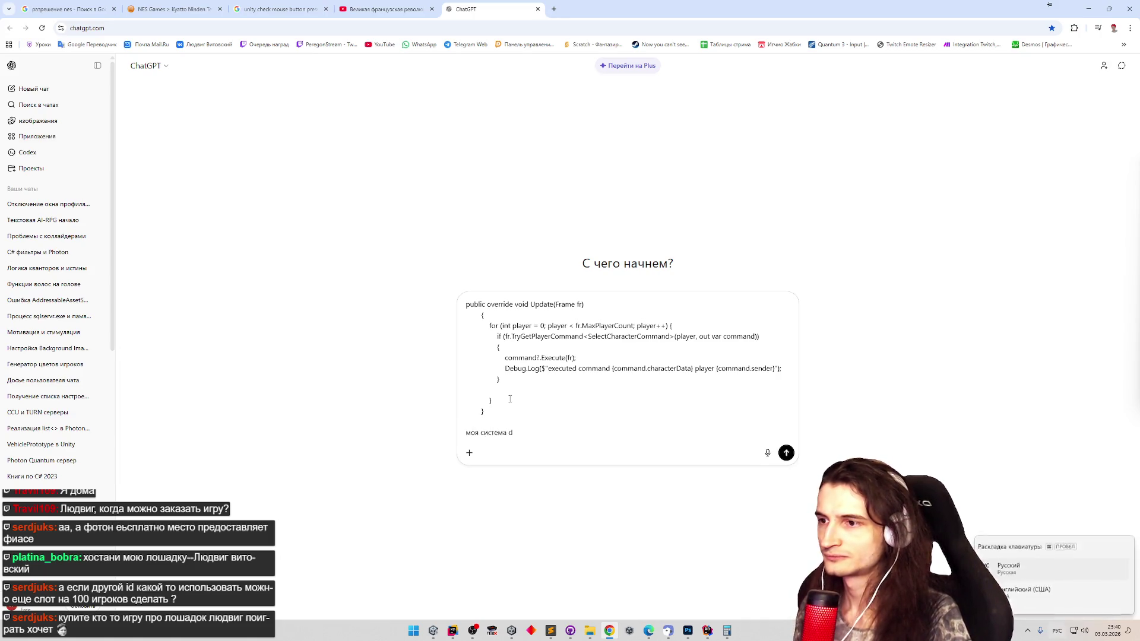
key("BackSpace")
type("в PhotonQua")
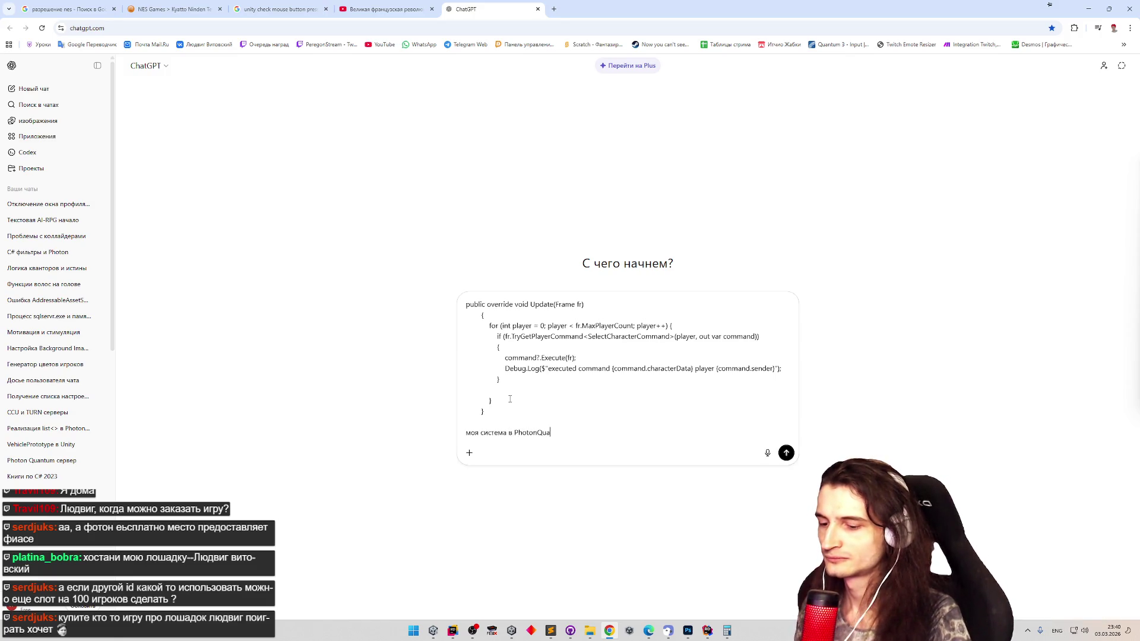
type("ntum о")
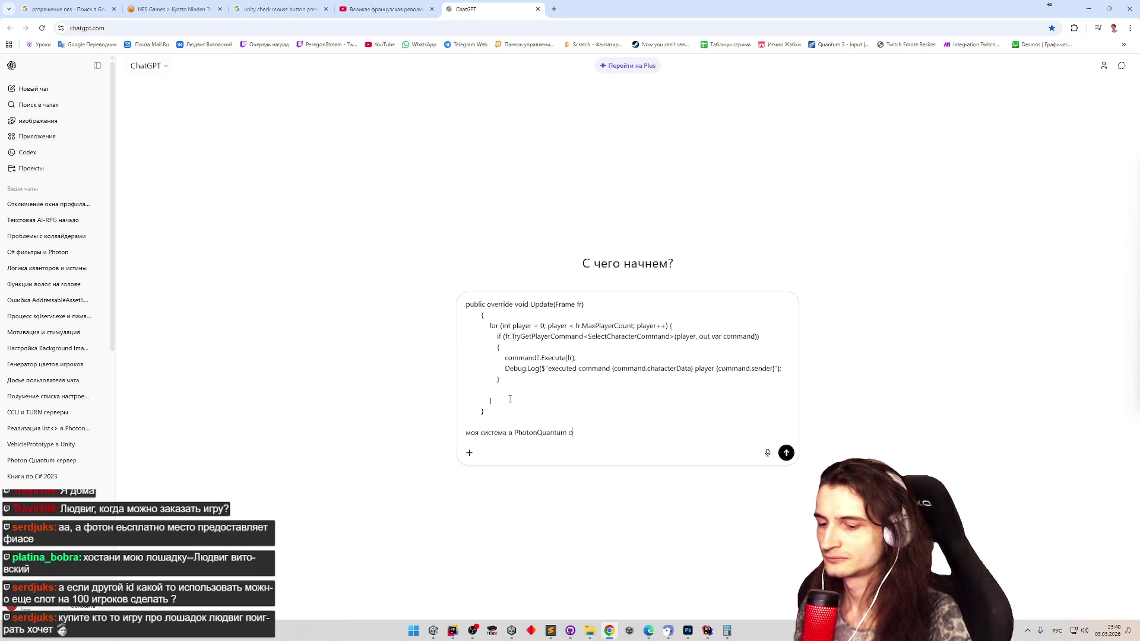
type("рараб")
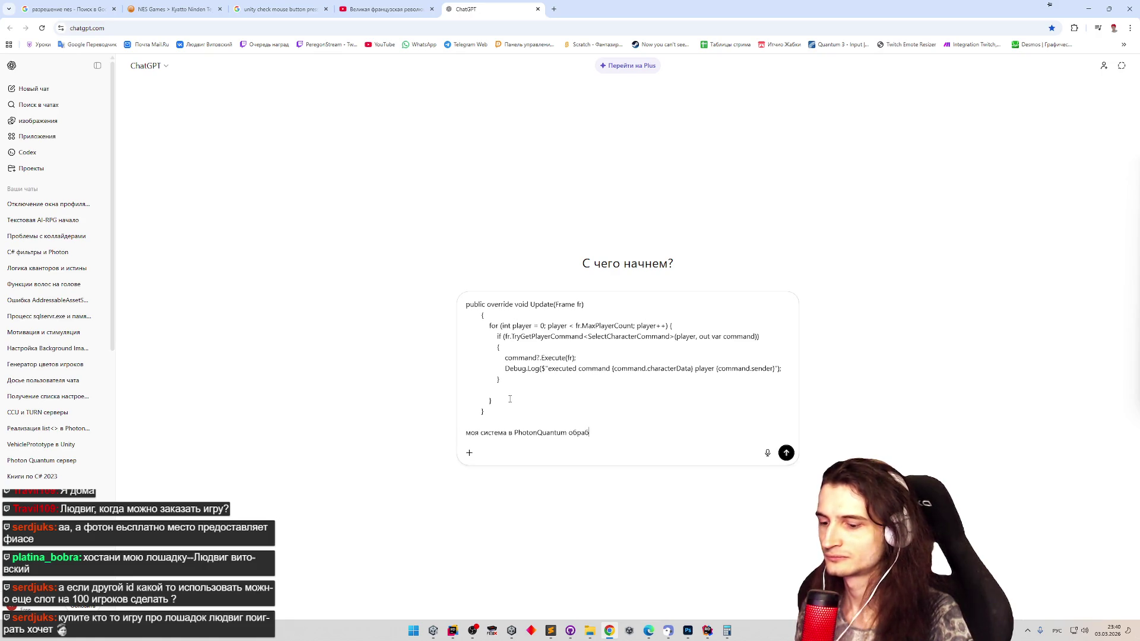
type("ывает команды игр")
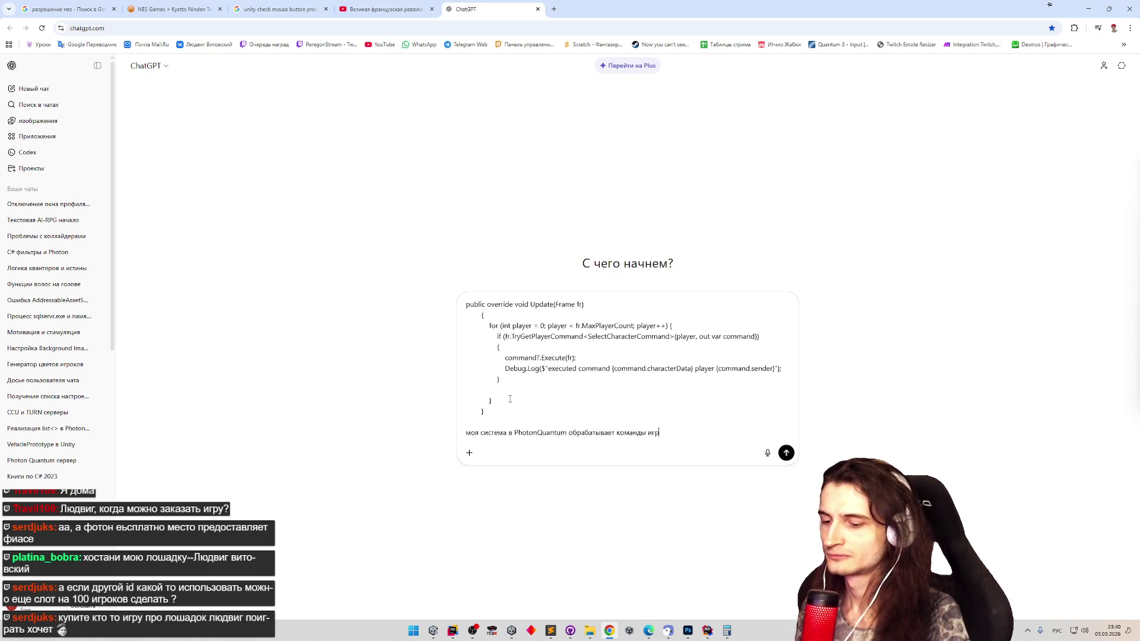
type("оков ща")
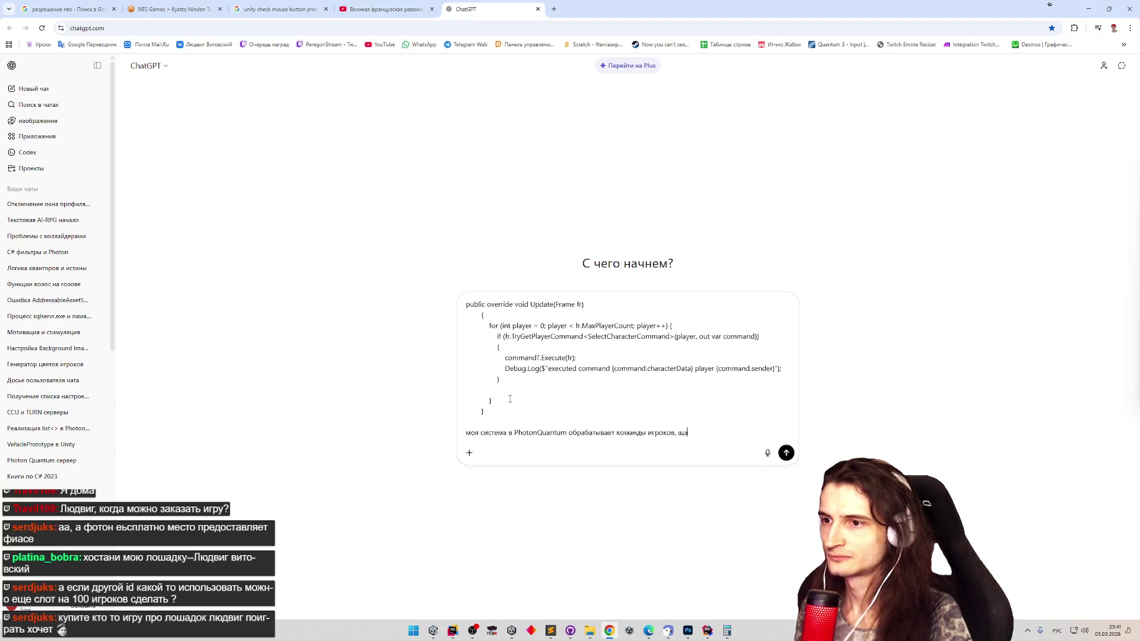
type(" выход")
key("BackSpace")
key("BackSpace")
type("так, что если под")
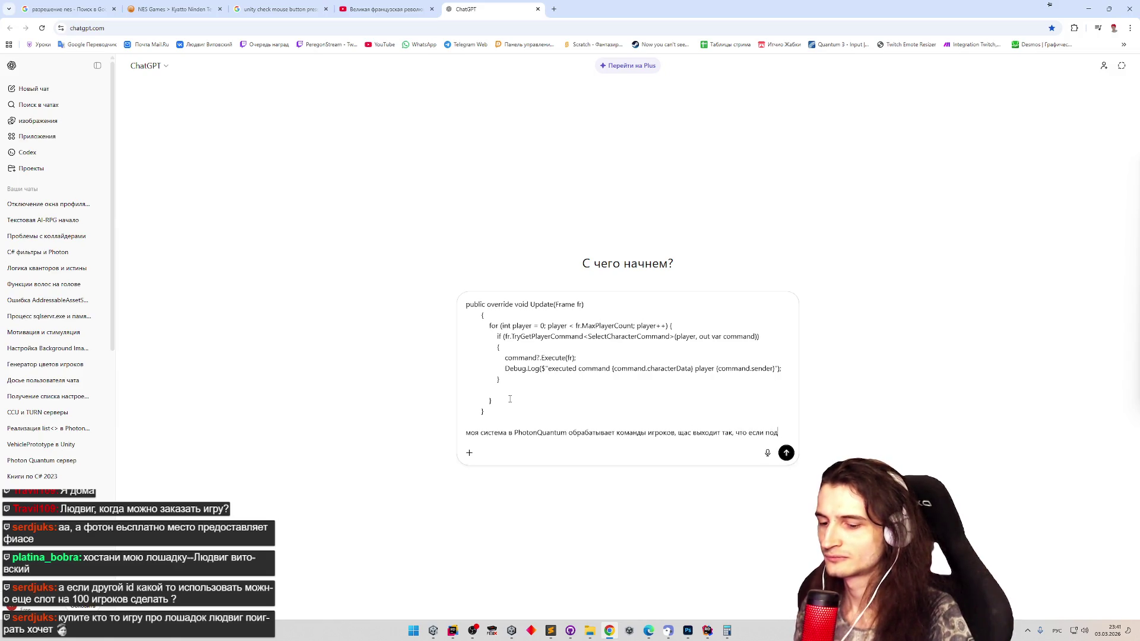
type("ключилось два игрок")
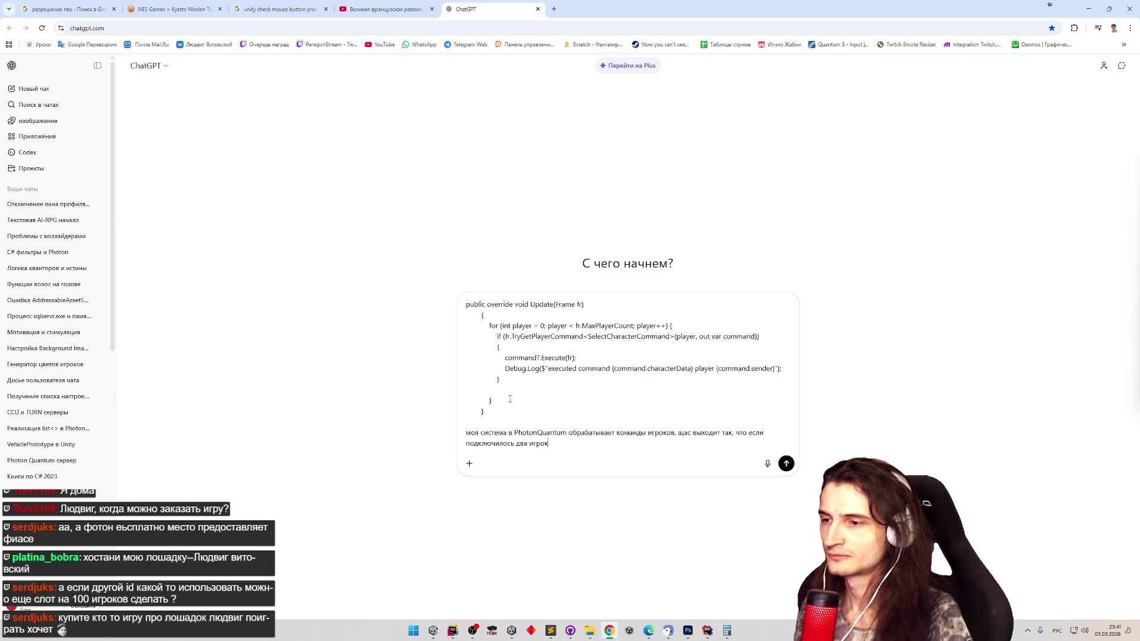
type("а. то и ко")
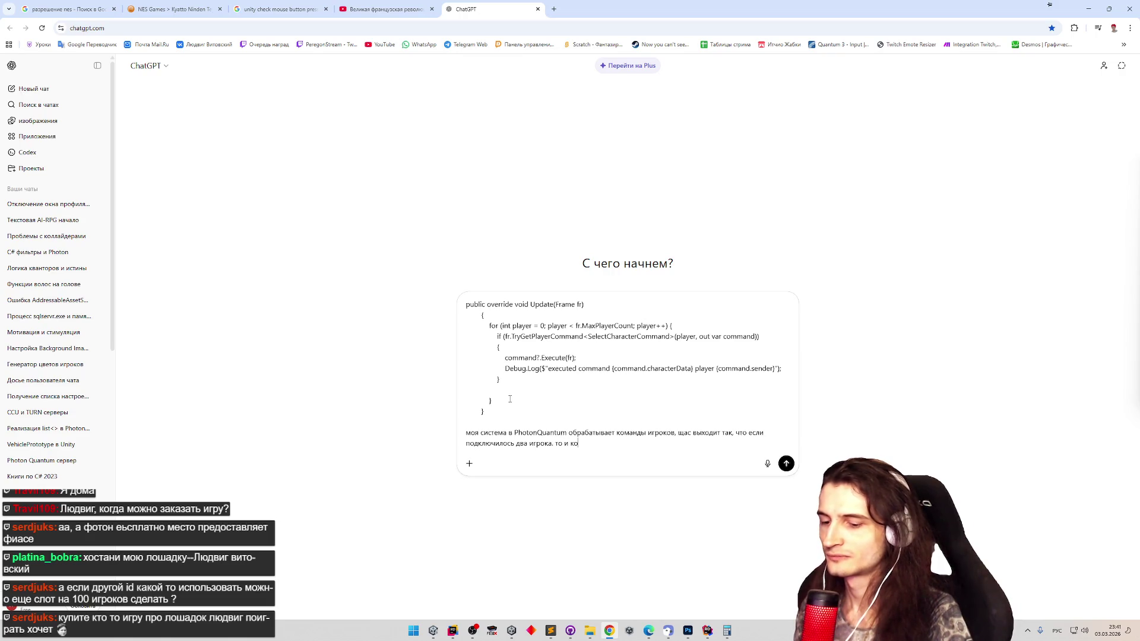
type("манда будет обработана дважды. ")
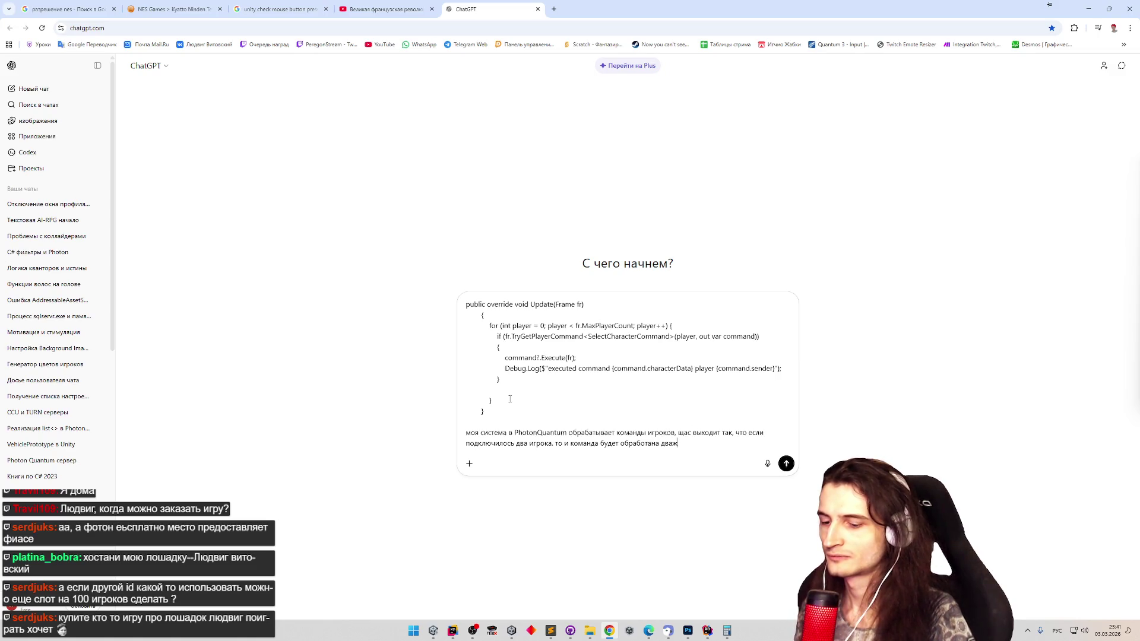
type("в каком месте нужно")
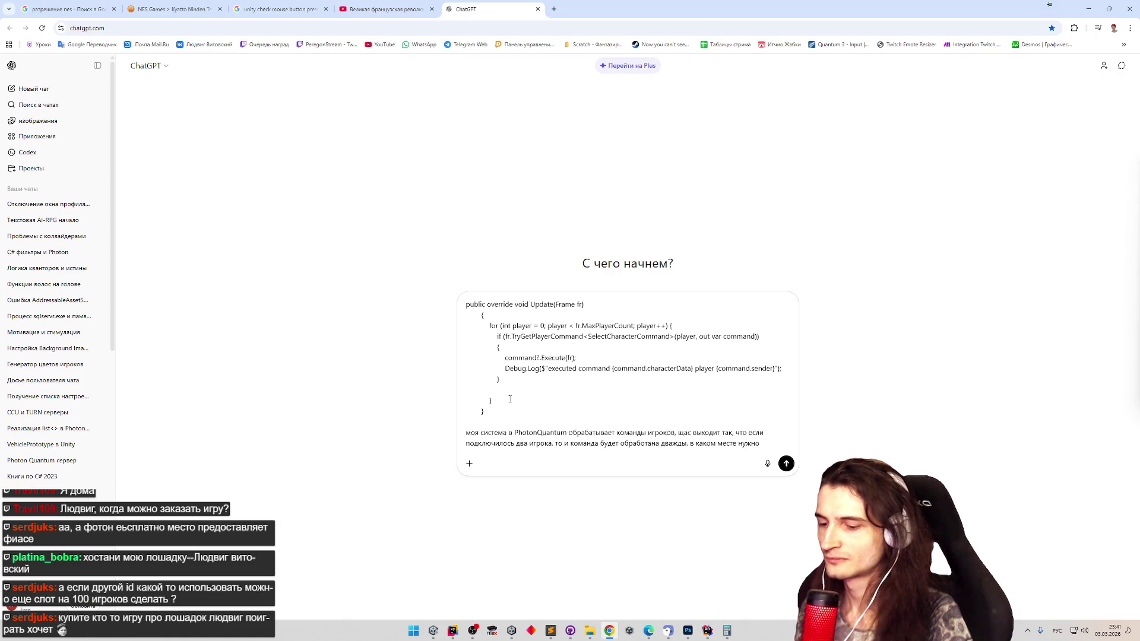
type(" обрабатывать кома")
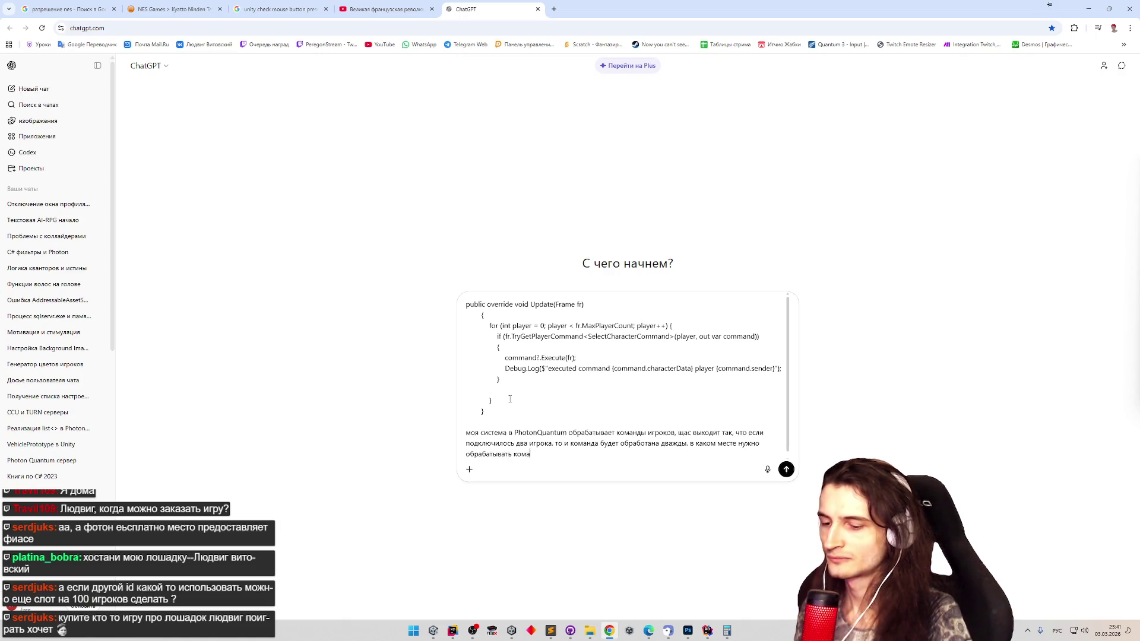
type("нду?")
key("Return")
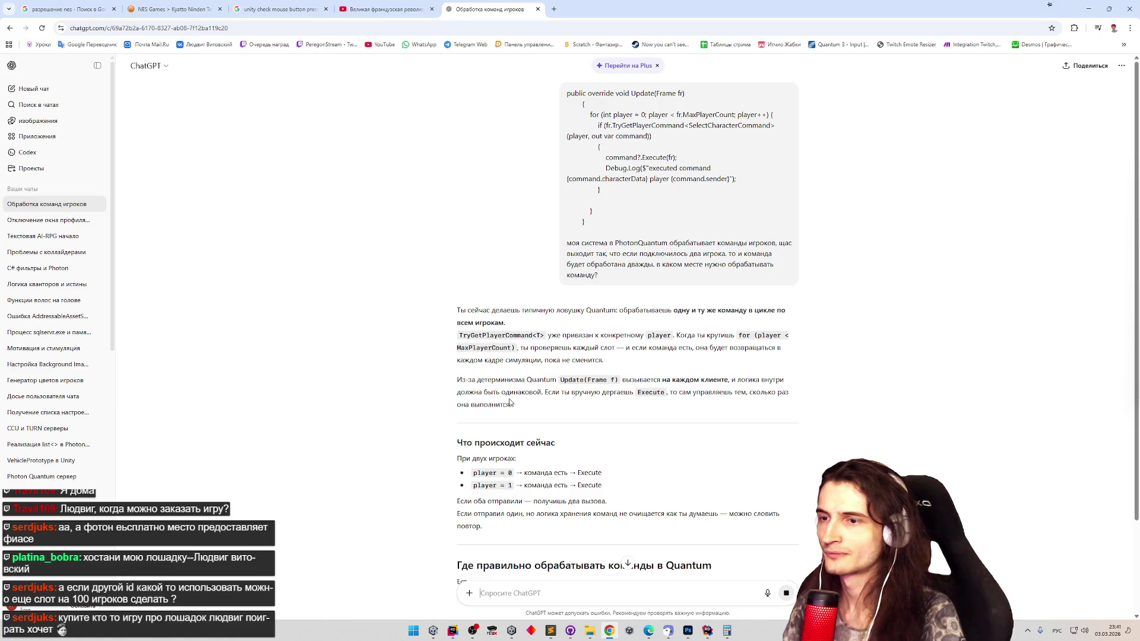
- Scroll ChatGPT's reply down to 'Самое простое решение': loop to fr.PlayerCount instead of MaxPlayerCount
scroll(427, 217, "down", 1)
scroll(423, 228, "down", 1)
scroll(418, 228, "down", 1)
scroll(417, 230, "down", 1)
scroll(417, 230, "down", 1)
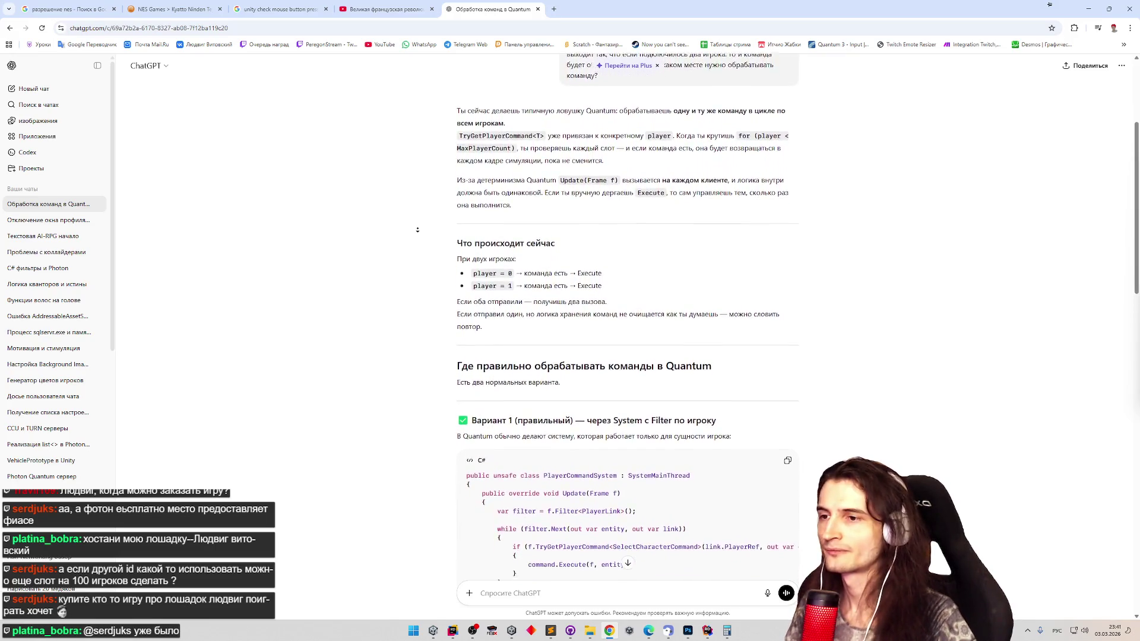
middle_click(420, 243)
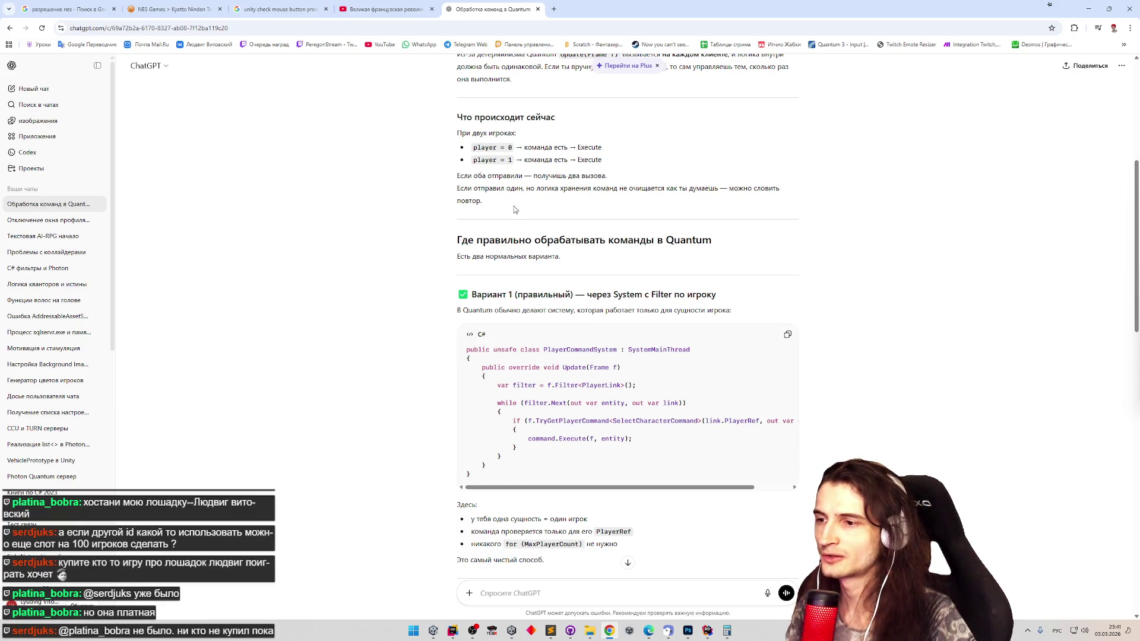
scroll(422, 210, "down", 2)
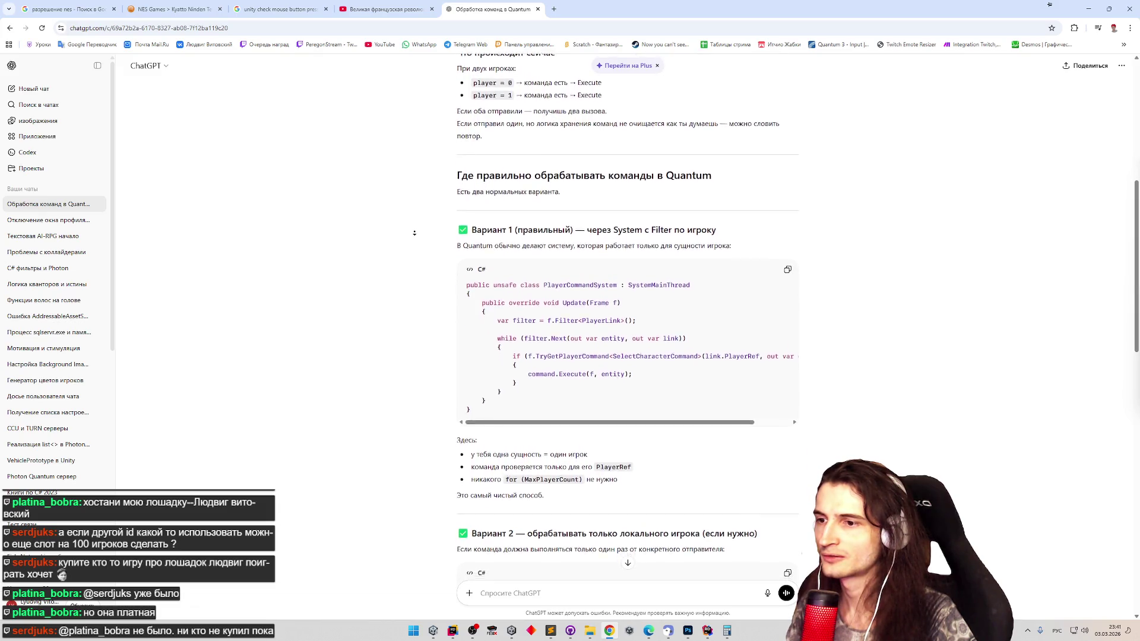
scroll(415, 236, "down", 3)
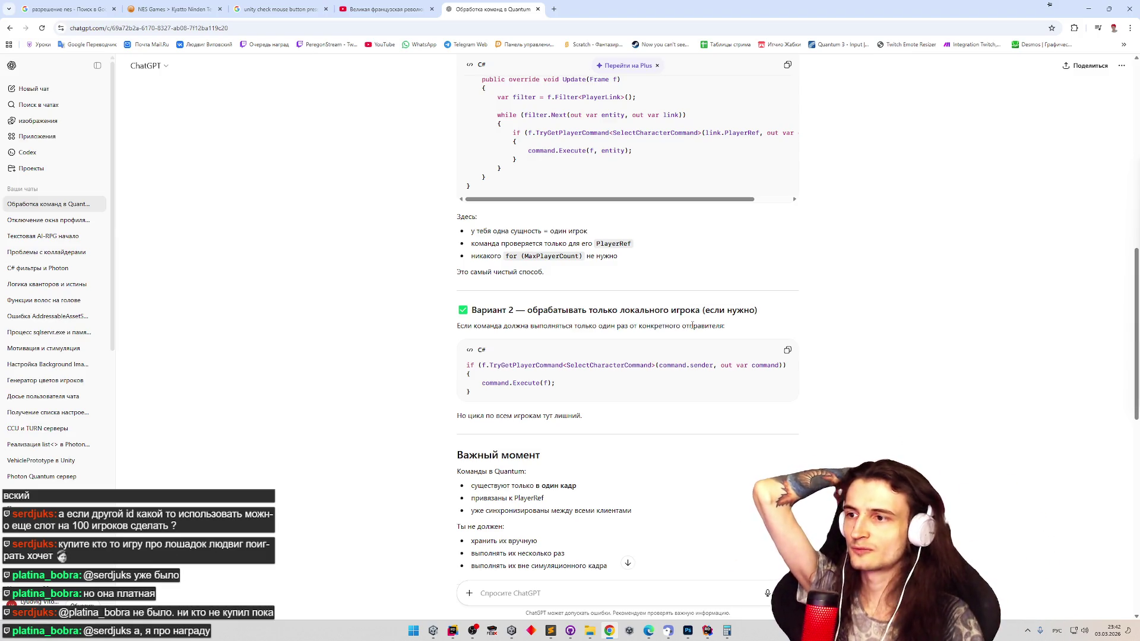
scroll(669, 368, "down", 3)
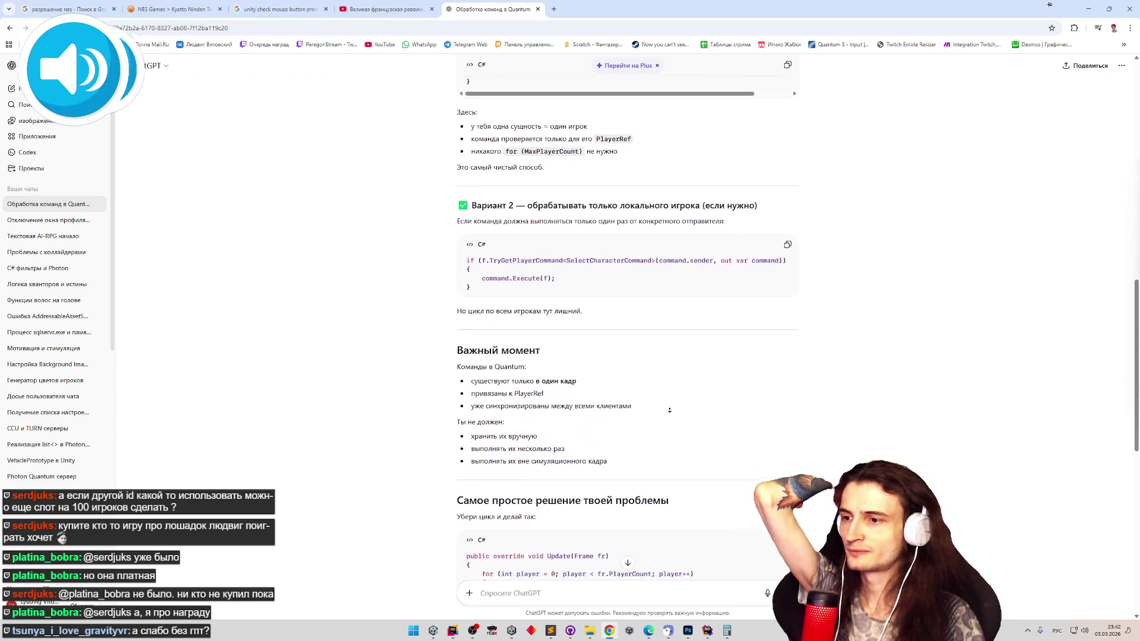
left_click(670, 411)
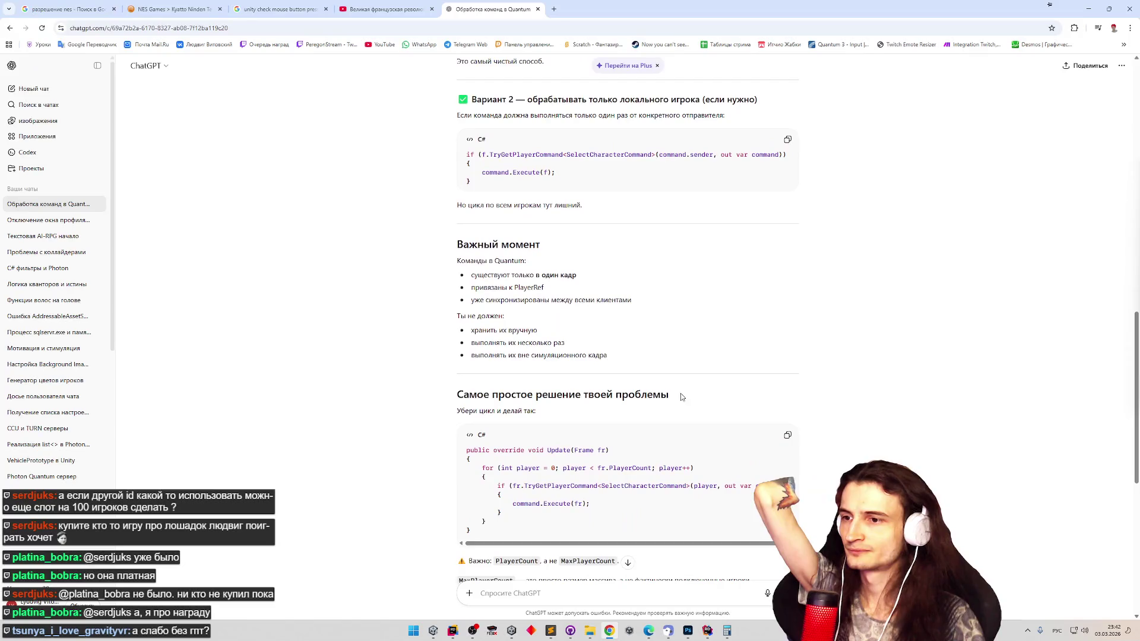
left_click(682, 405)
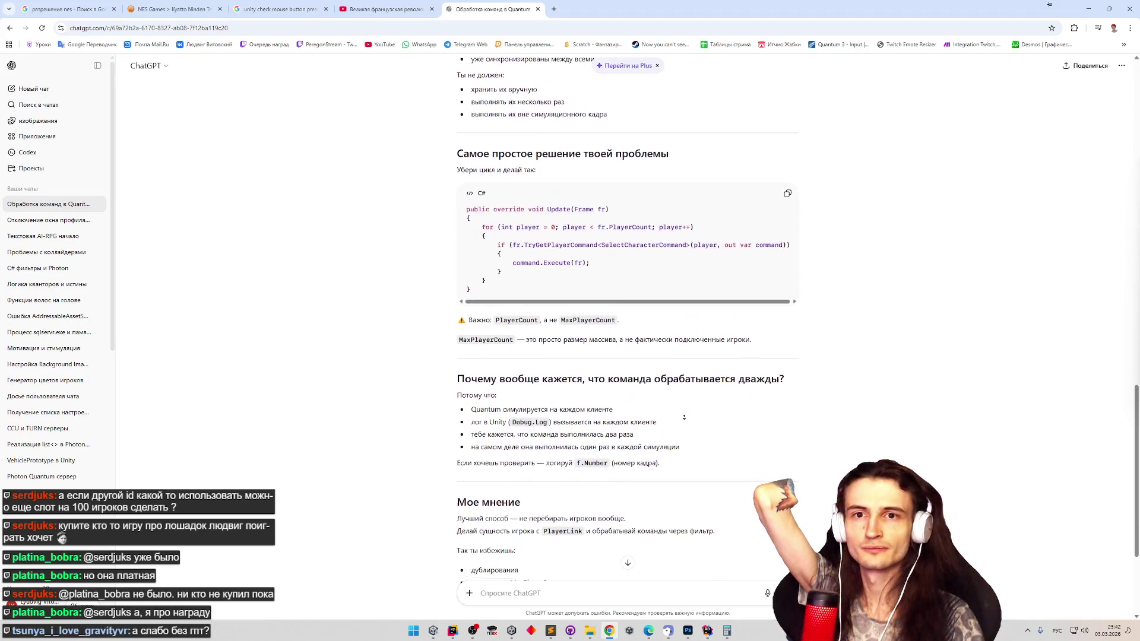
middle_click(684, 420)
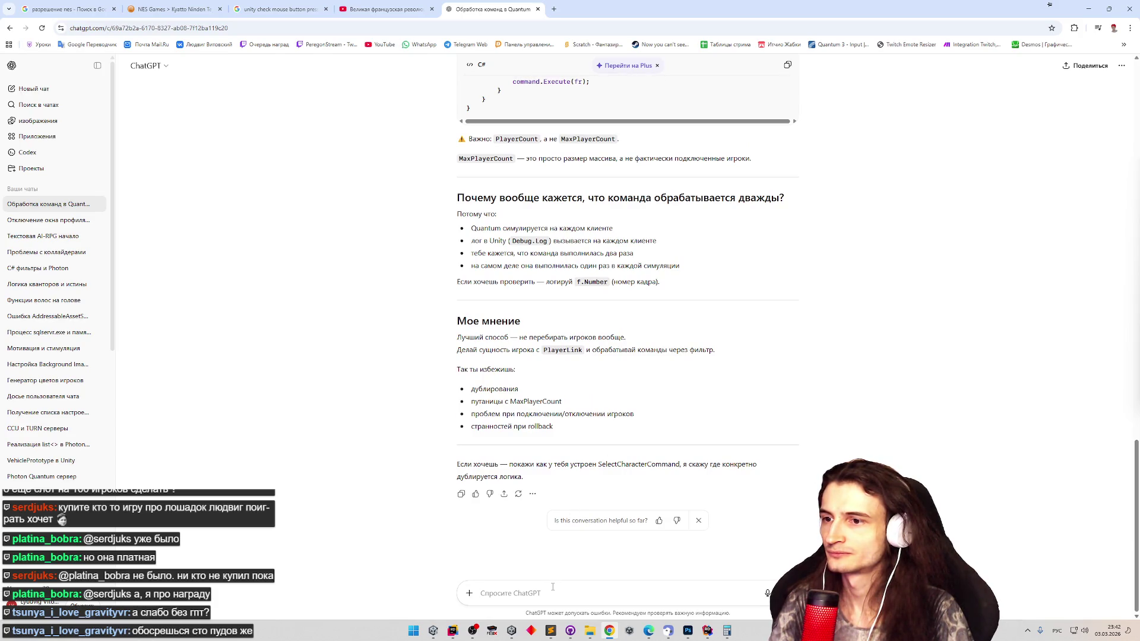
left_click(440, 631)
- In Rider, clear the selection and inspect the TryGetPlayerCommand call in PlayerAddedRemovedSystem.Update
left_click(452, 631)
left_click(505, 426)
scroll(553, 402, "up", 3)
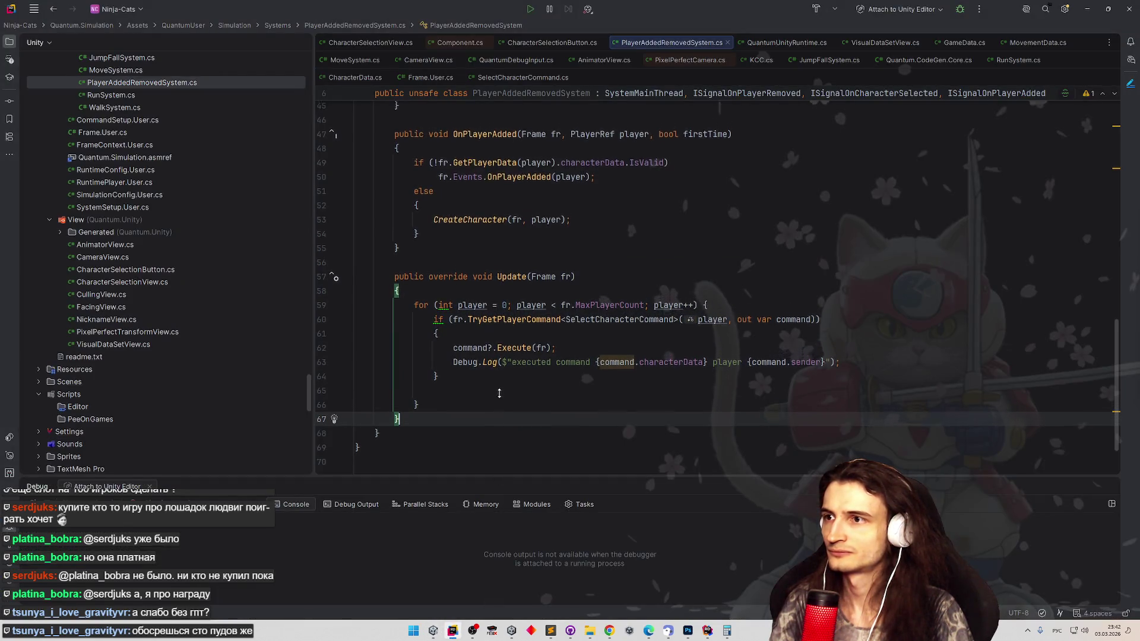
scroll(553, 401, "down", 2)
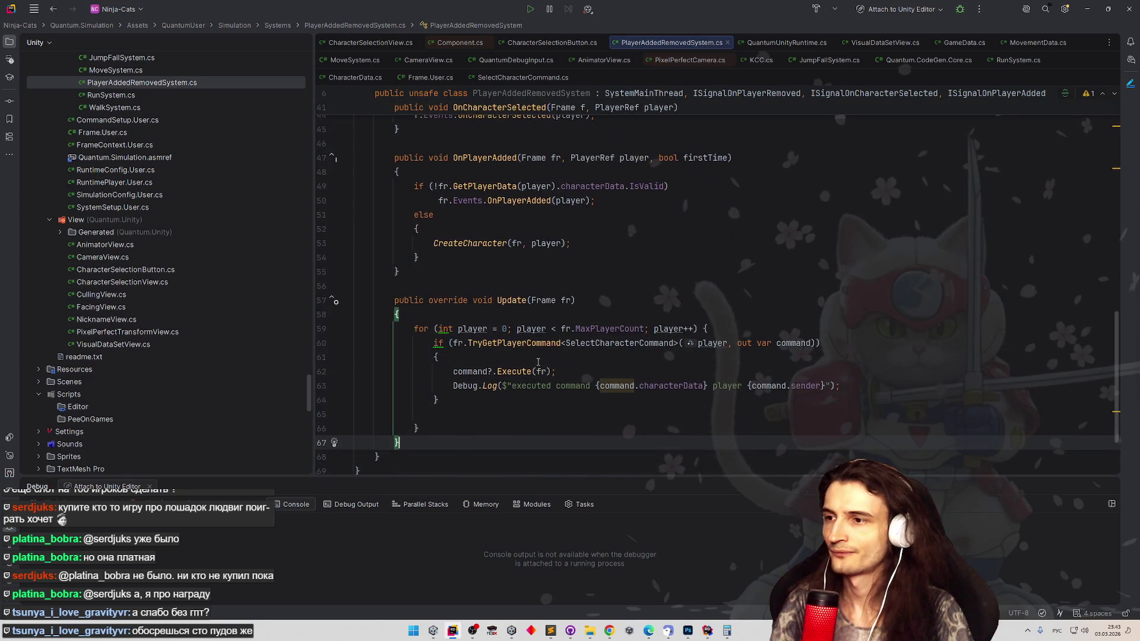
mouse_move(536, 344)
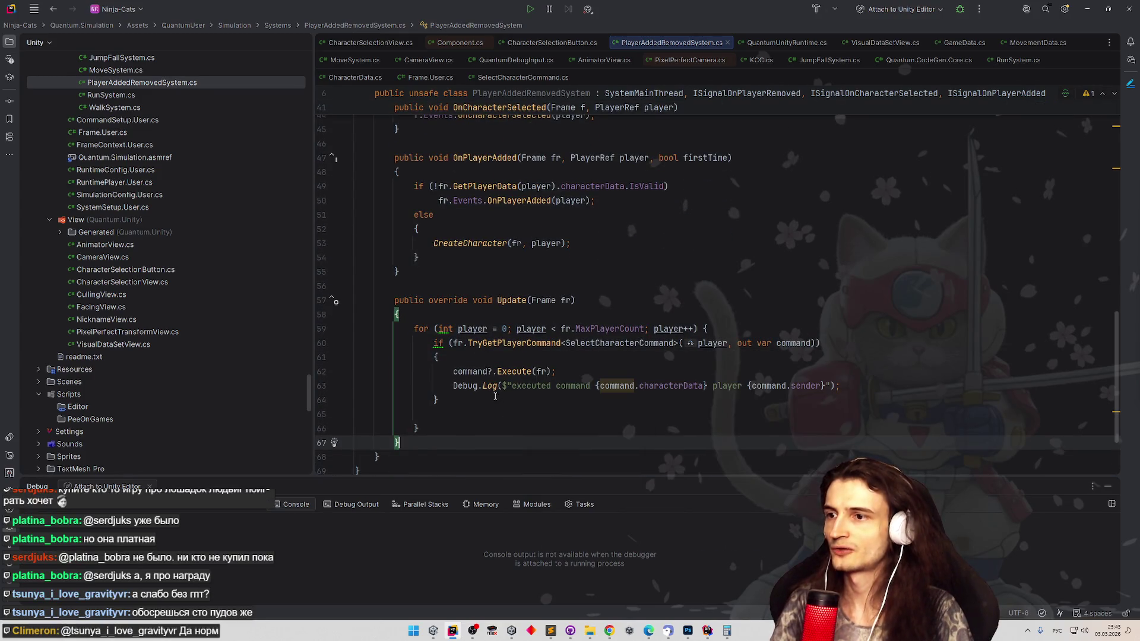
left_click(492, 397)
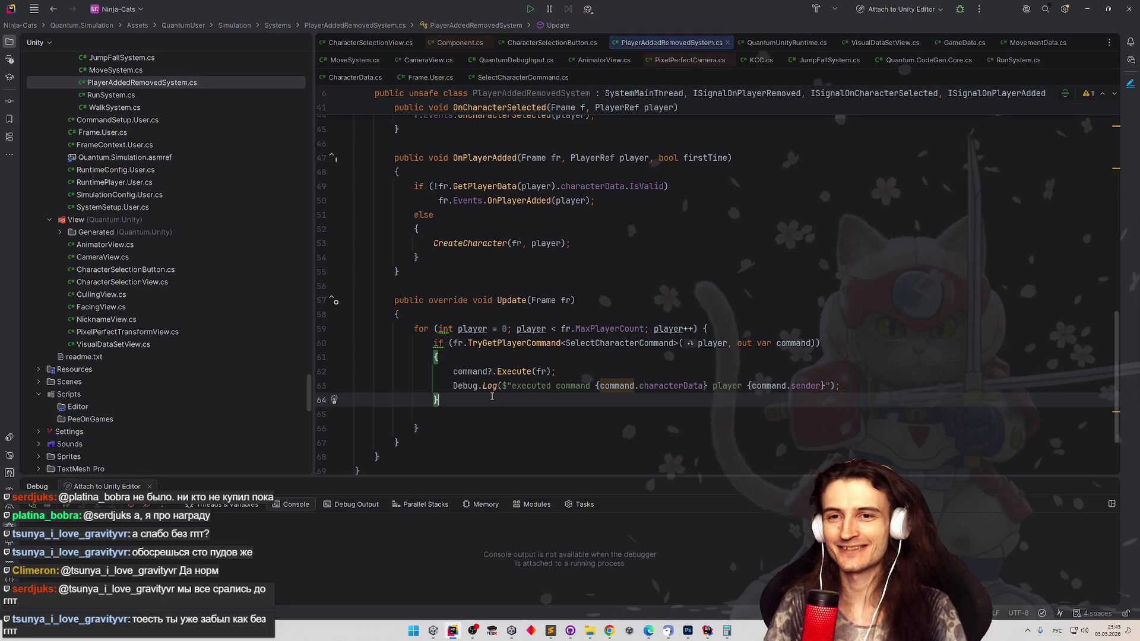
- Look over the loop's end around lines 64–66, then switch back to Unity
scroll(499, 374, "up", 5)
scroll(504, 365, "down", 5)
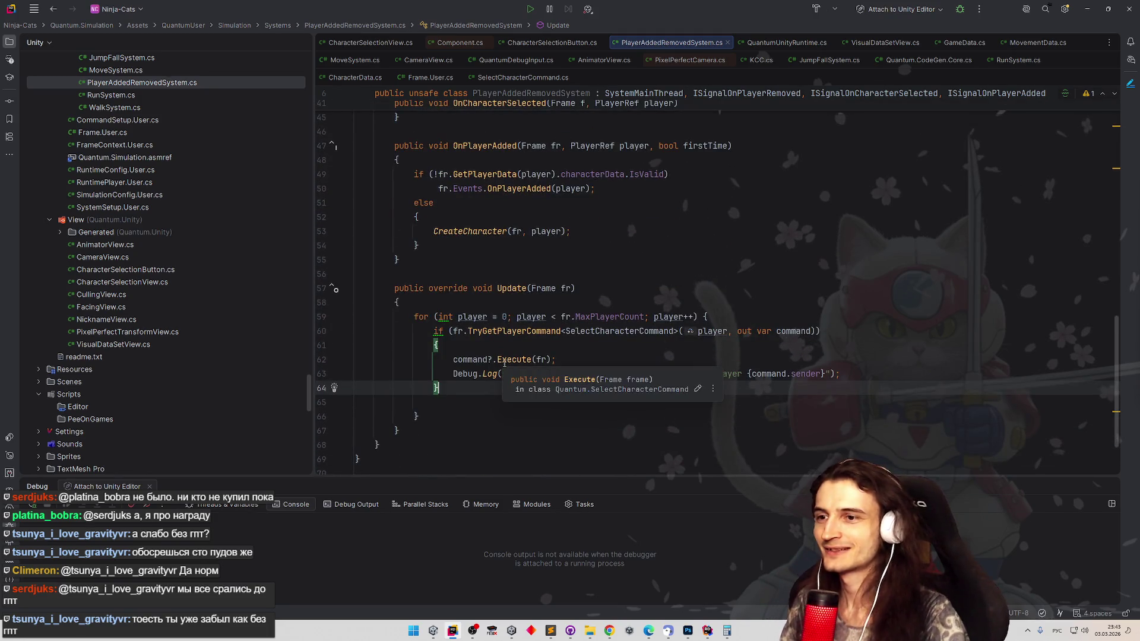
left_click(558, 411)
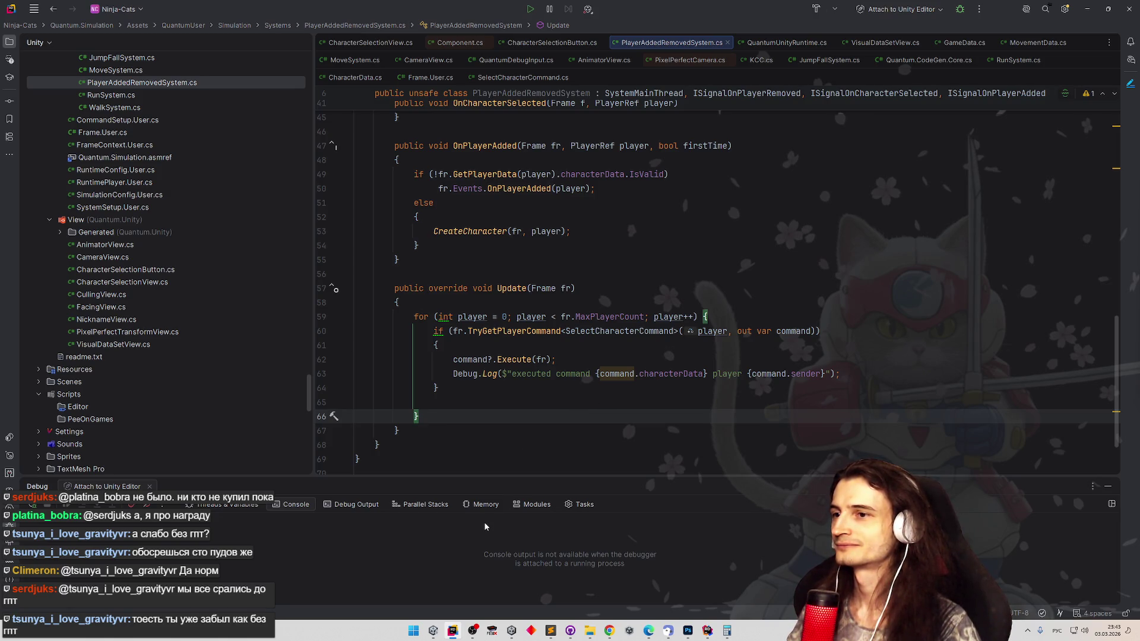
left_click(528, 317)
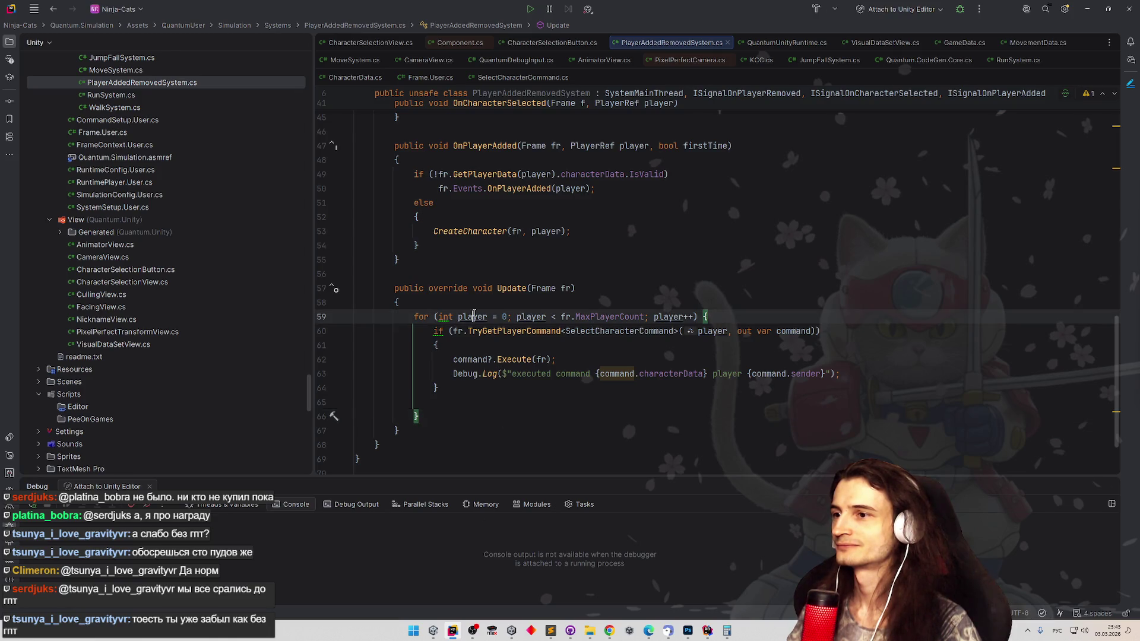
left_click(631, 395)
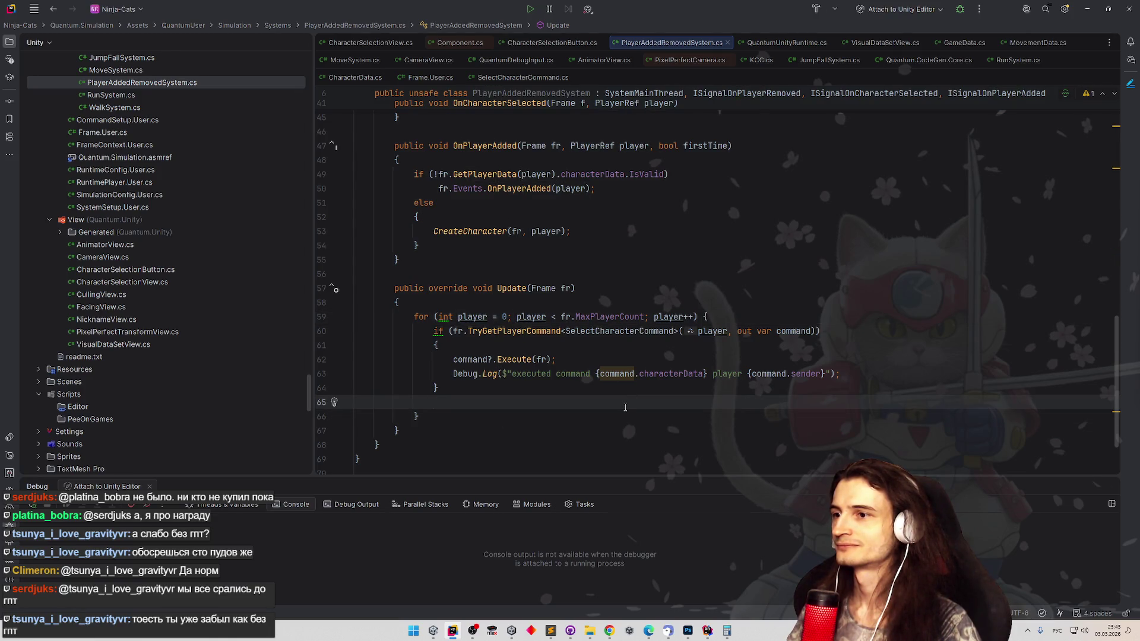
left_click(453, 631)
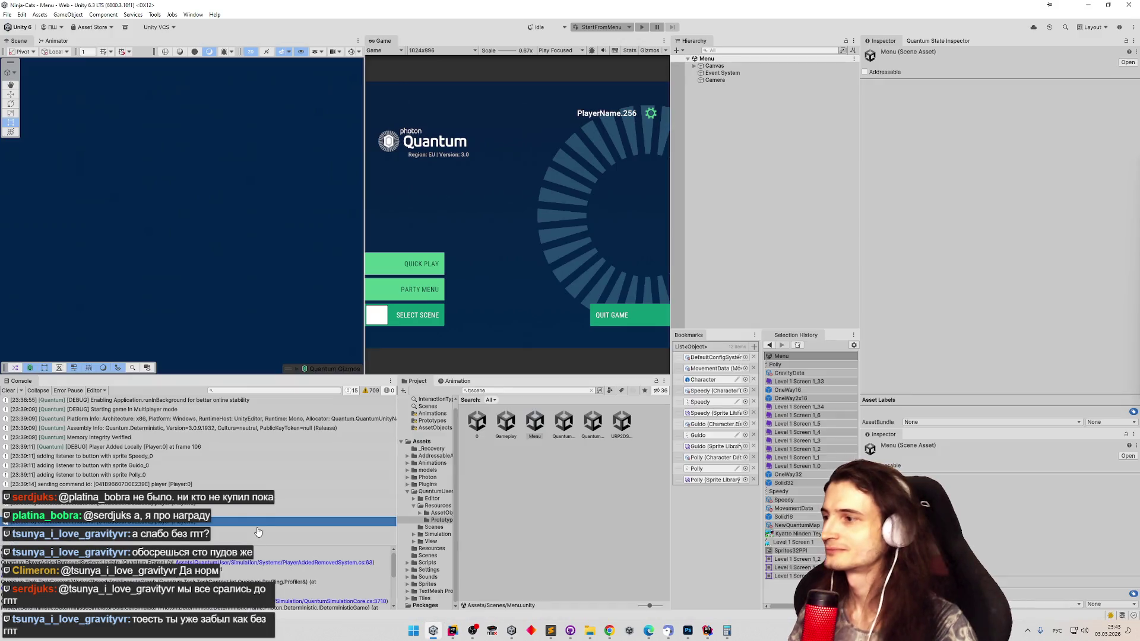
- Inspect the stack traces of the 'sending command id' console logs, then return to ChatGPT's answer in Chrome
left_click(213, 484)
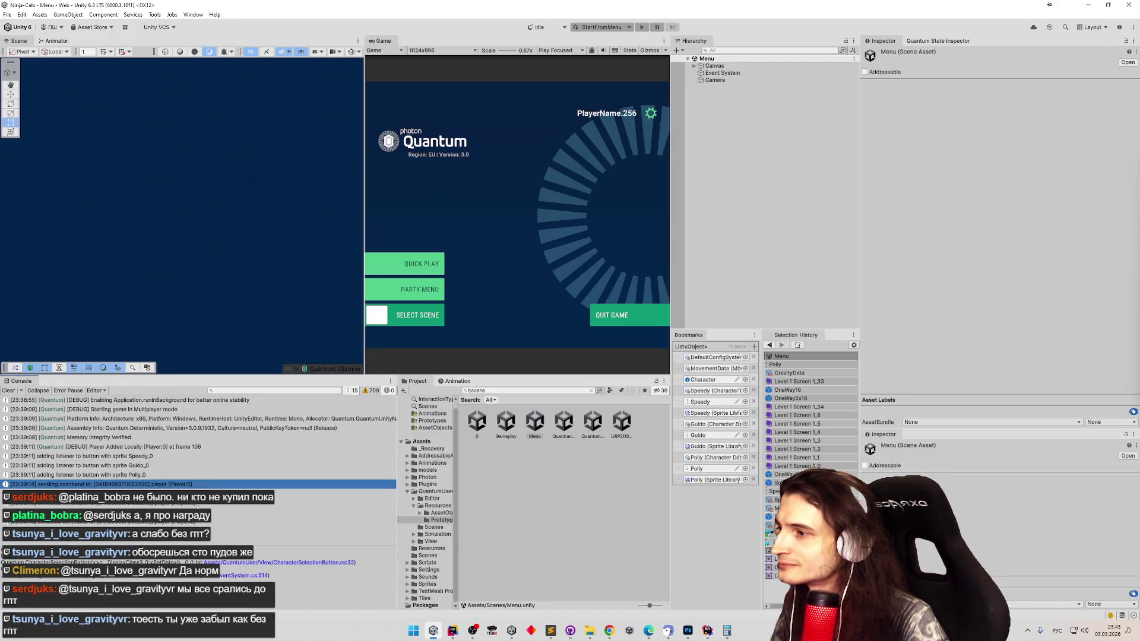
left_click(198, 502)
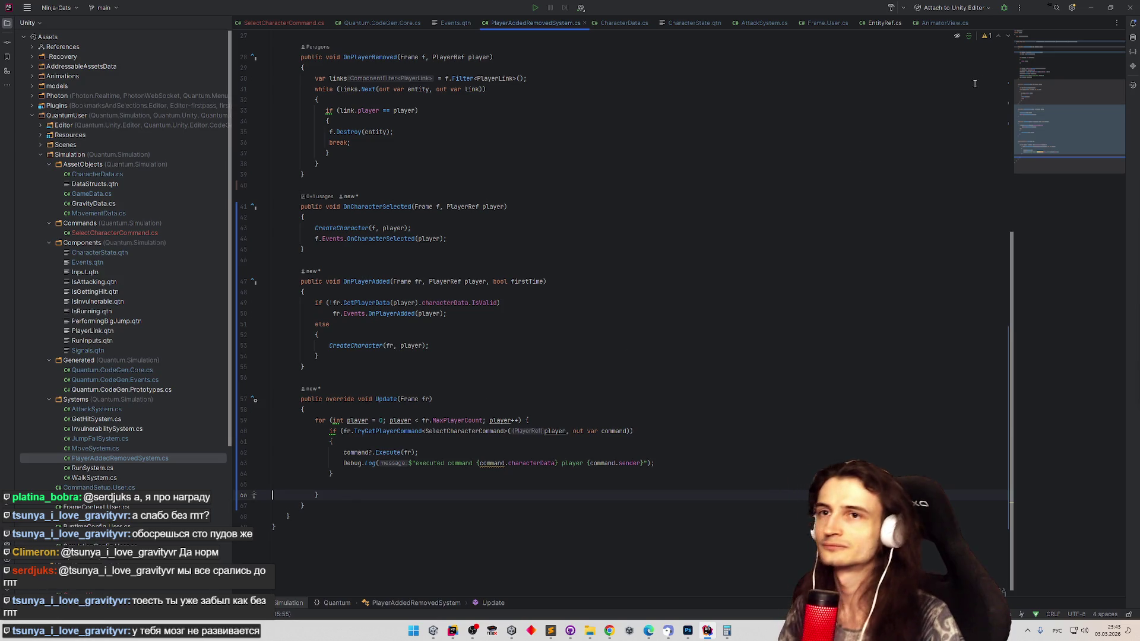
left_click(1091, 8)
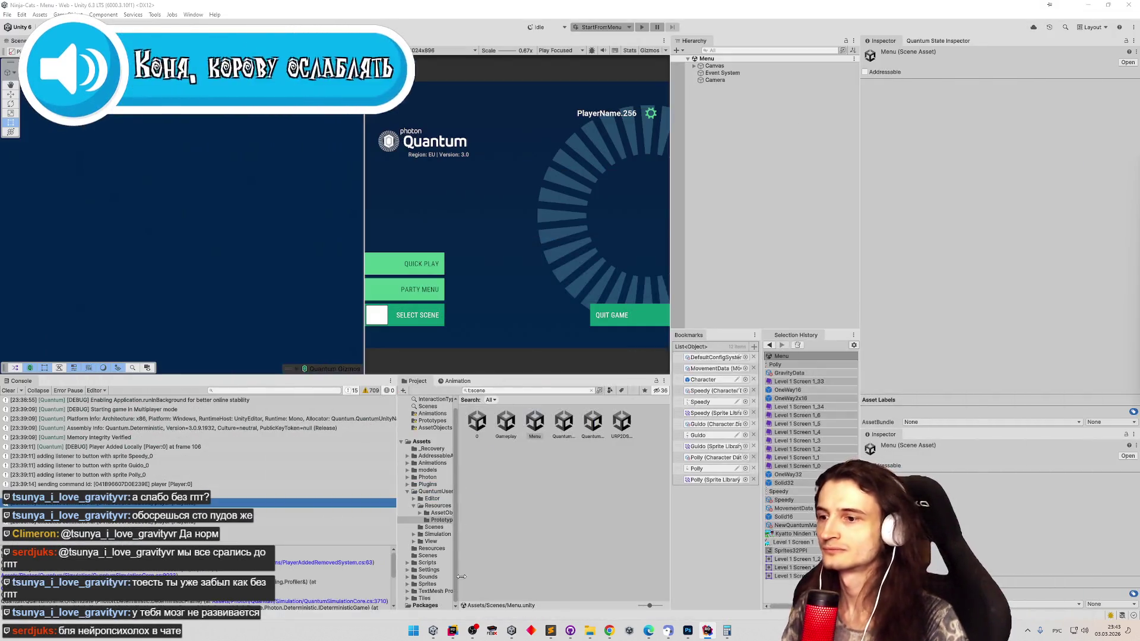
left_click(607, 630)
scroll(349, 153, "up", 10)
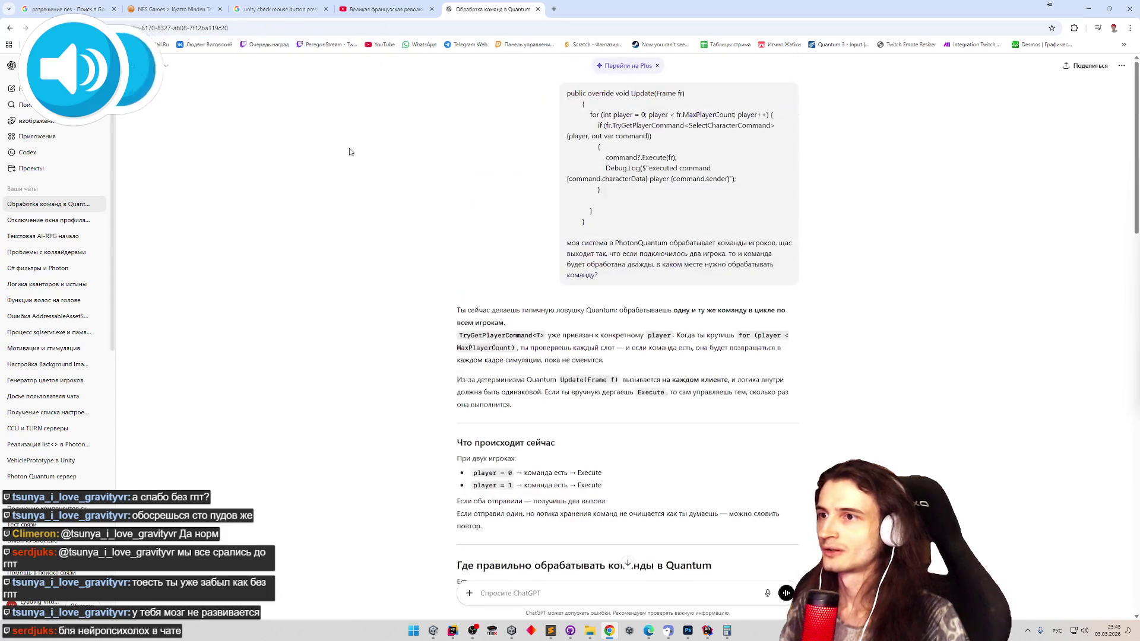
- Open the Quantum 3 Input documentation from the Google results about mouse button presses
left_click(279, 9)
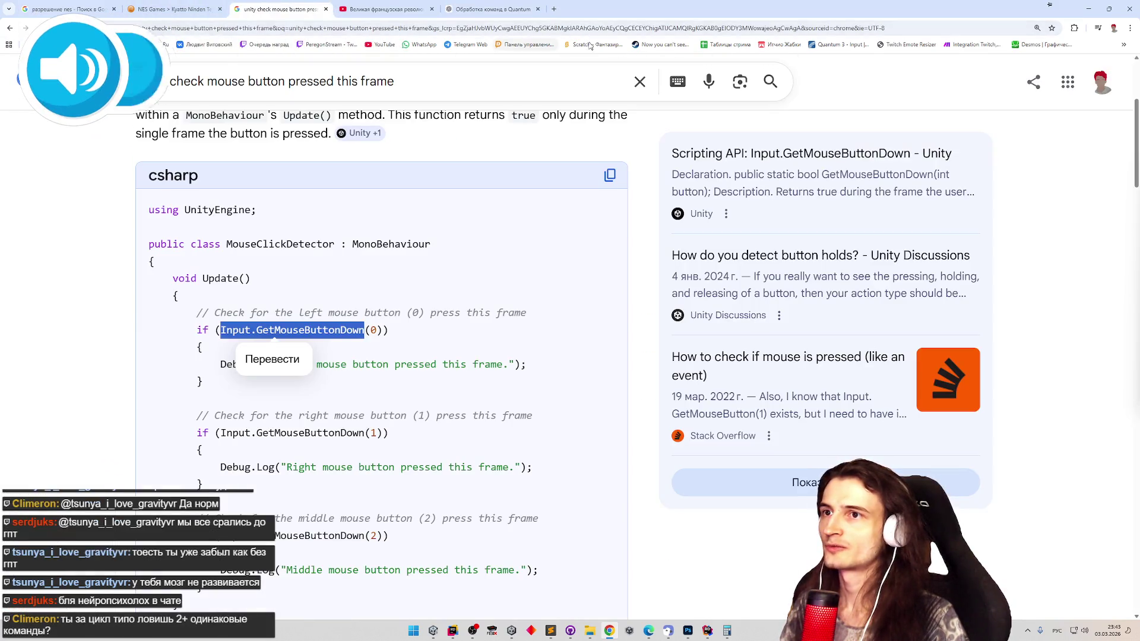
middle_click(827, 46)
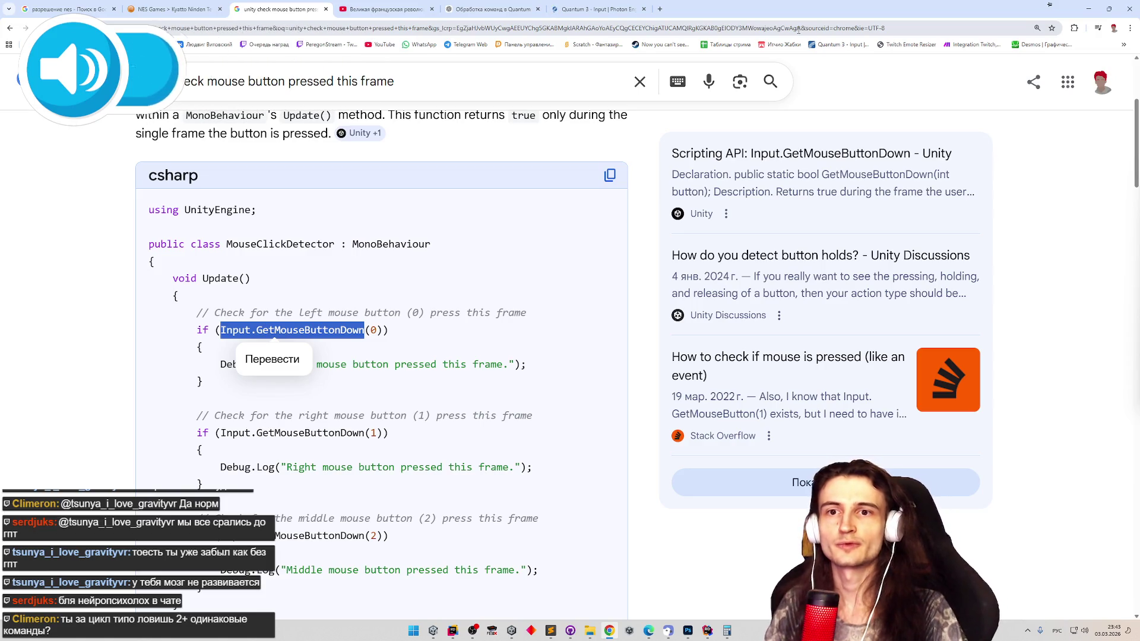
left_click(596, 9)
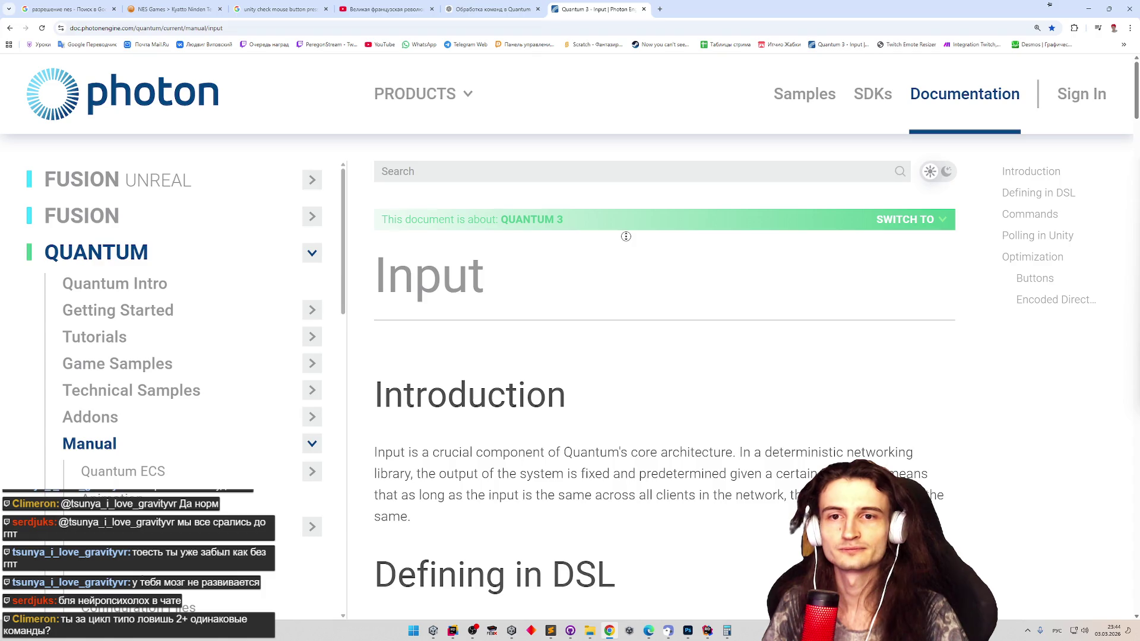
- Skim the Input page's Polling and Commands sections, then go to the Quantum 3 Commands manual page
scroll(625, 252, "down", 1)
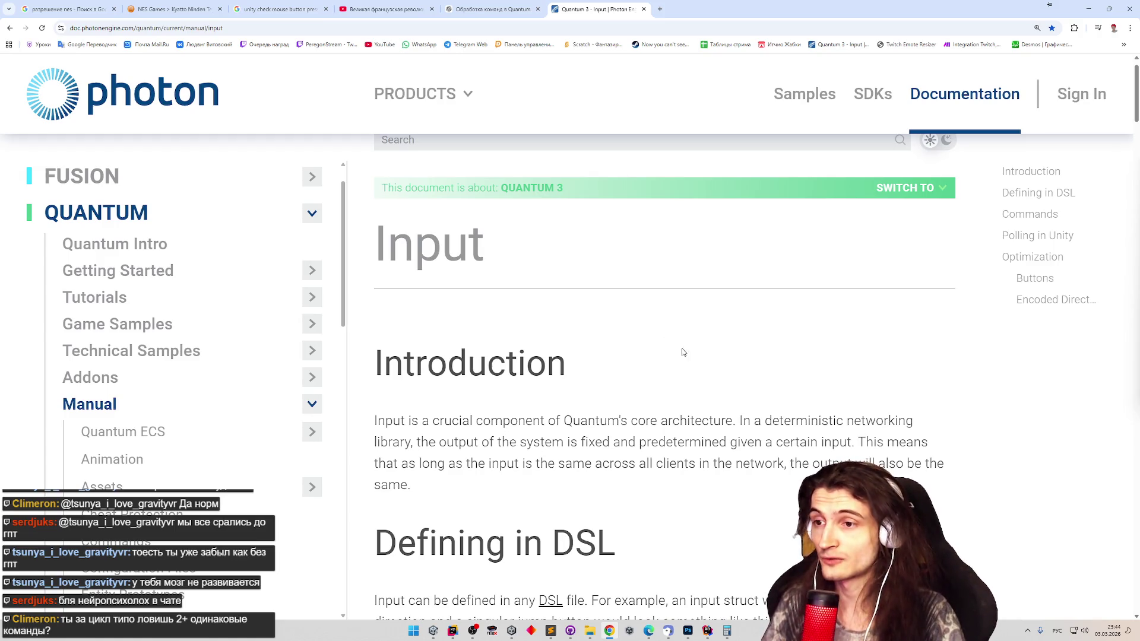
scroll(677, 349, "down", 6)
scroll(696, 442, "down", 3)
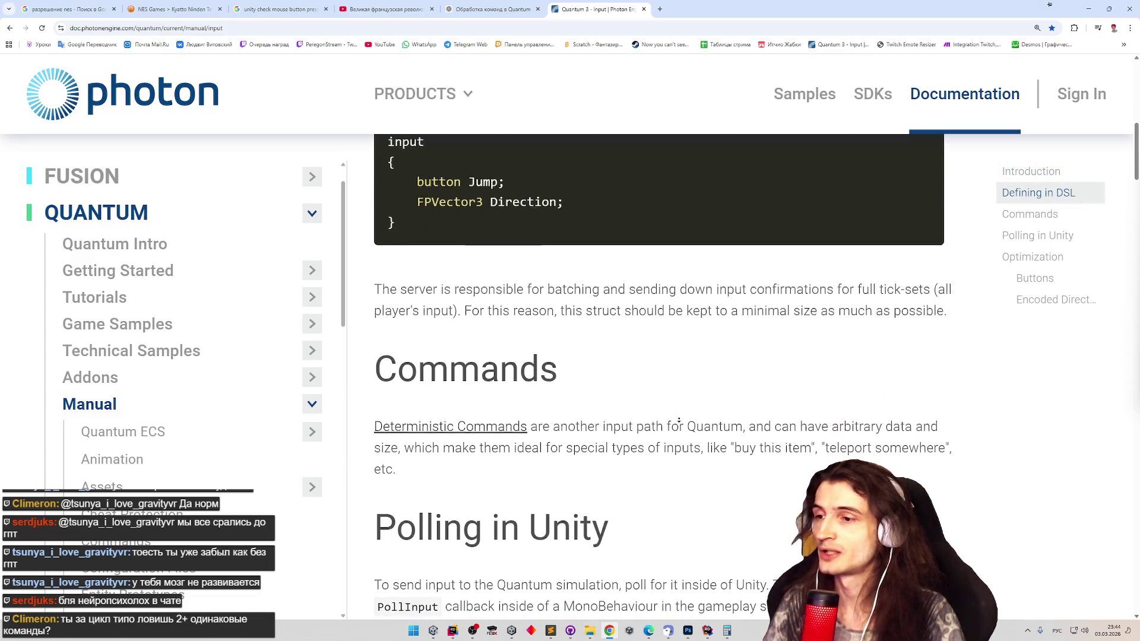
scroll(678, 421, "down", 5)
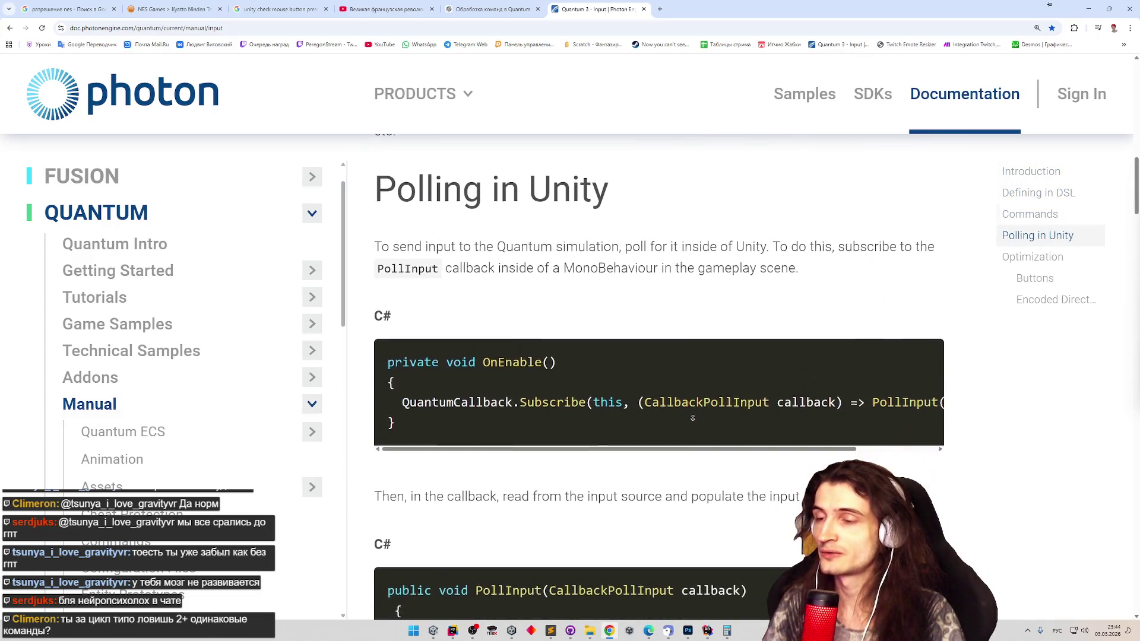
mouse_move(698, 444)
left_mouse_down()
mouse_move(766, 444)
mouse_move(699, 444)
left_mouse_up()
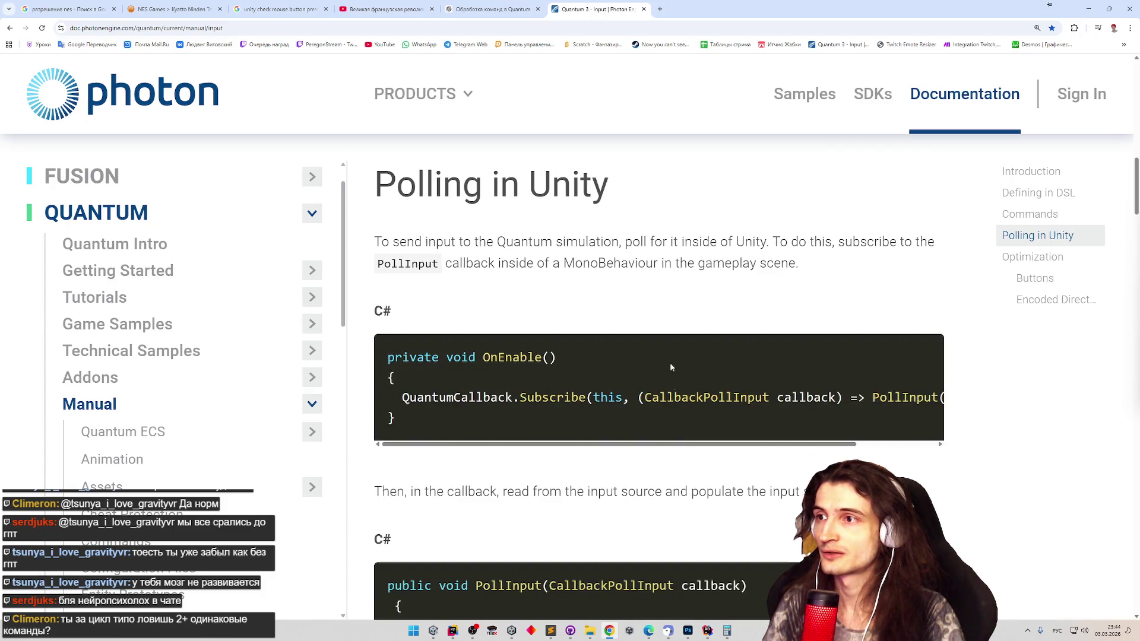
scroll(659, 85, "up", 1)
scroll(660, 86, "up", 5)
scroll(534, 267, "down", 3)
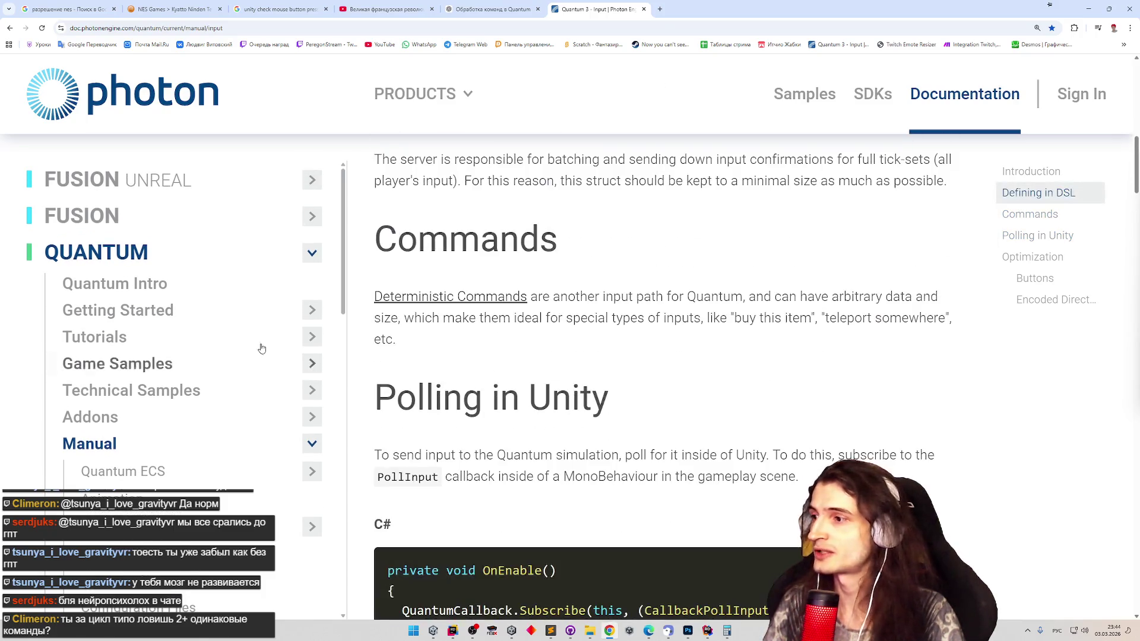
scroll(249, 350, "down", 4)
left_click(184, 359)
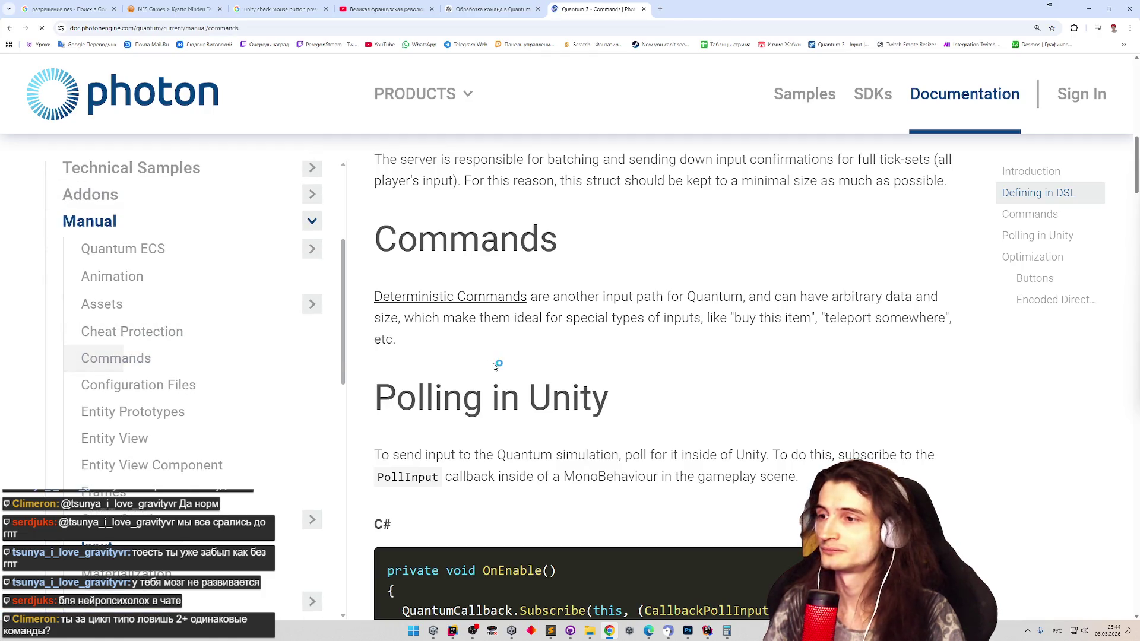
scroll(702, 374, "down", 5)
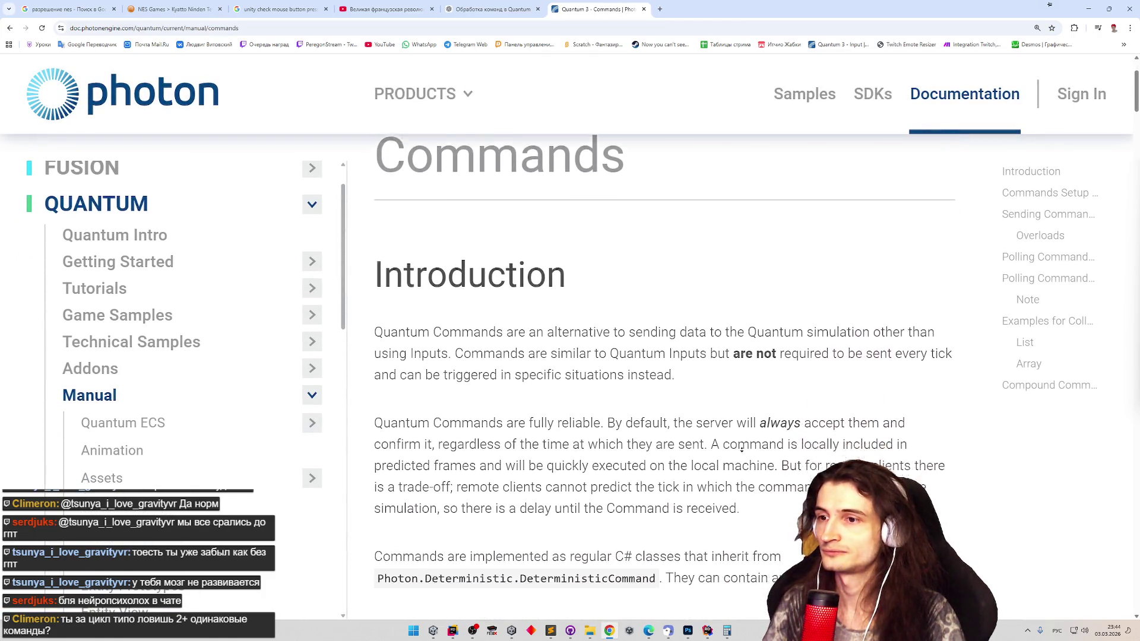
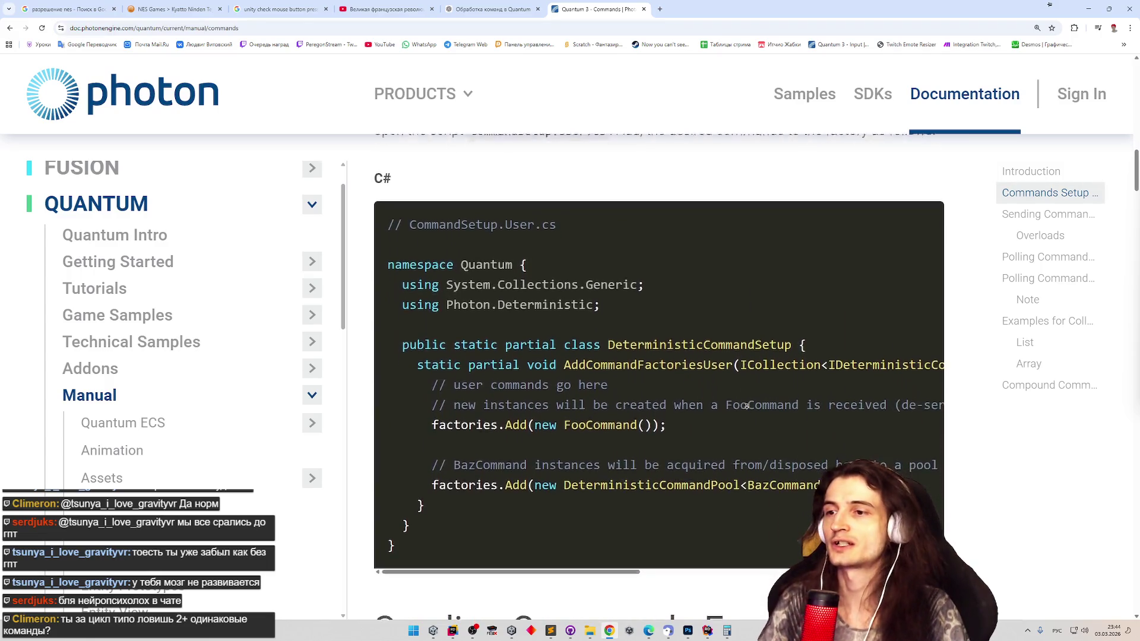
- Read the Sending and Polling Commands docs sections, then return to PlayerAddedRemovedSystem.cs in Rider
scroll(735, 435, "down", 5)
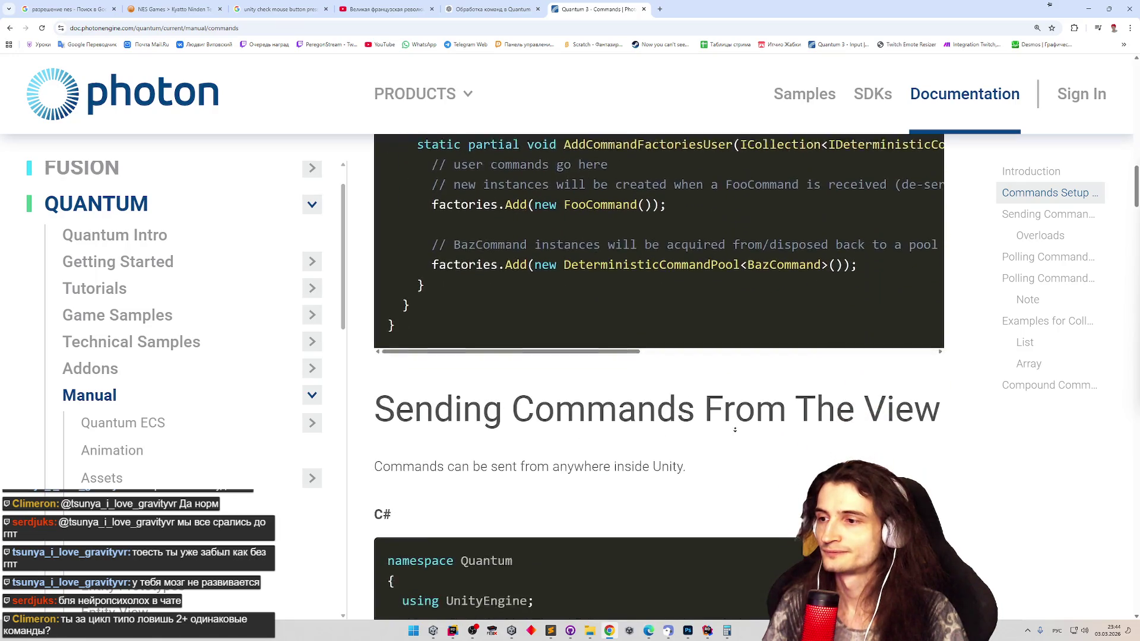
scroll(738, 409, "down", 2)
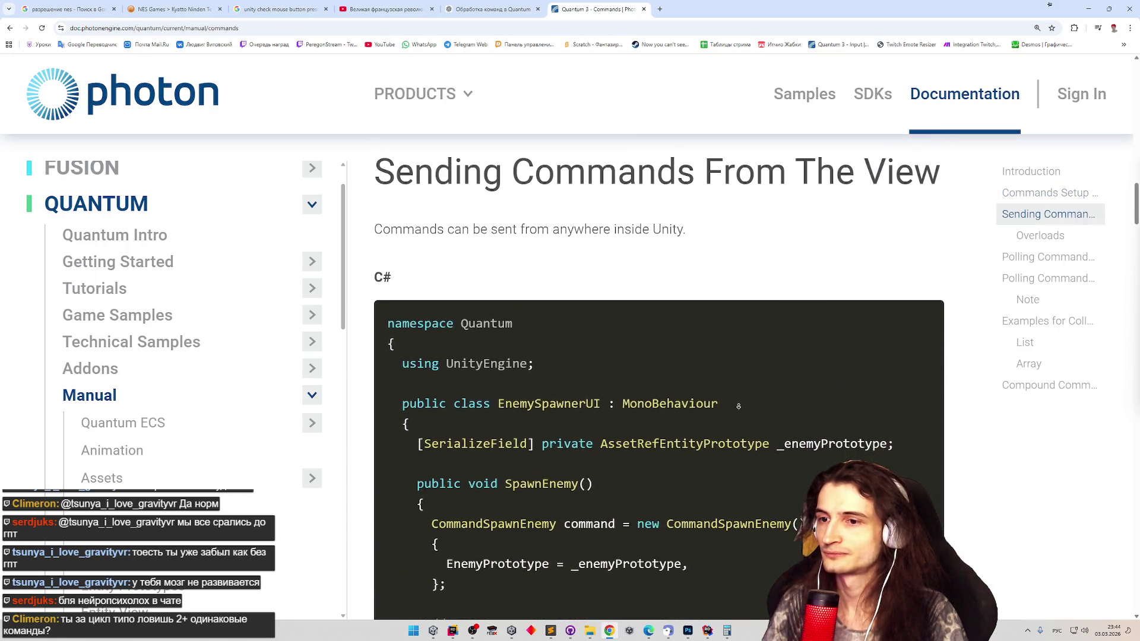
scroll(738, 409, "down", 2)
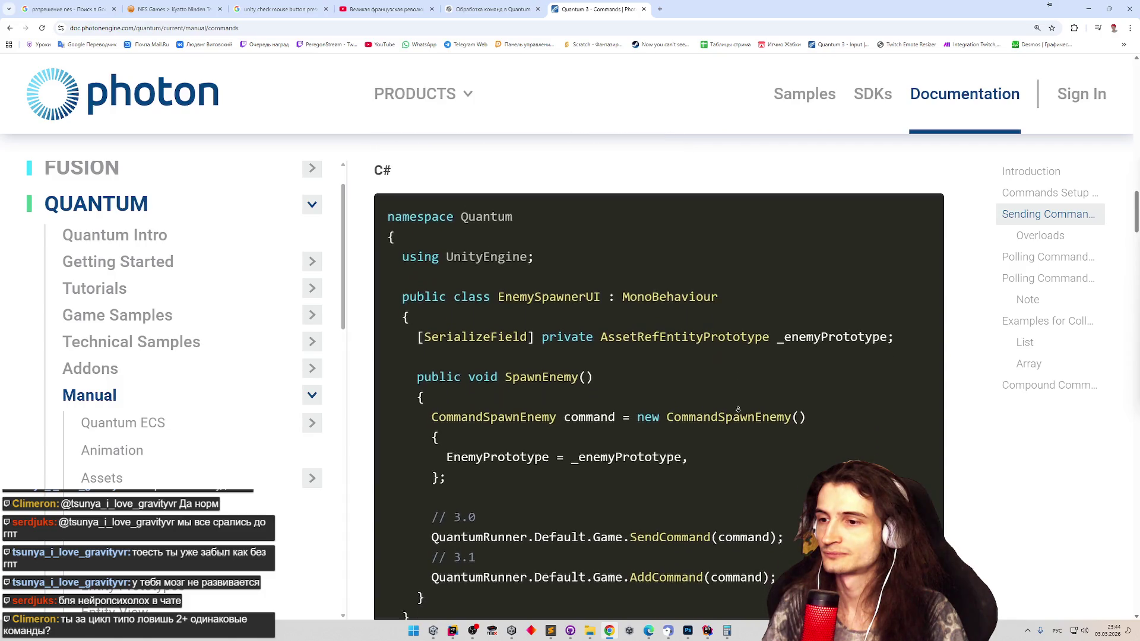
left_click_drag(652, 476, 769, 476)
middle_click(787, 454)
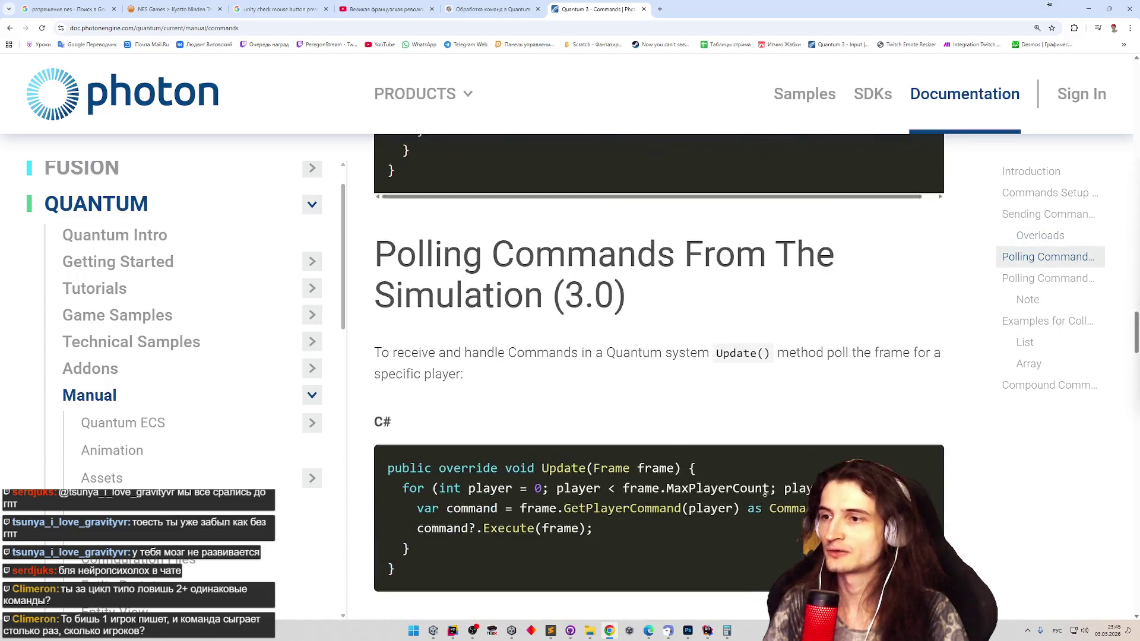
middle_click(769, 478)
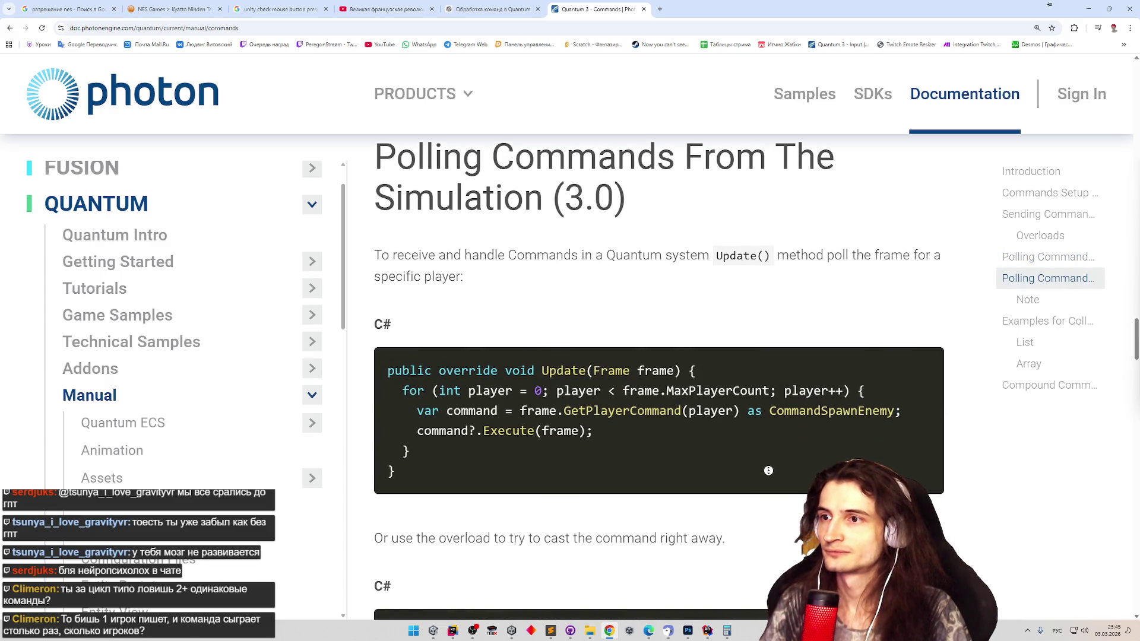
middle_click(768, 470)
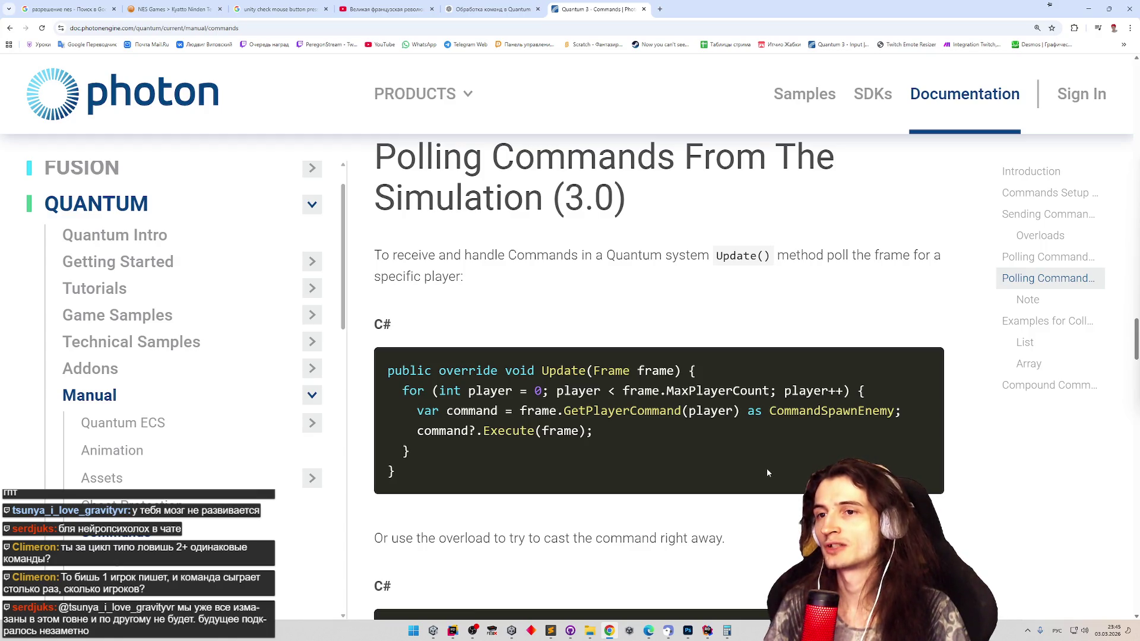
middle_click(762, 460)
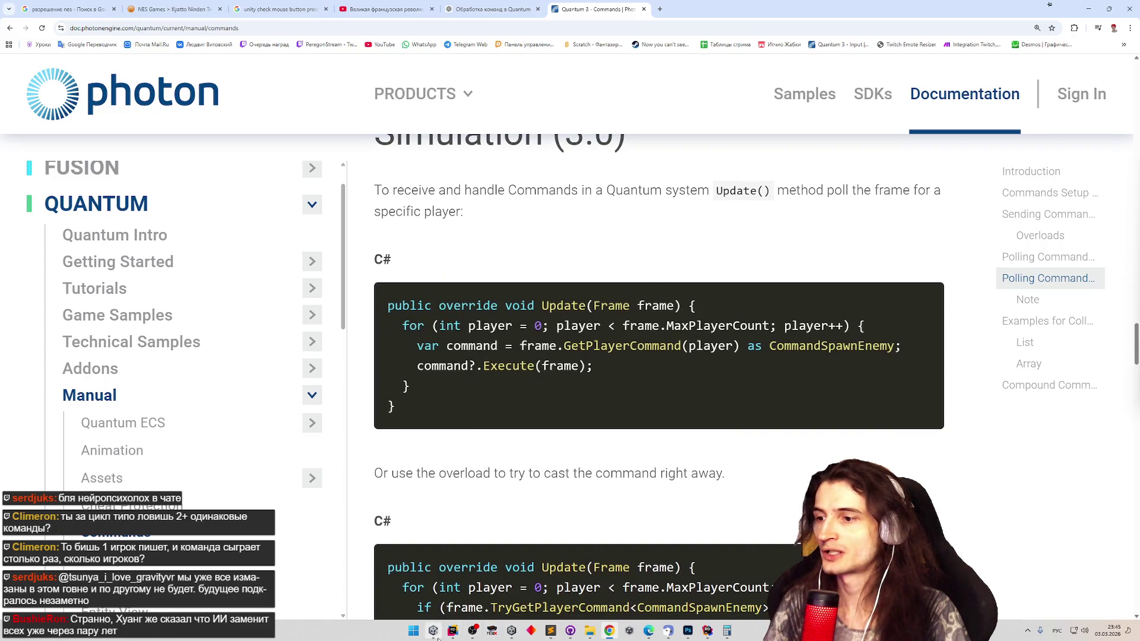
left_click(433, 630)
left_click(452, 631)
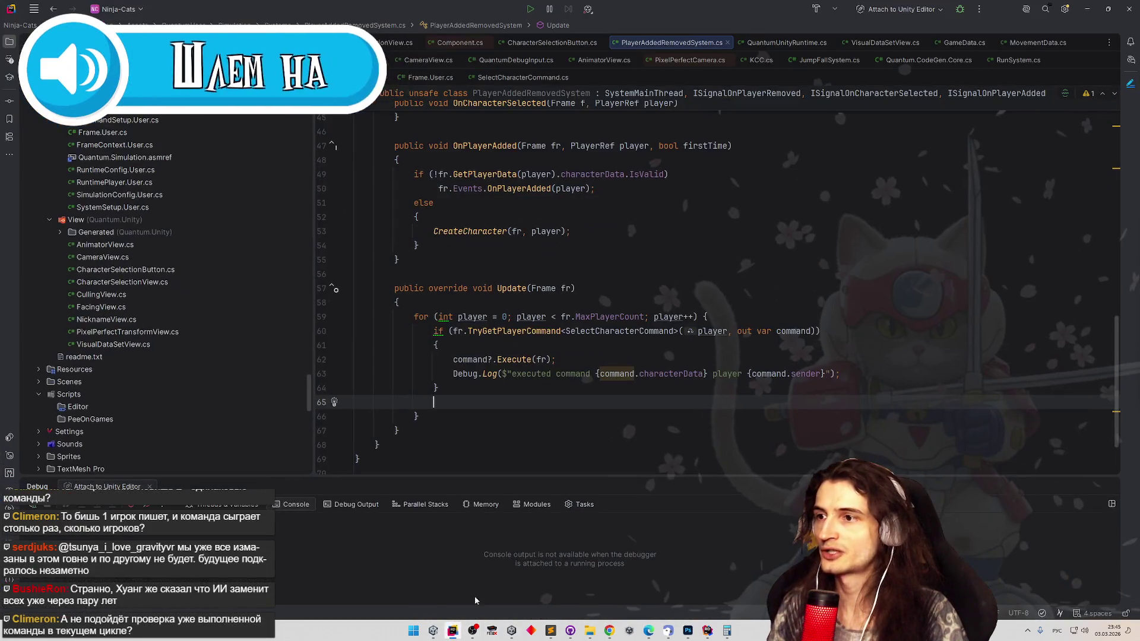
mouse_move(452, 631)
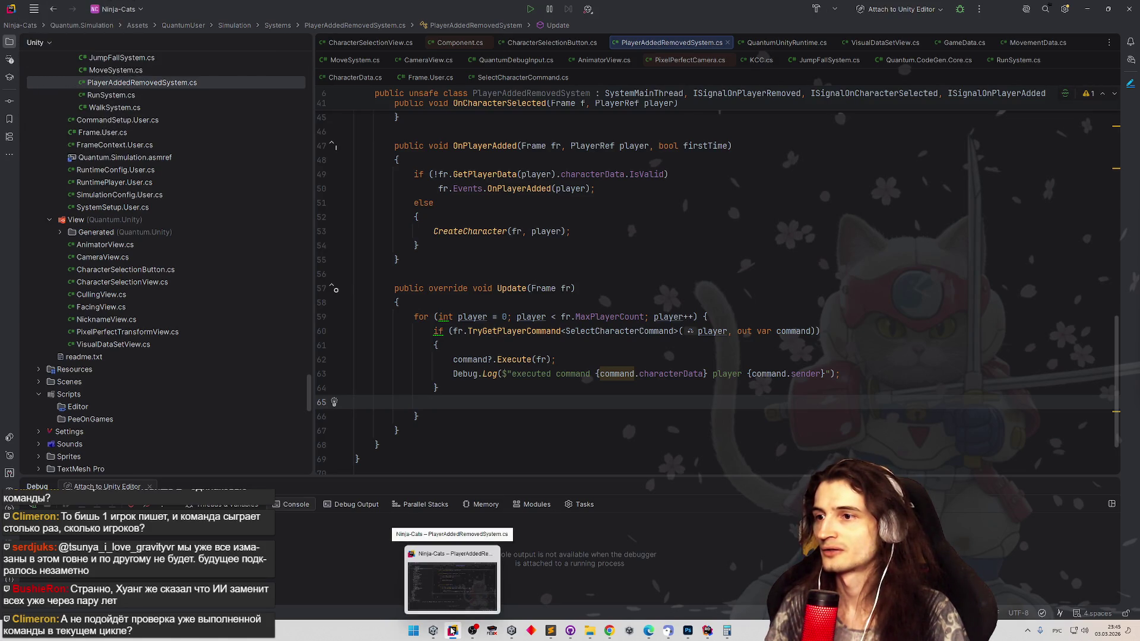
left_click(452, 631)
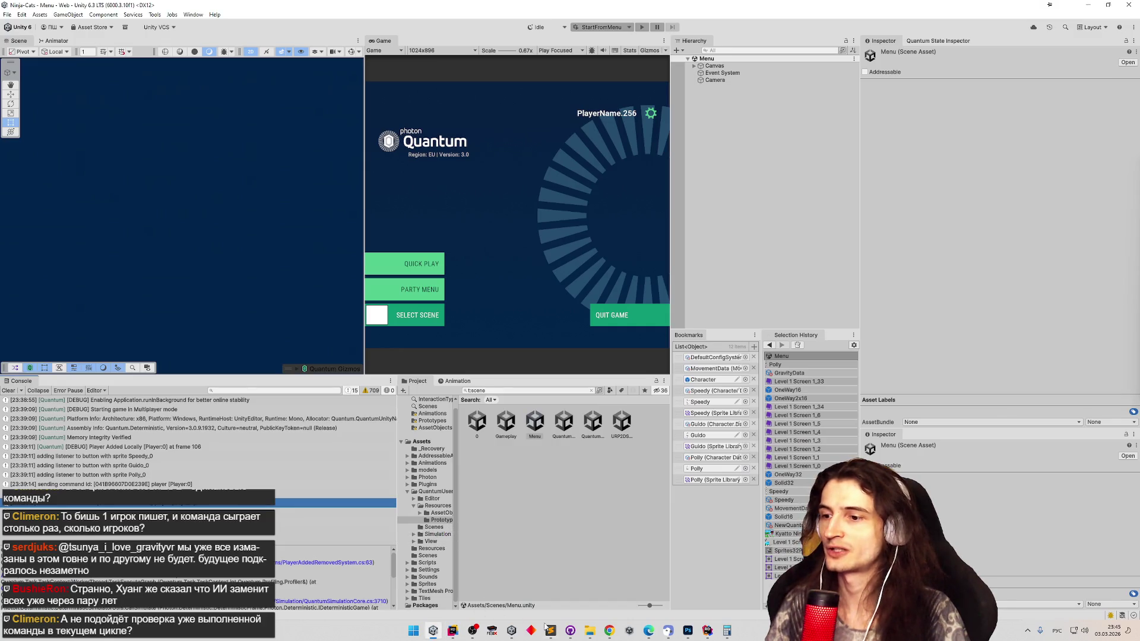
left_click(608, 632)
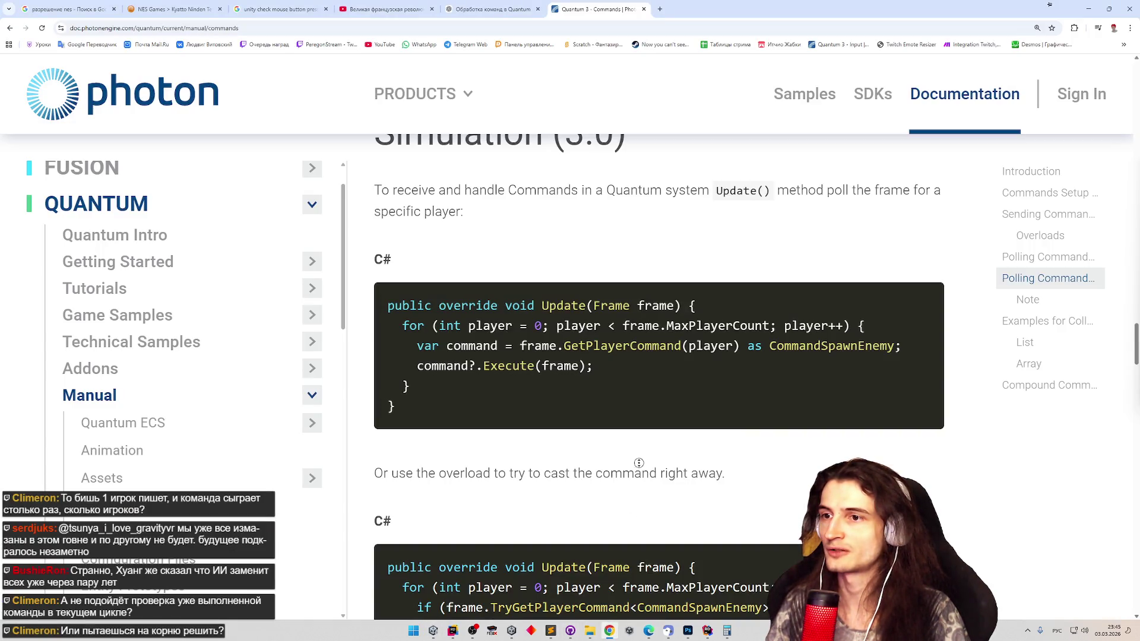
scroll(639, 462, "down", 1)
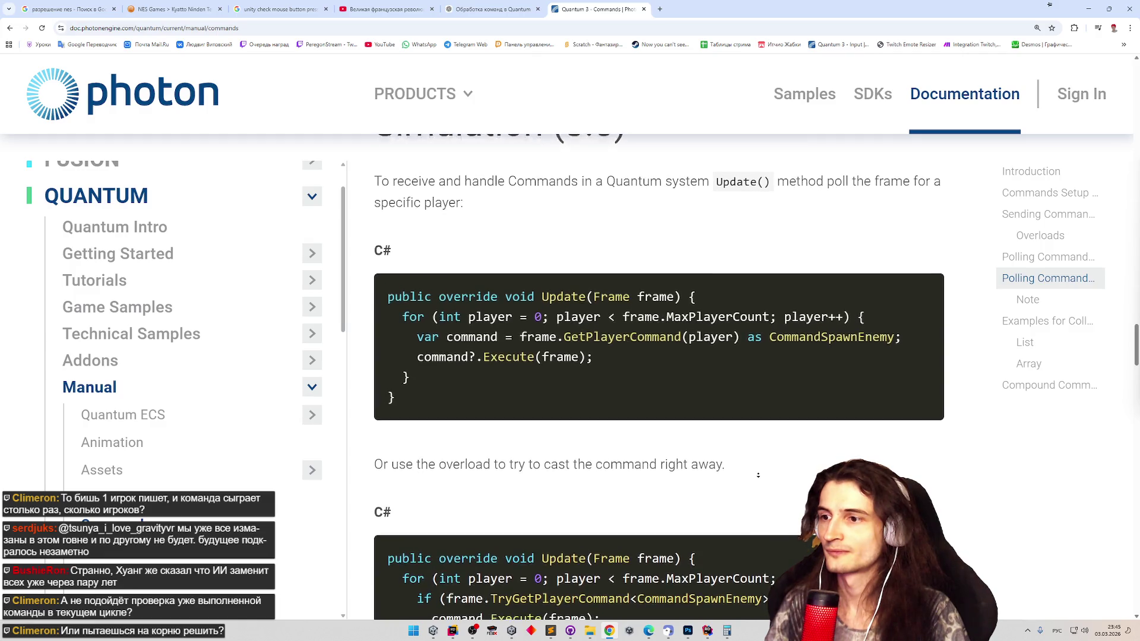
scroll(758, 475, "down", 1)
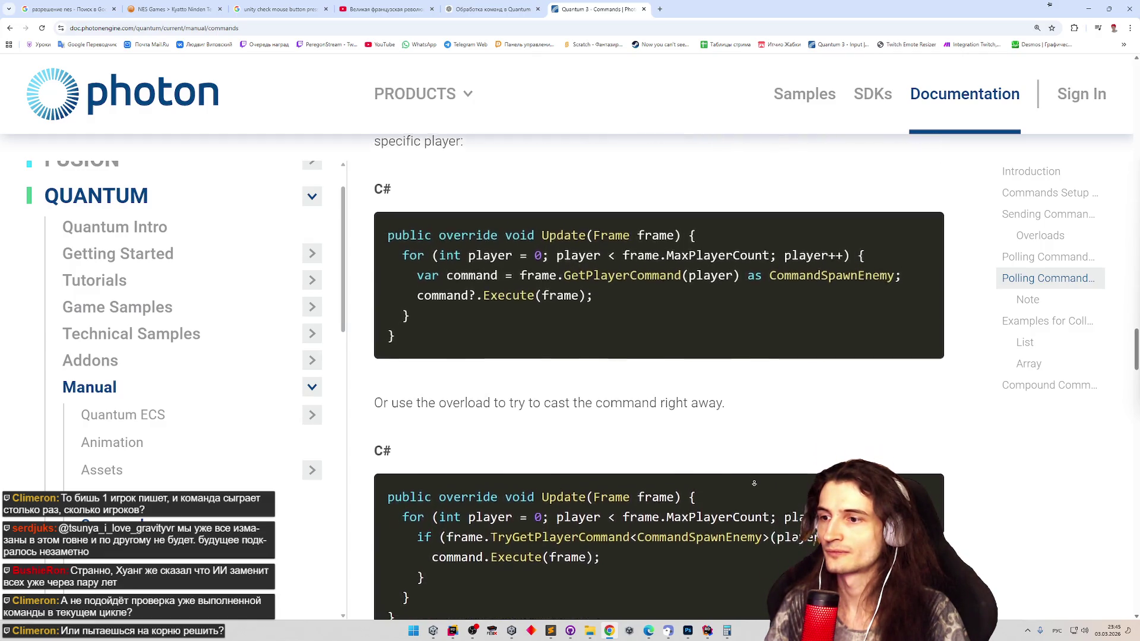
scroll(754, 483, "down", 2)
scroll(752, 412, "down", 5)
scroll(746, 472, "down", 1)
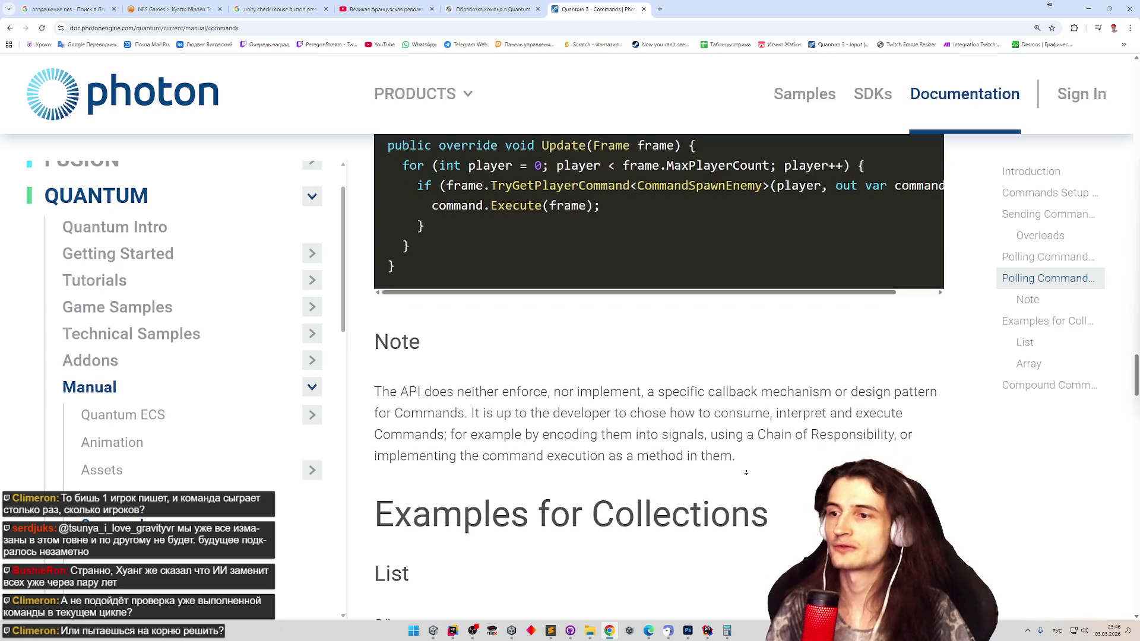
scroll(746, 472, "down", 10)
scroll(755, 497, "down", 10)
scroll(746, 481, "down", 4)
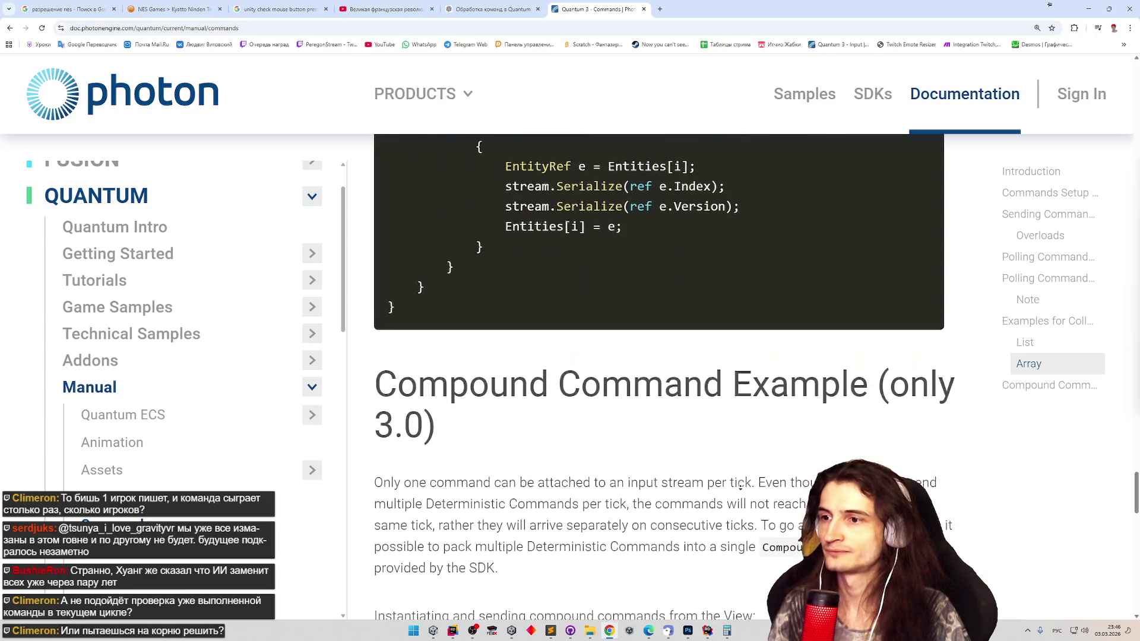
scroll(740, 487, "down", 5)
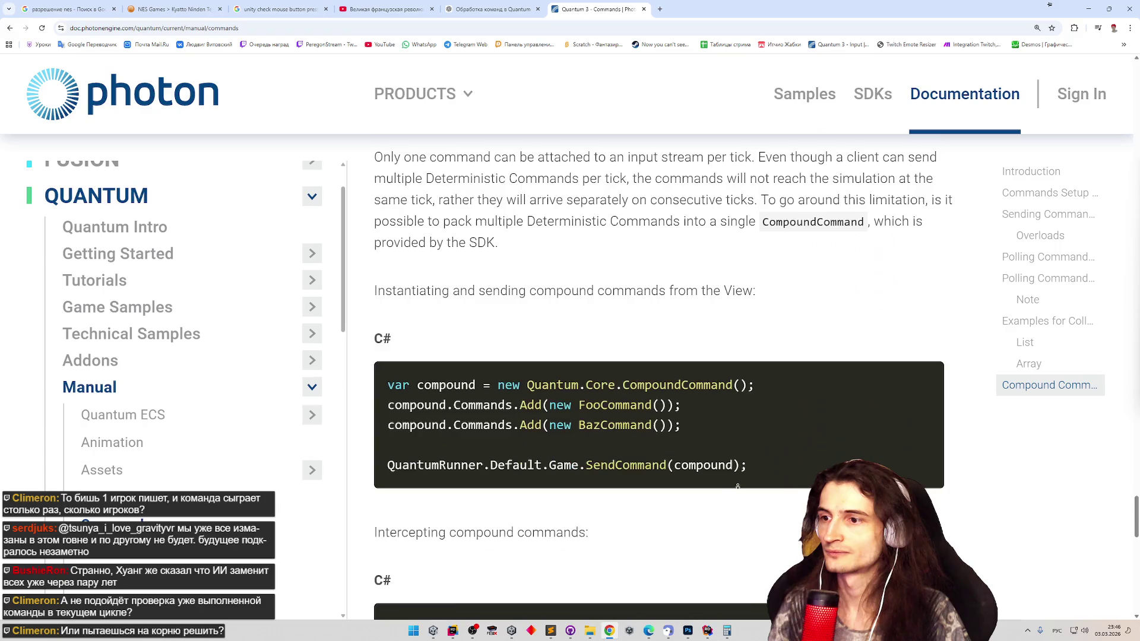
scroll(736, 486, "down", 4)
scroll(744, 488, "down", 1)
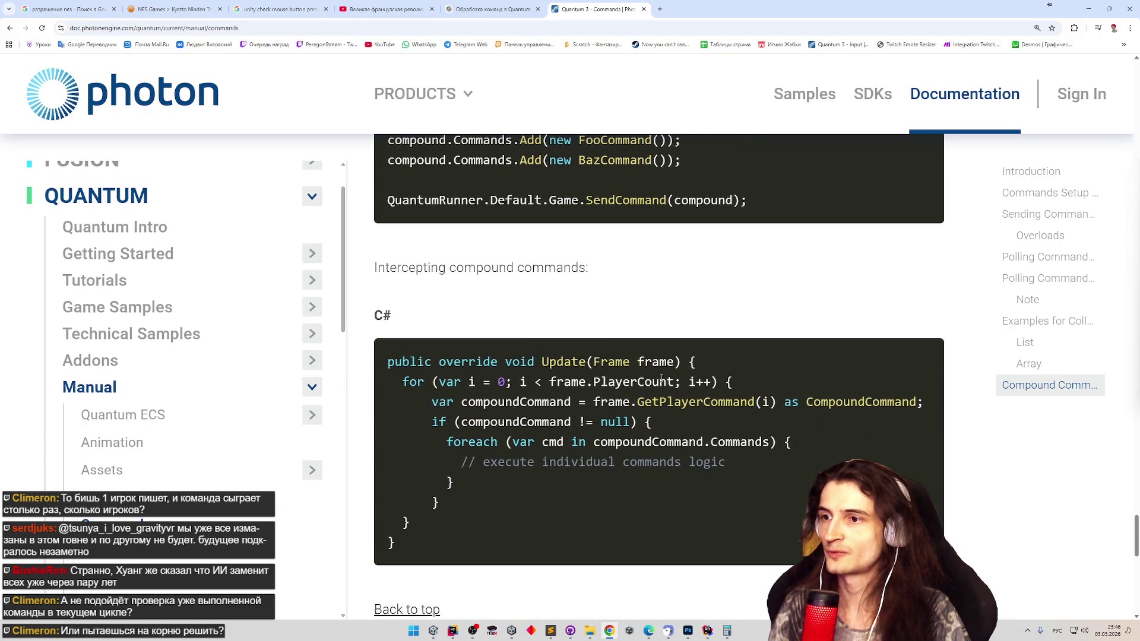
left_click(454, 629)
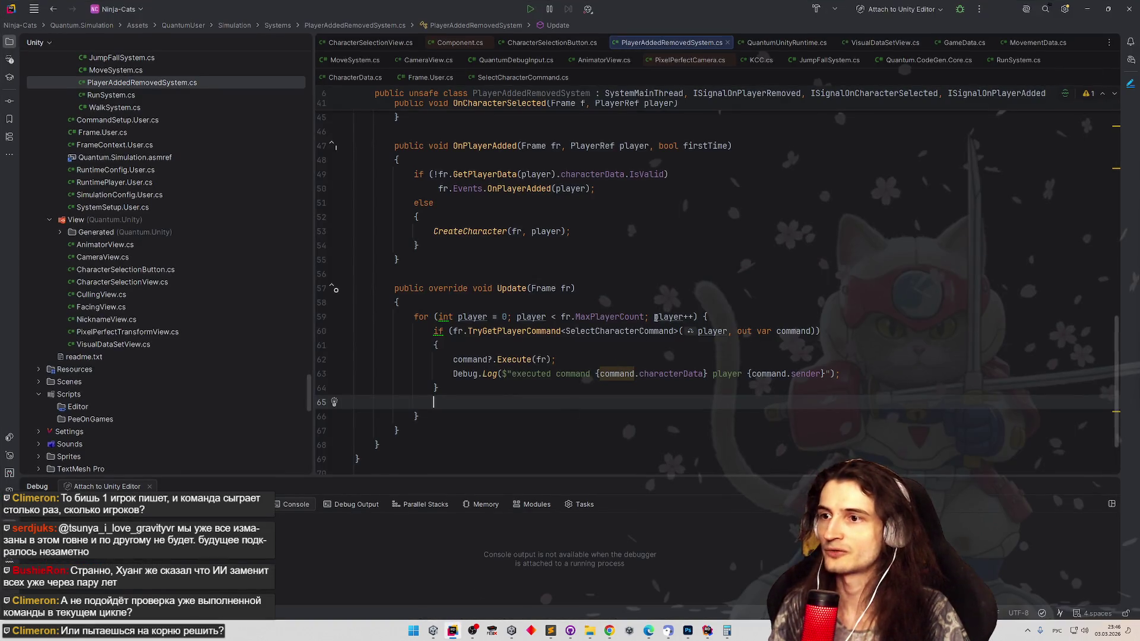
- Change the Update loop bound from MaxPlayerCount to PlayerCount, cross-checking the Commands docs
double_click(611, 317)
type("PlayerCount")
left_click(597, 412)
left_click(452, 632)
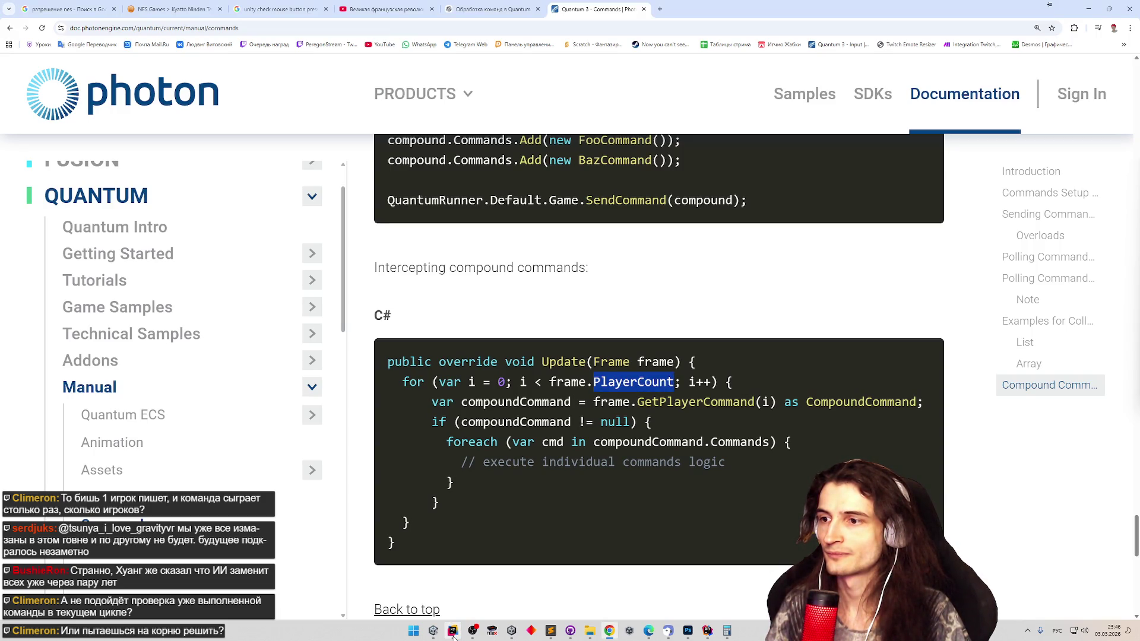
scroll(178, 356, "down", 5)
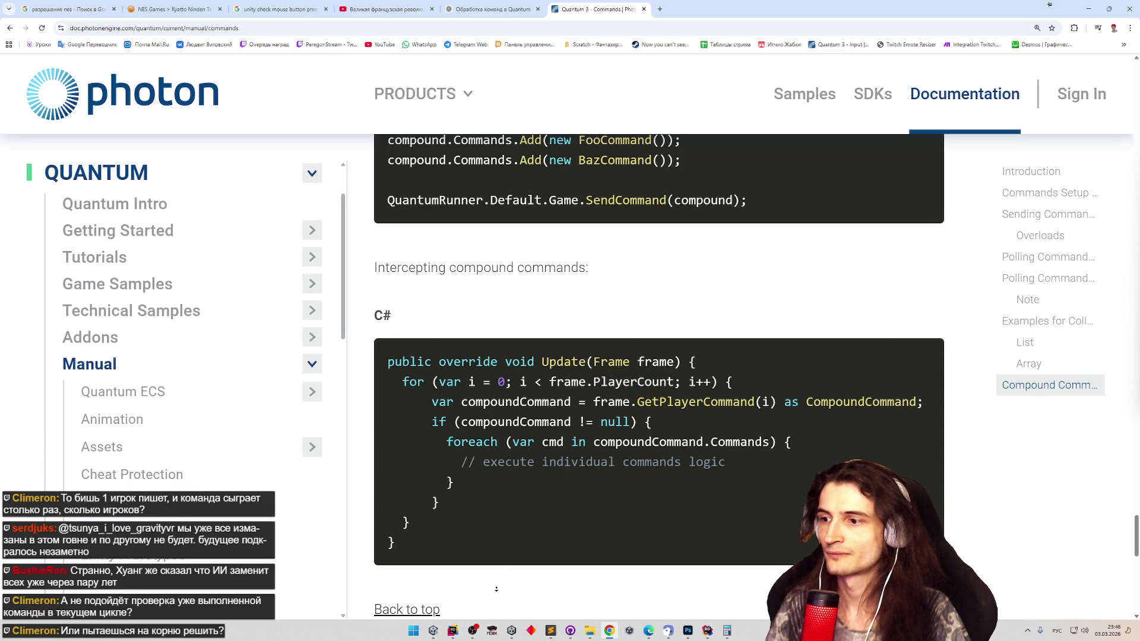
left_click(453, 631)
- Add 'if (fr.IsPredicted) return;' as the first line of Update
left_click(491, 391)
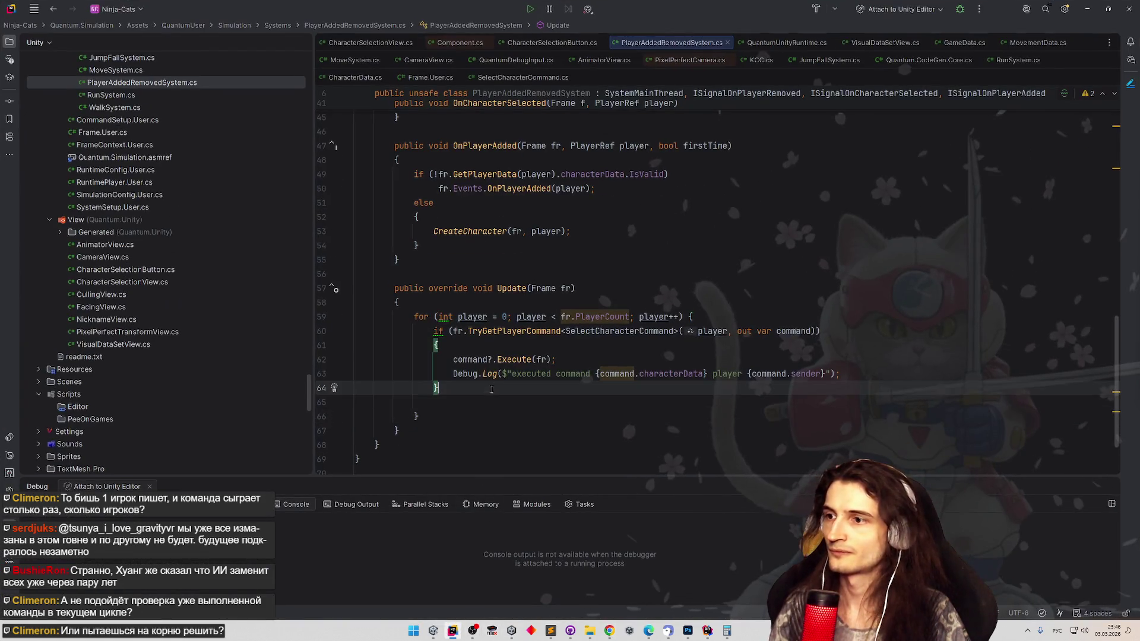
left_click(674, 305)
key("Return")
key("Return")
key("Up")
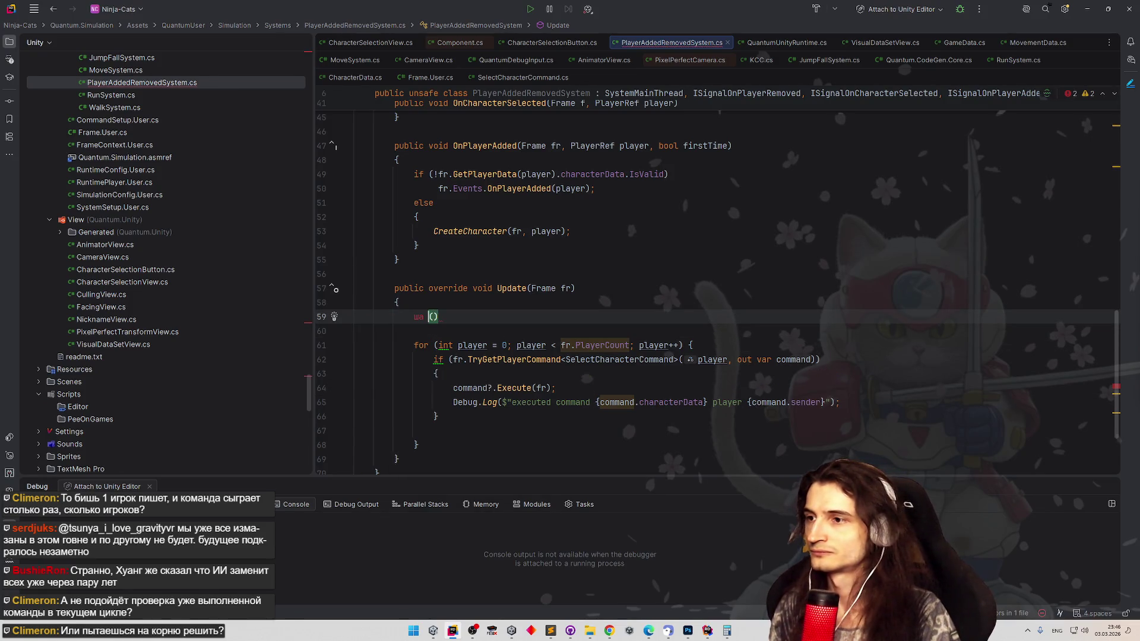
type("if (fr.")
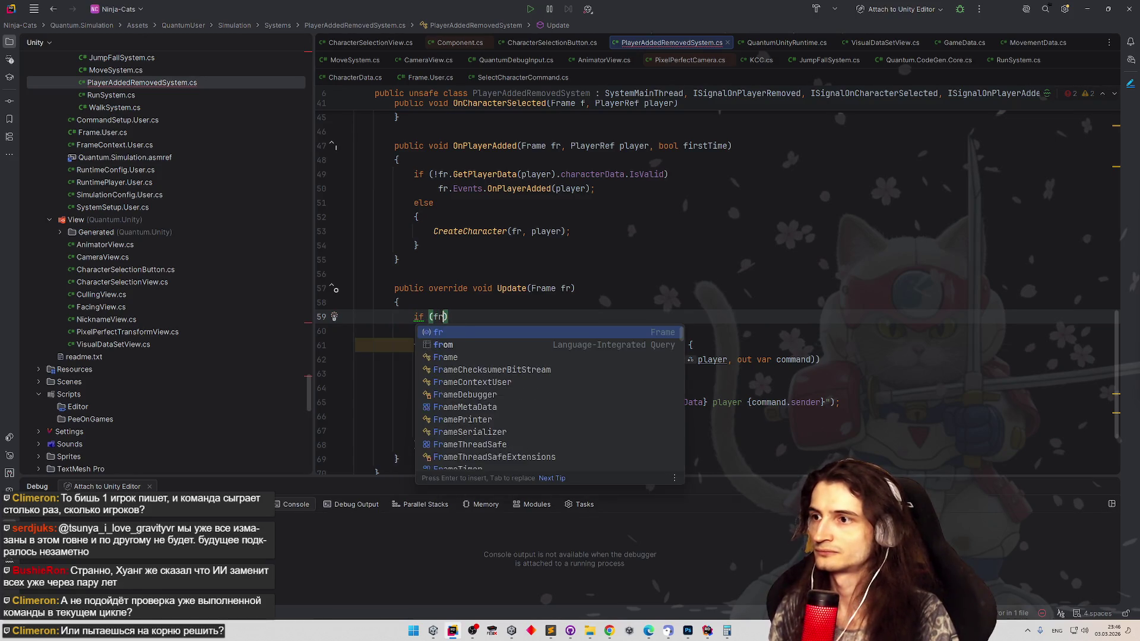
type("IsPr")
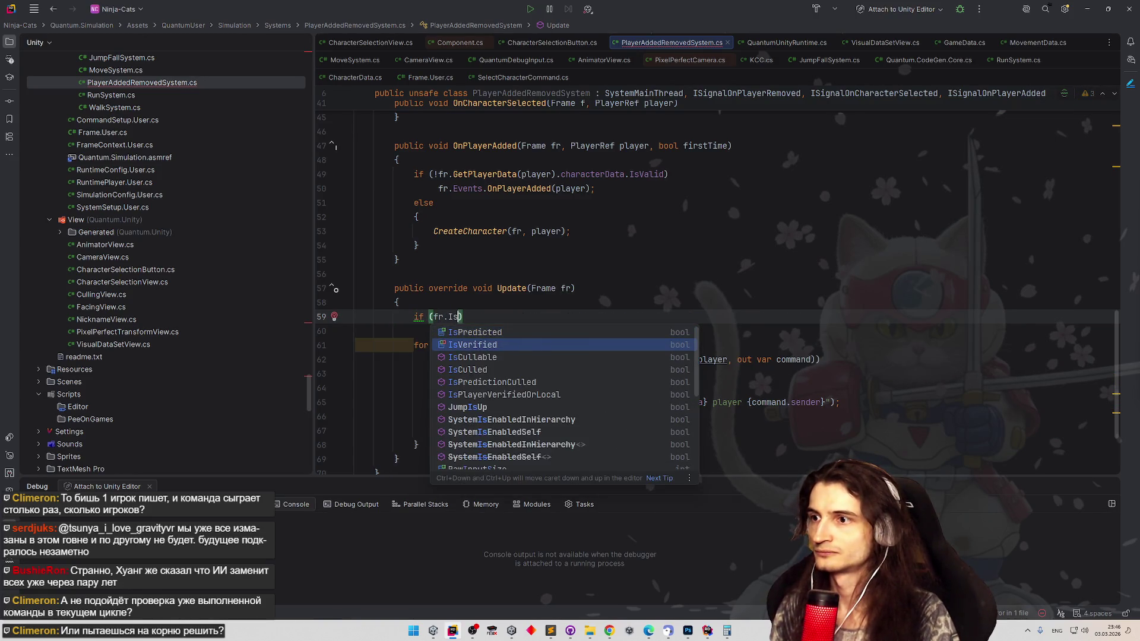
key("Return")
key("End")
key("Return")
type("ret")
key("Return")
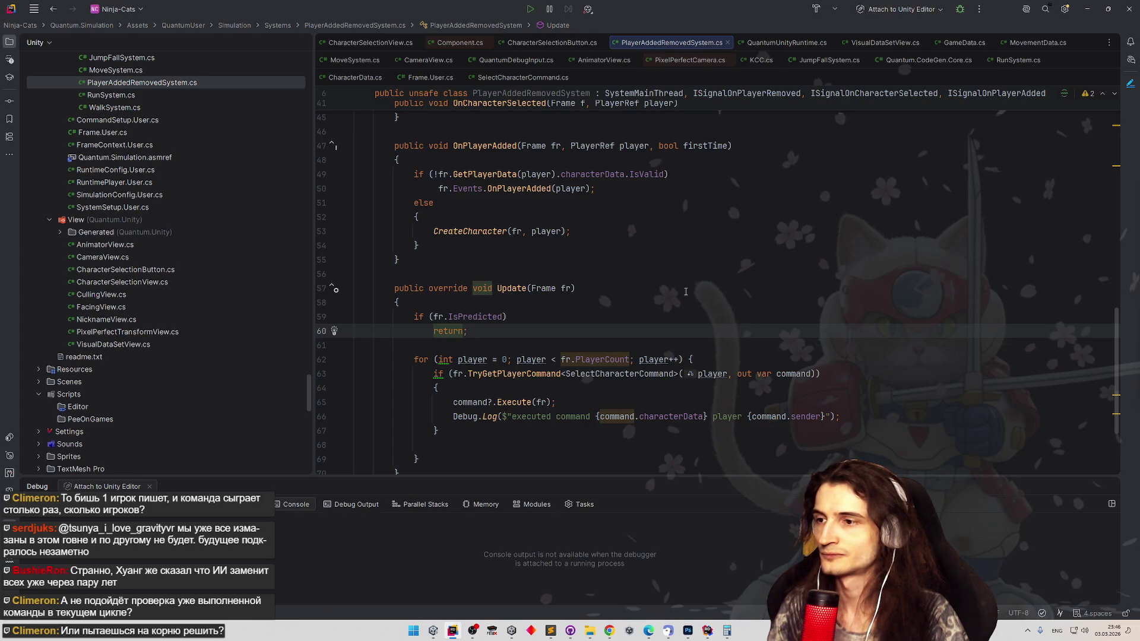
left_click(1086, 9)
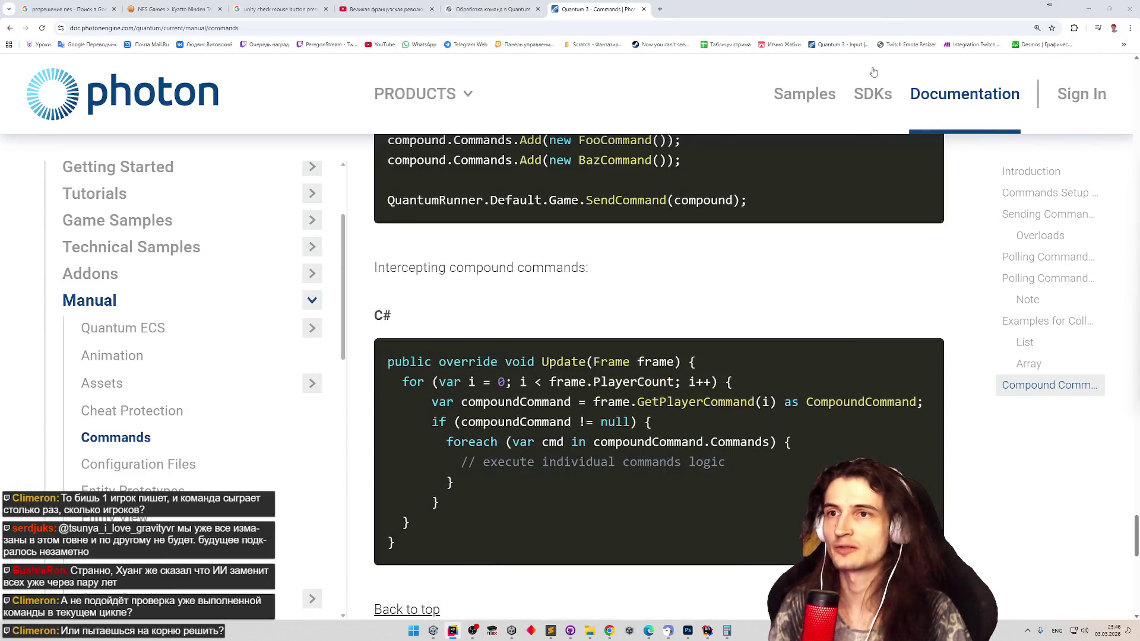
- Minimize the Chrome documentation window so the Unity editor is visible
left_click(1083, 9)
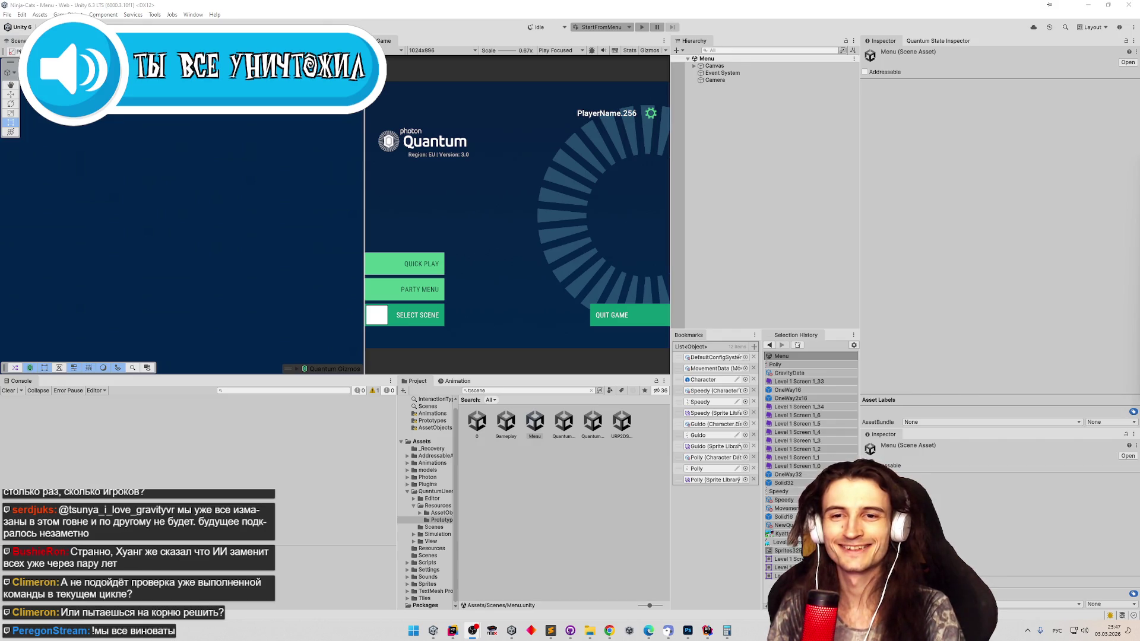
- Enter Play mode and move the Player 2 client window to the right of the editor
left_click(578, 240)
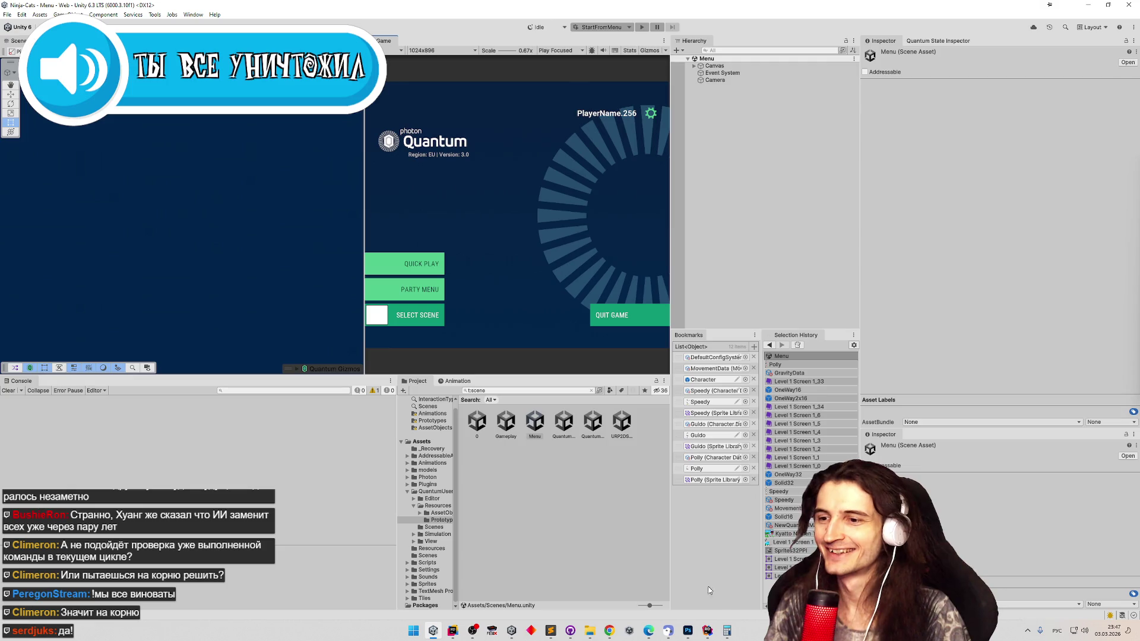
left_click(438, 632)
left_click(438, 632)
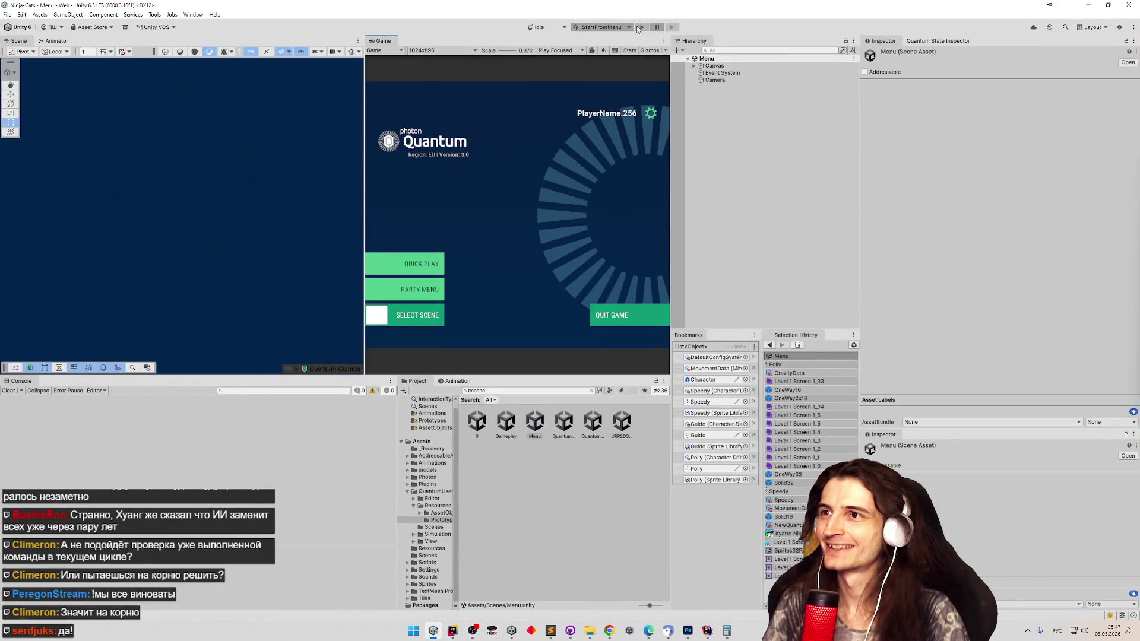
left_click(639, 26)
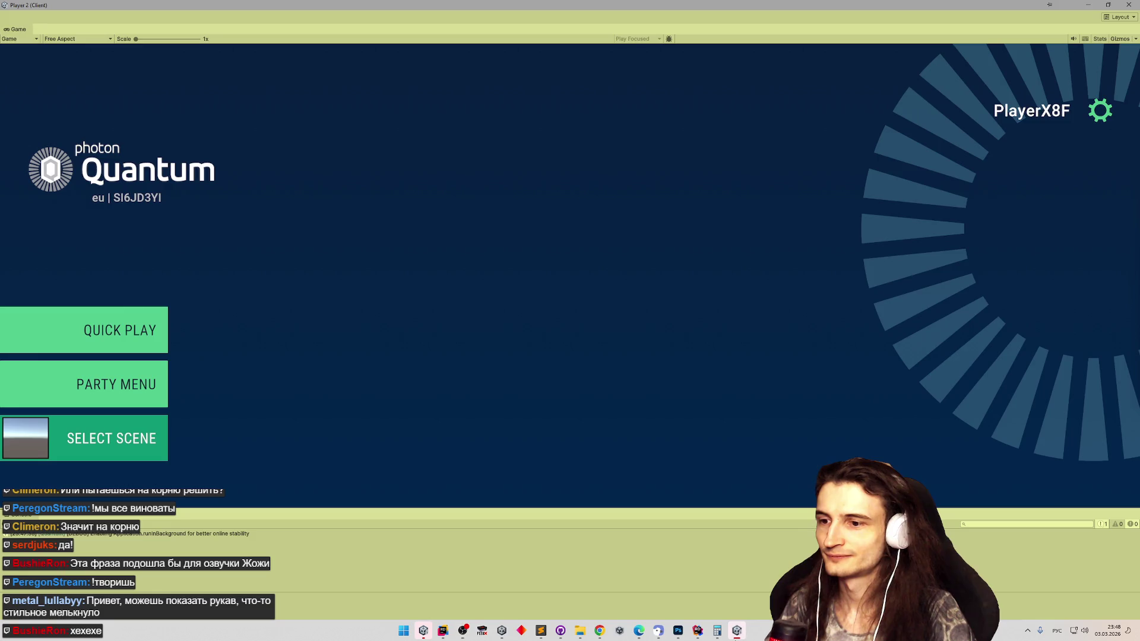
mouse_move(666, 15)
left_mouse_down()
mouse_move(172, 68)
mouse_move(268, 73)
left_mouse_up()
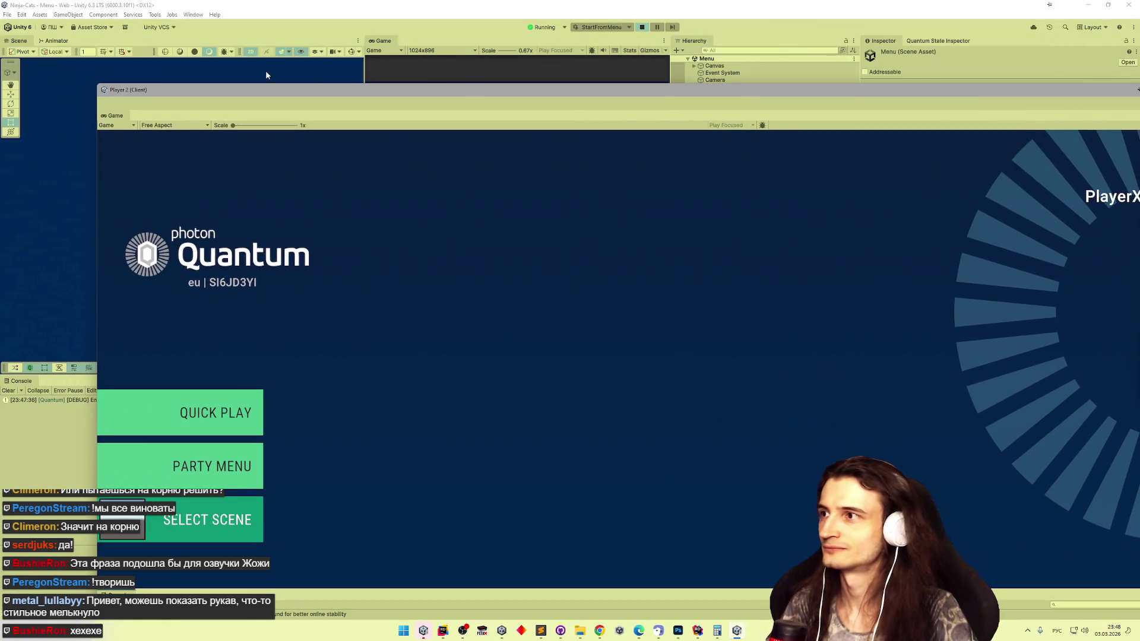
mouse_move(99, 85)
left_mouse_down()
mouse_move(867, 196)
mouse_move(893, 229)
mouse_move(771, 190)
left_mouse_up()
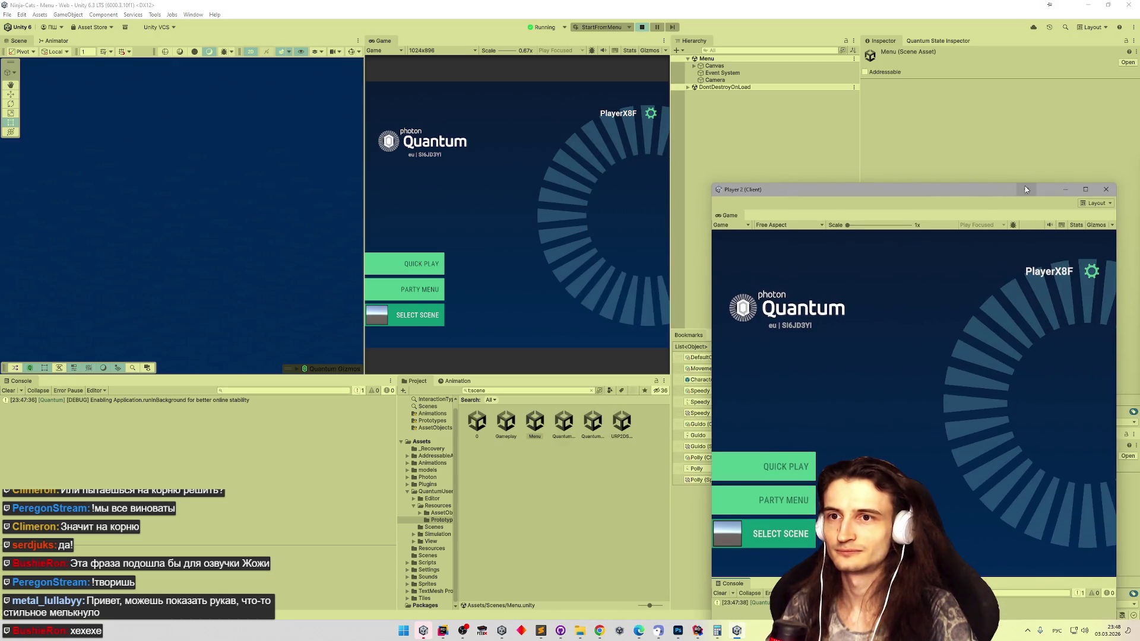
- Quick Play with the pink cat for player one and purple for player two, run both, then stop
left_click(415, 264)
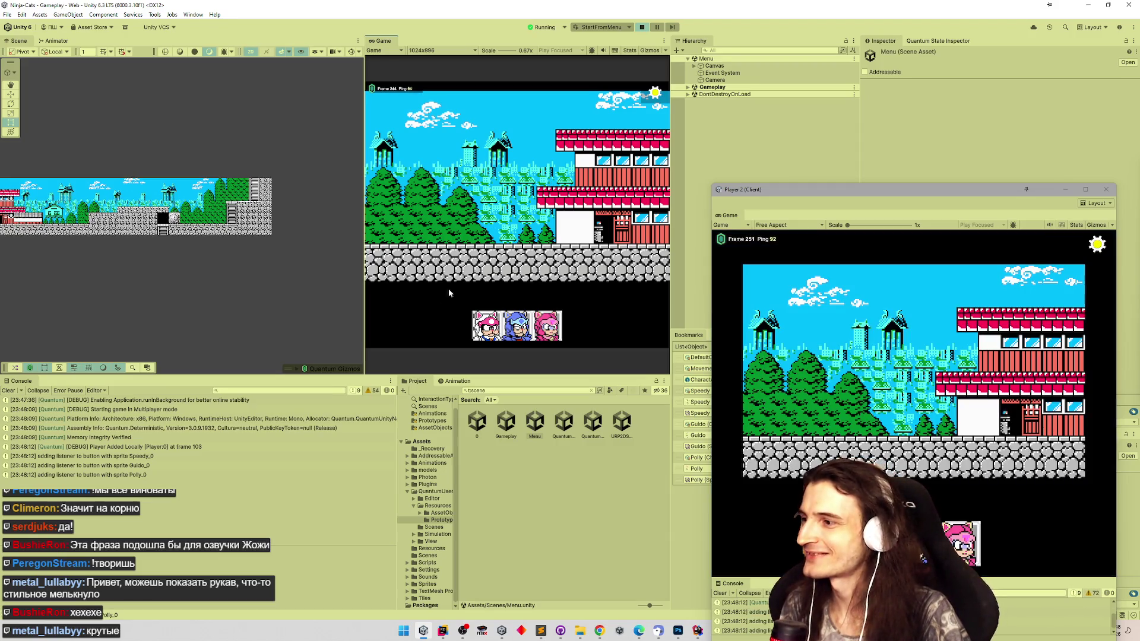
left_click(478, 324)
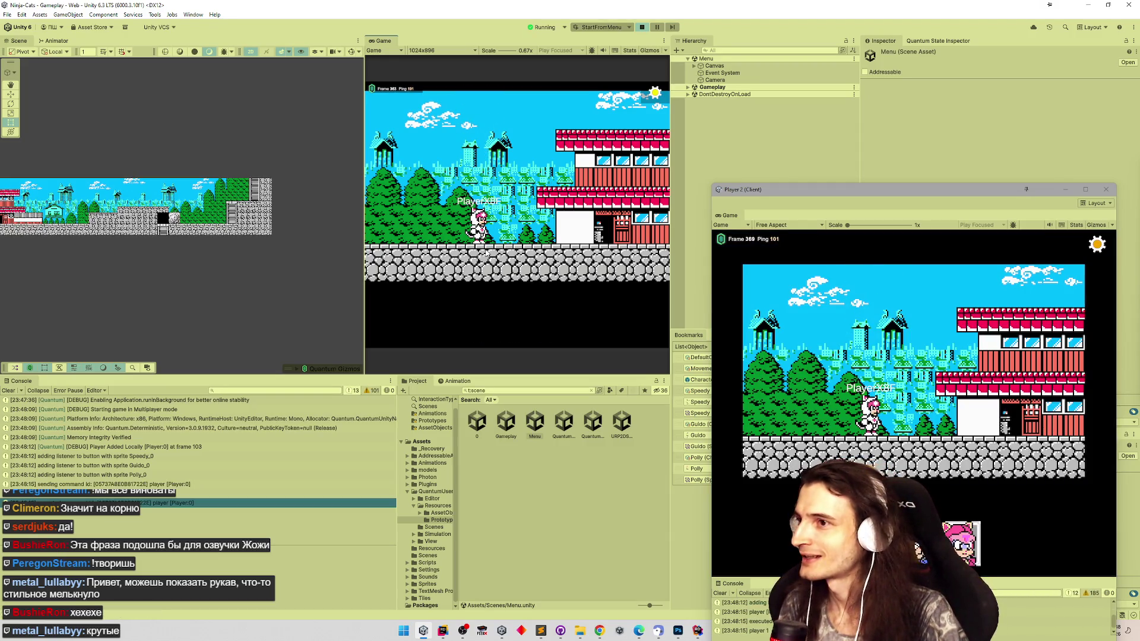
key("Right")
key("Left")
left_click(961, 543)
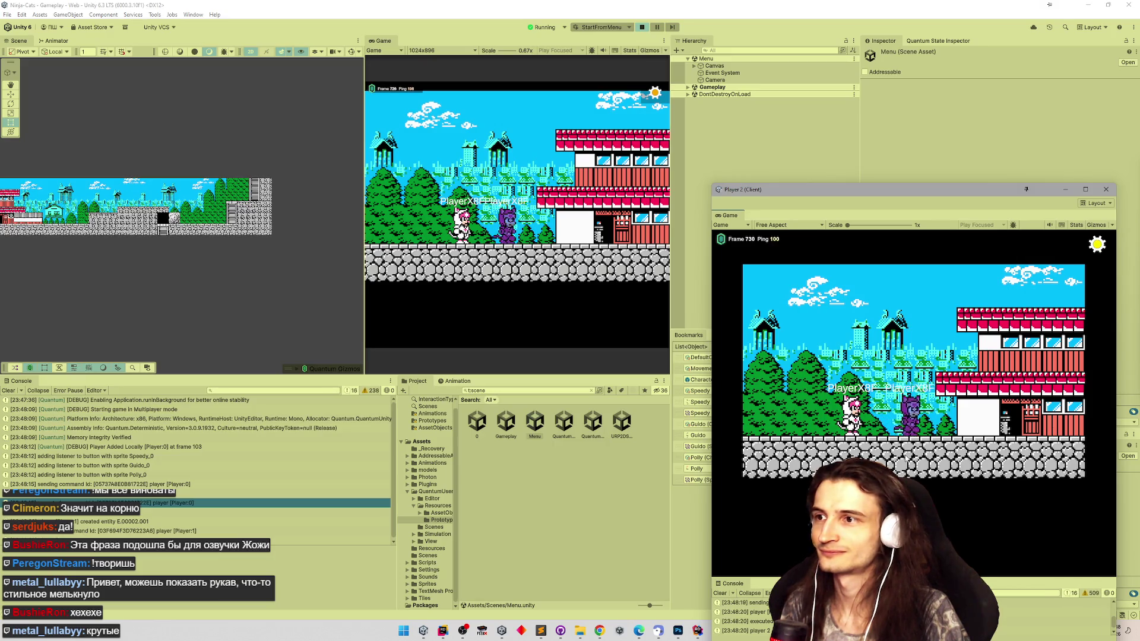
key("Right")
key("Right")
key("Left")
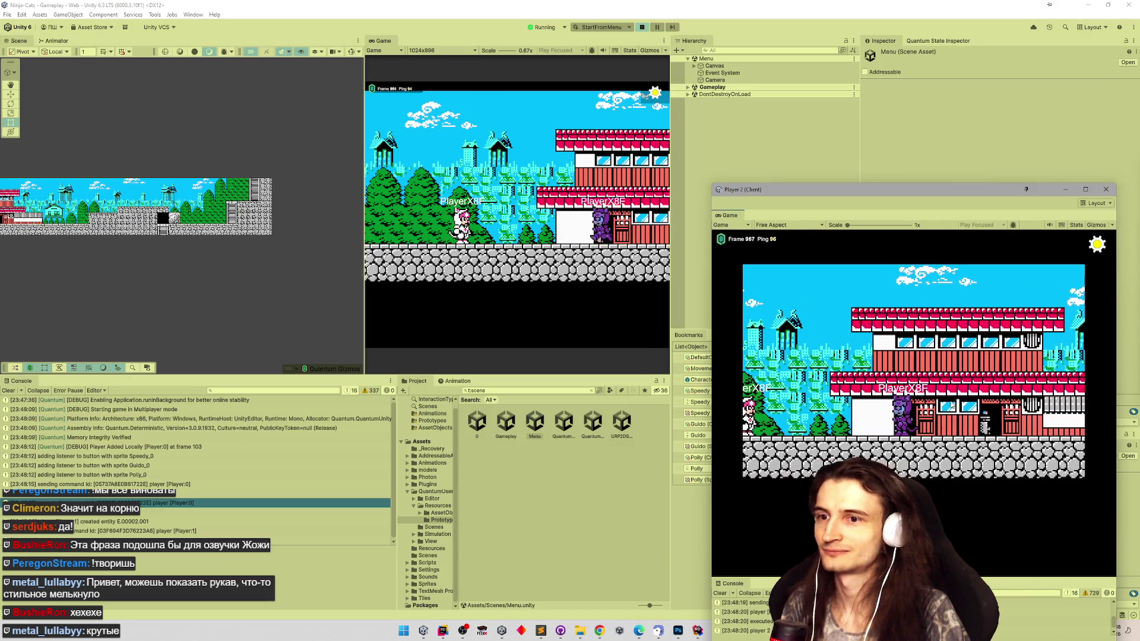
left_click(1105, 189)
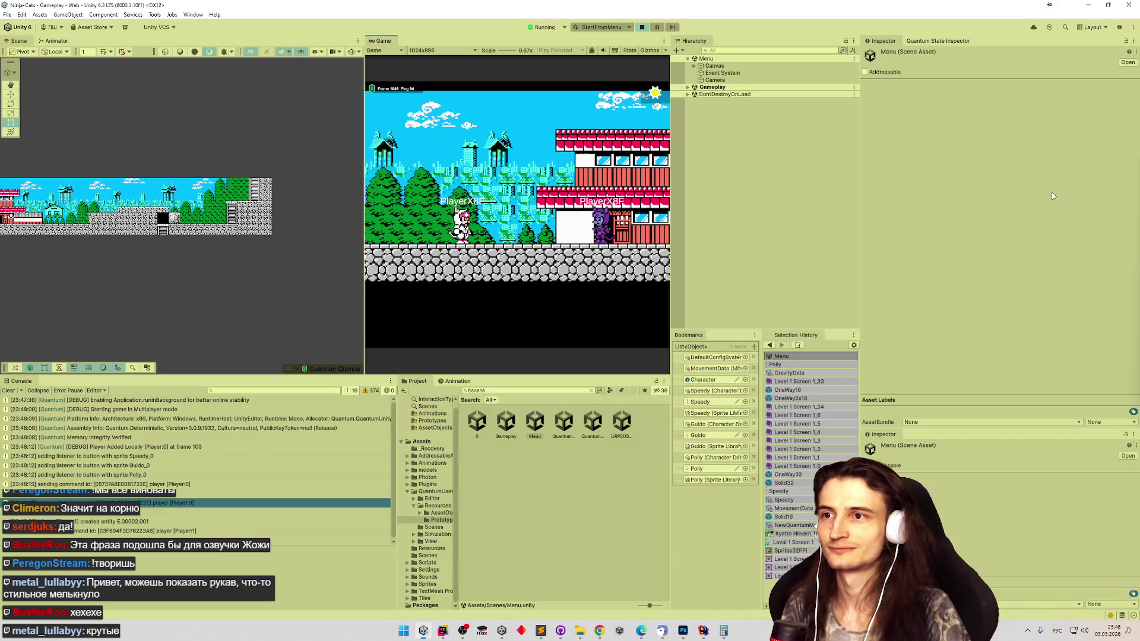
left_click(641, 27)
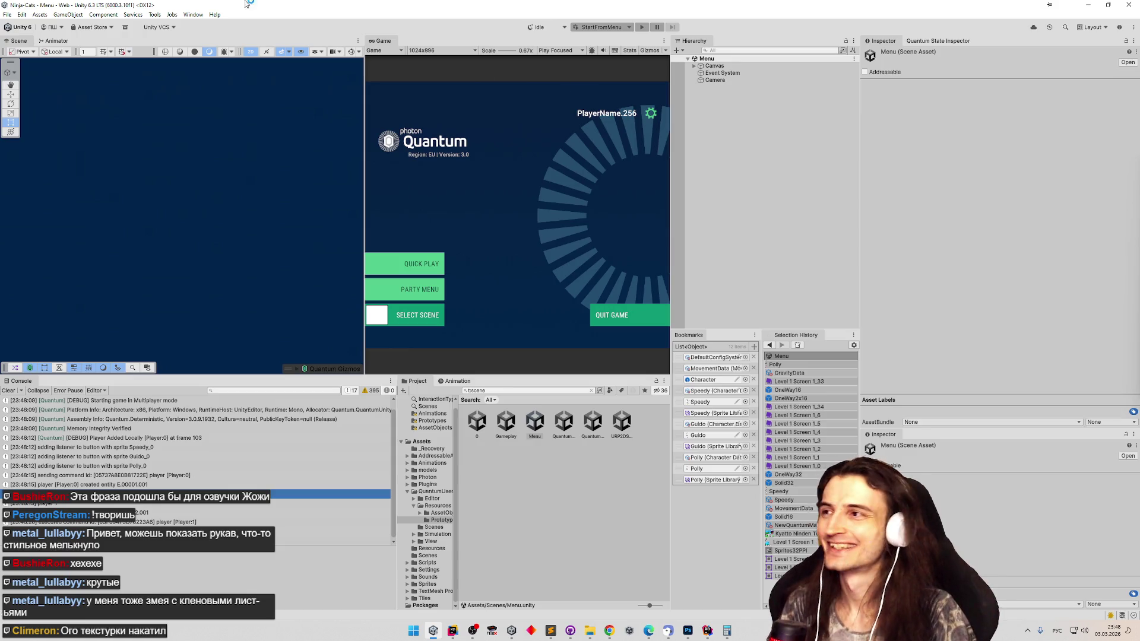
- Build the Web profile from File > Build Profiles into builds/Ninja-Cats/Web
left_click(8, 14)
left_click(36, 116)
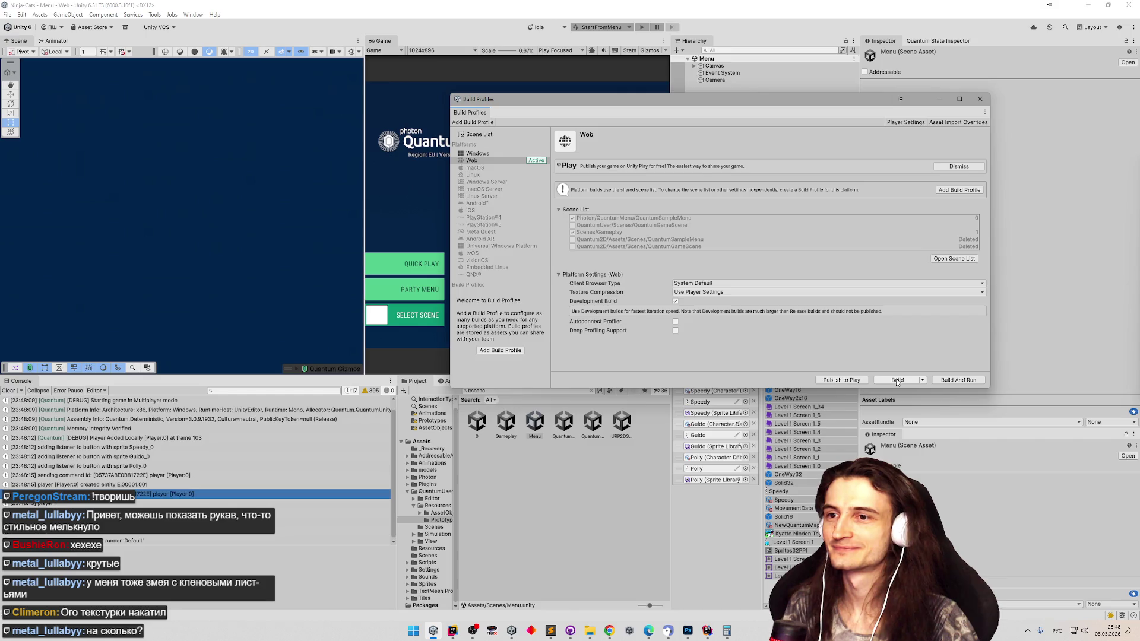
left_click(897, 381)
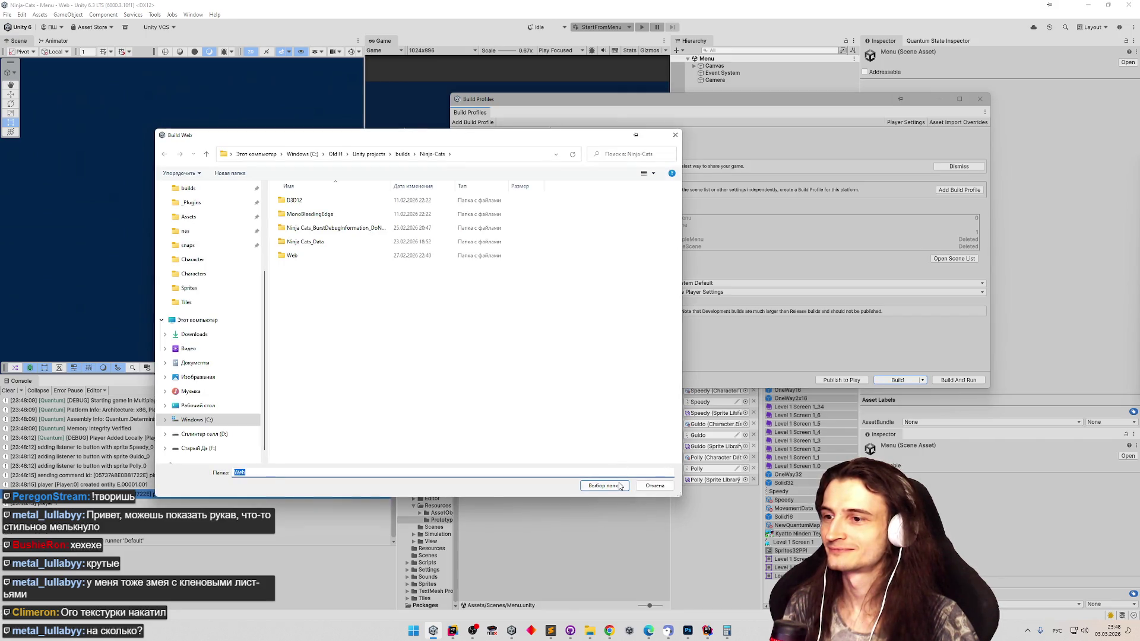
left_click(620, 486)
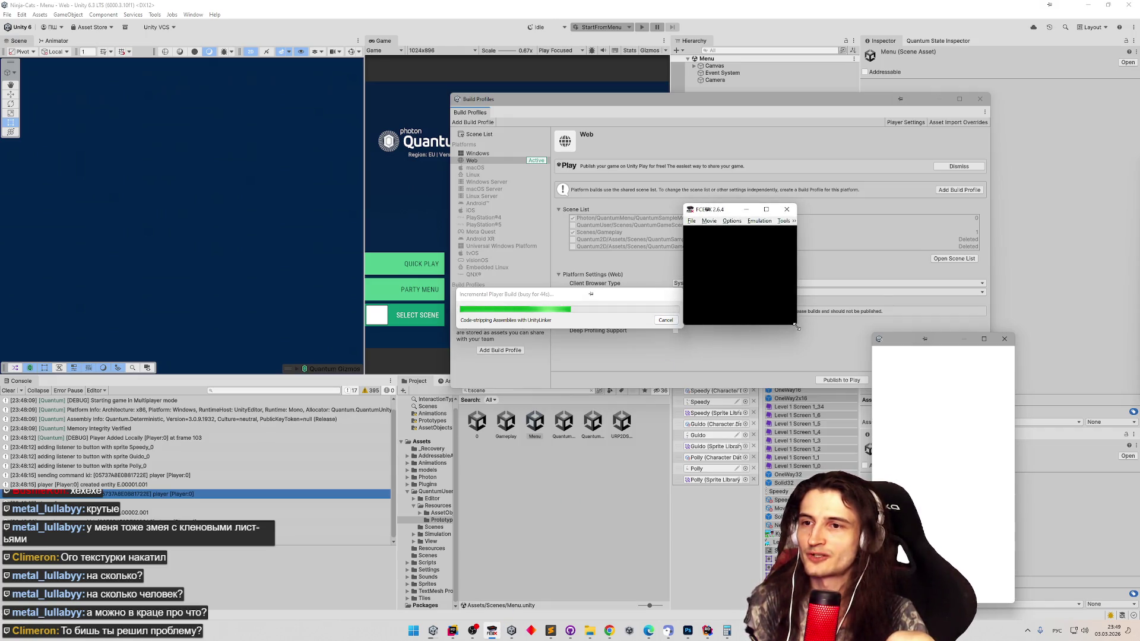
- Load Samurai Pizza Cats from FCEUX's recent games and start it past the story text
left_click_drag(796, 326, 974, 530)
left_click(691, 220)
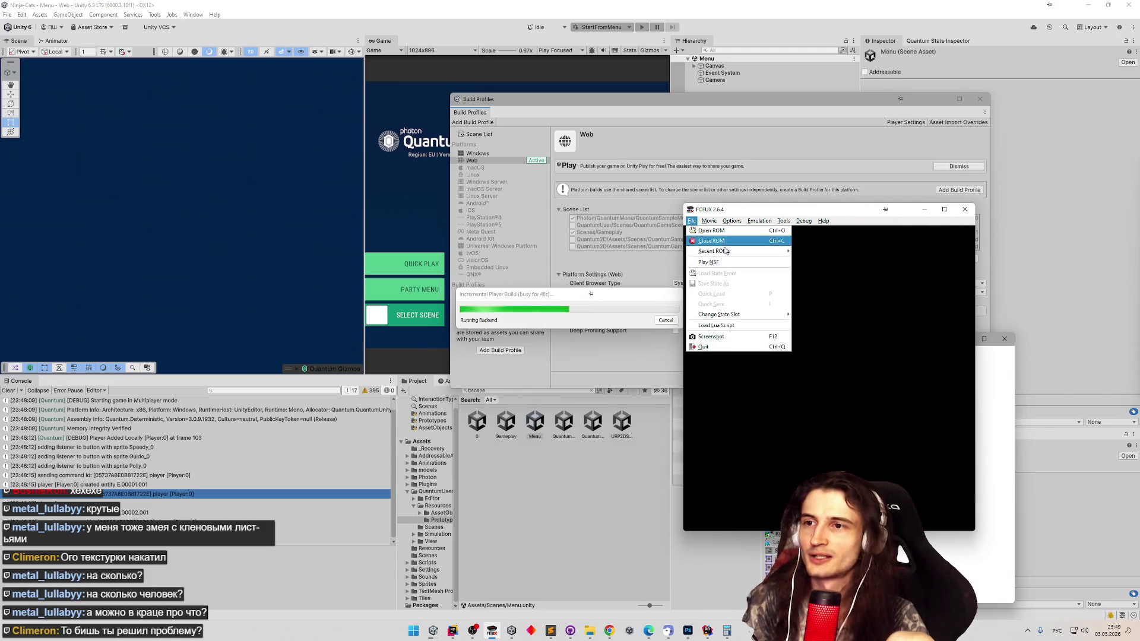
mouse_move(774, 253)
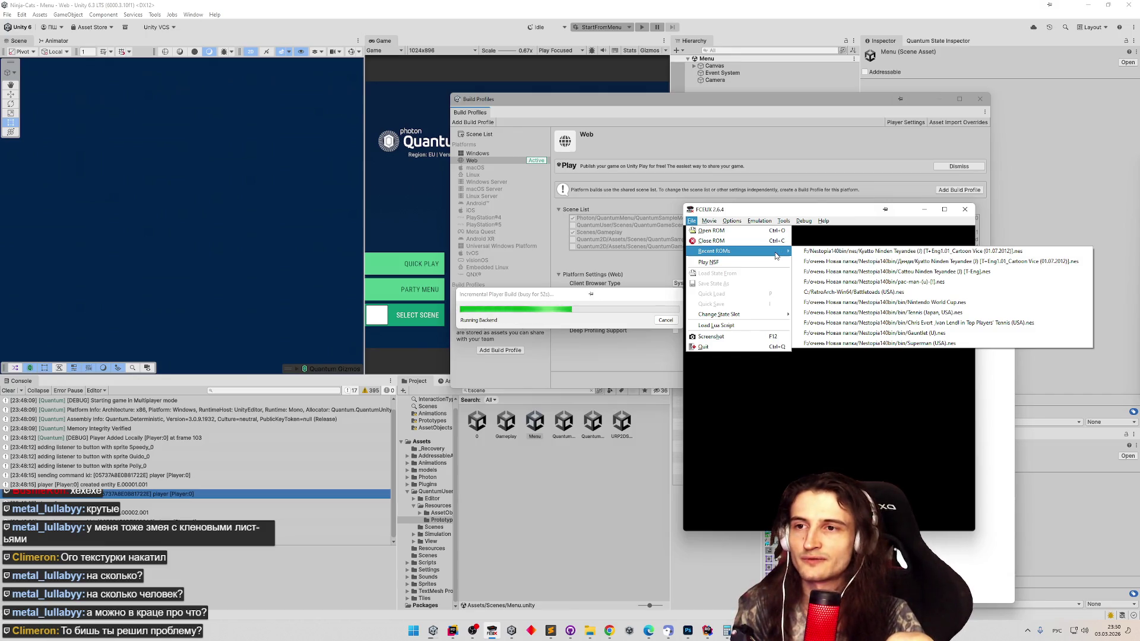
left_click(810, 251)
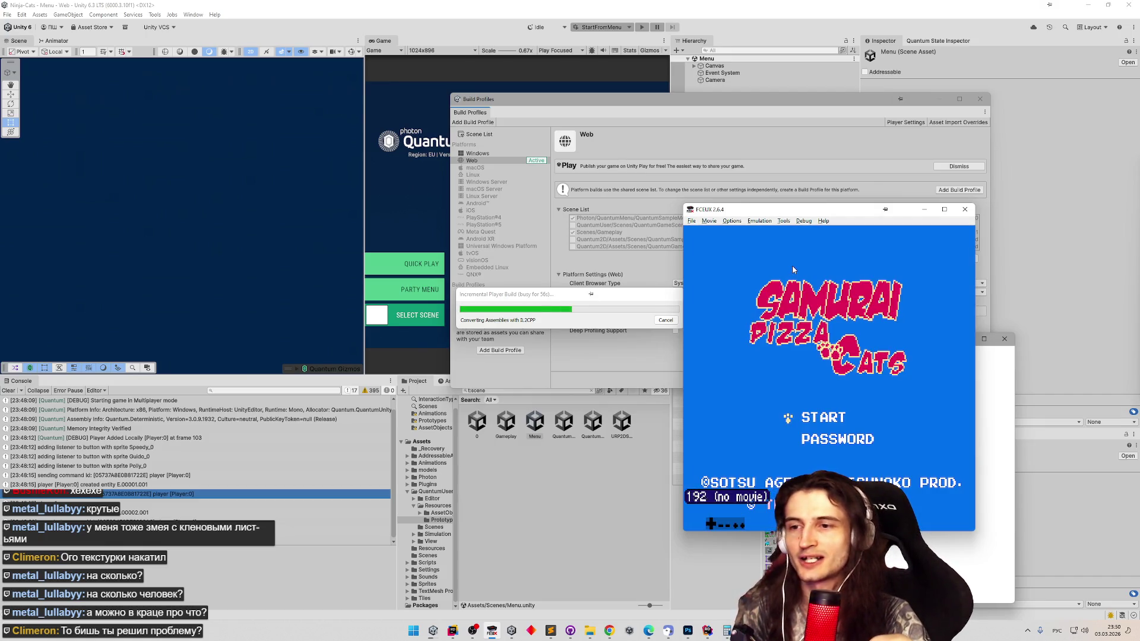
key("Return")
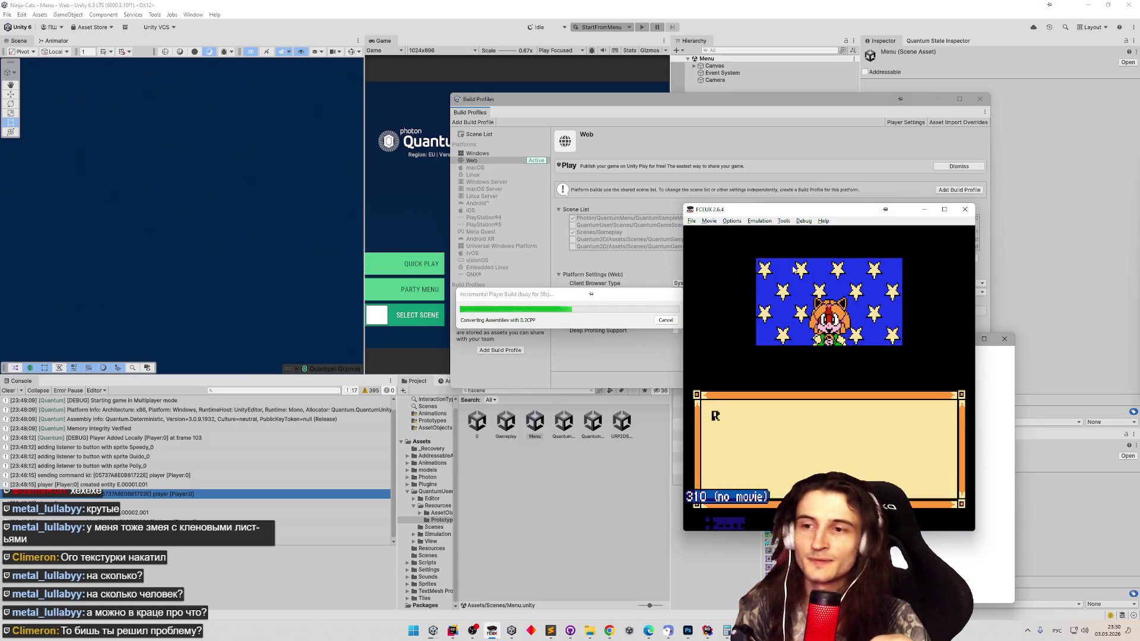
left_click_drag(769, 215, 581, 189)
key("Return")
key("Return")
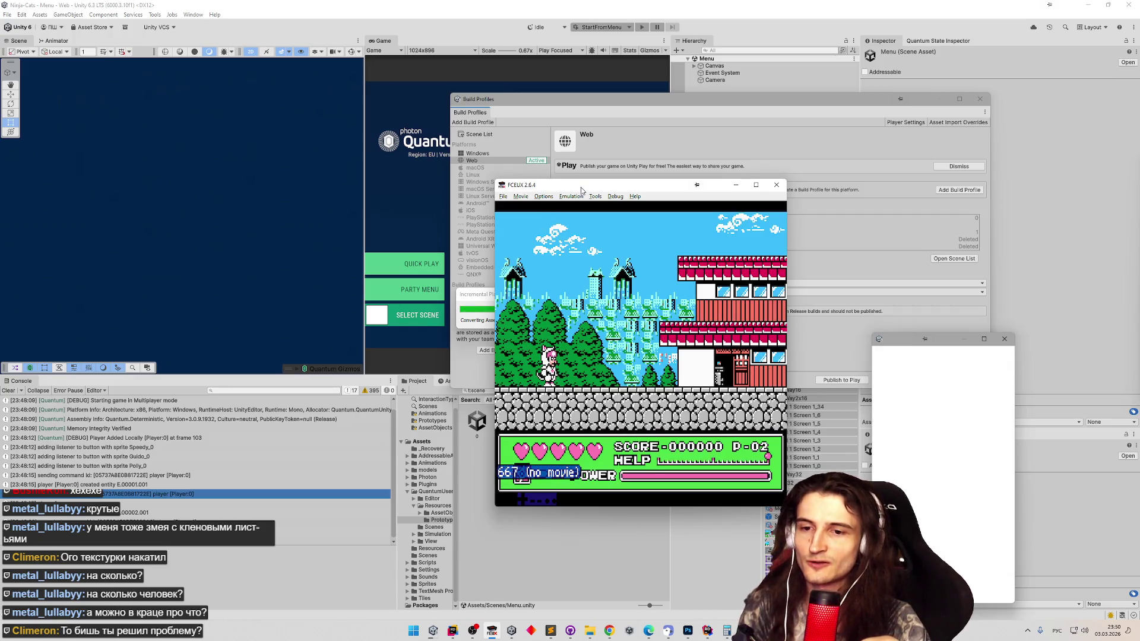
key("Return")
key("Return")
key("Return")
key("Return")
- Run and jump the cat right across rooftops and ledges, defeating an enemy and climbing a ladder
key("Right")
key("f")
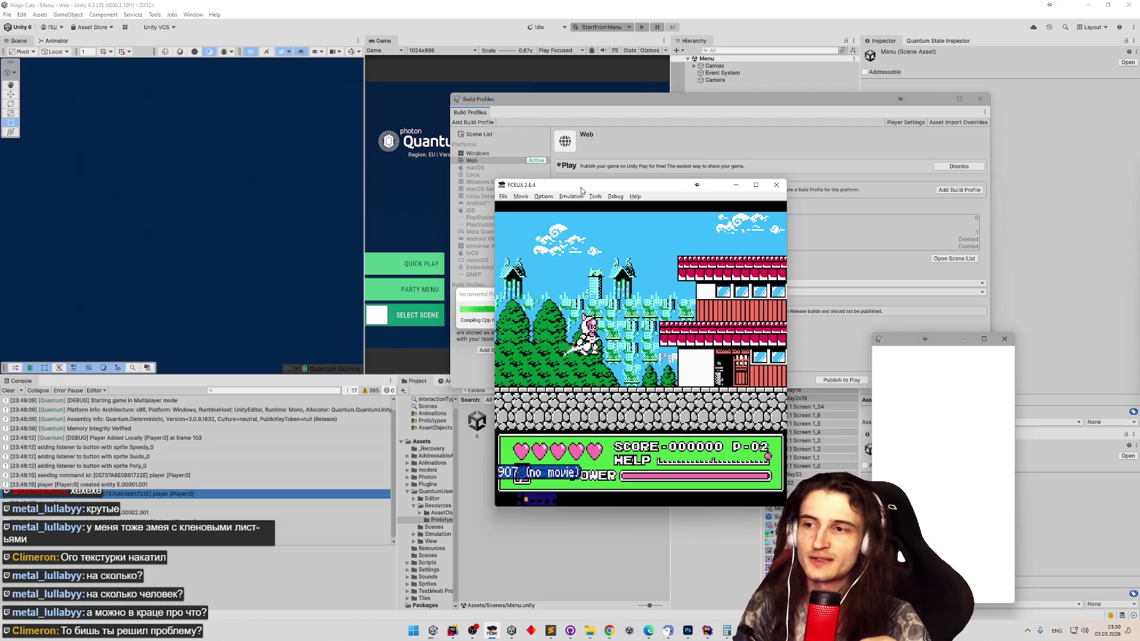
key("Right")
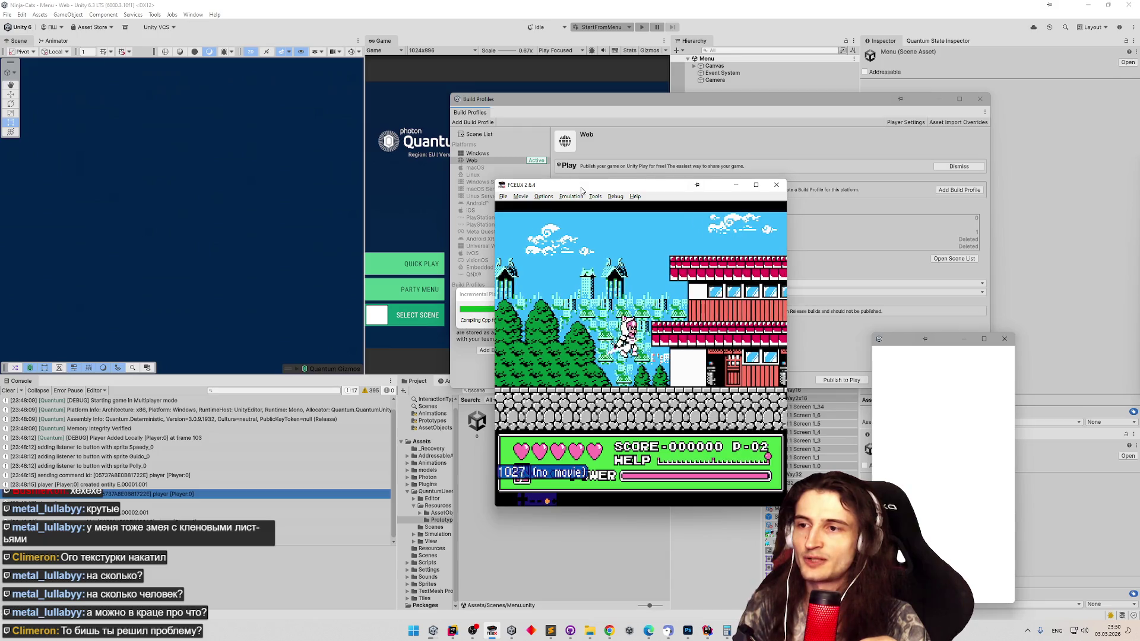
key("f")
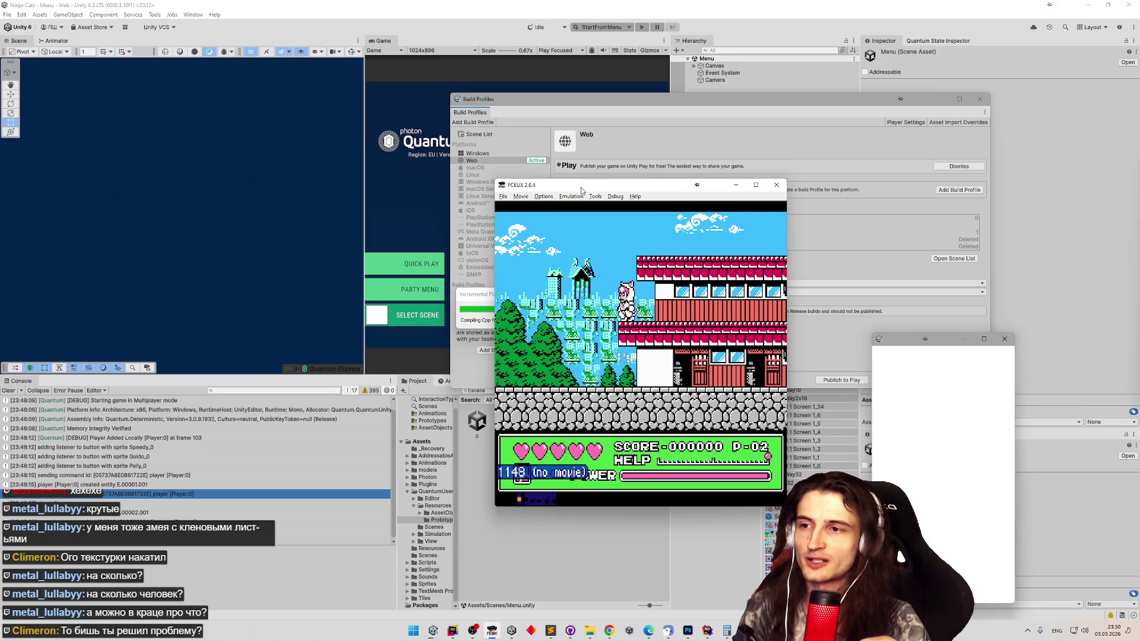
key("Left")
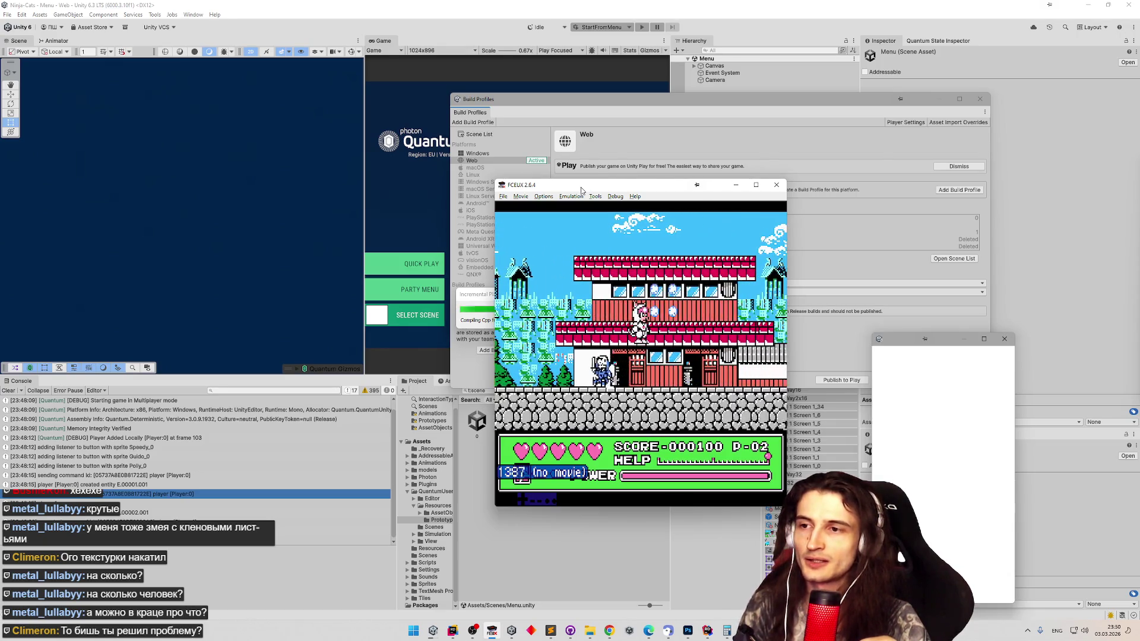
key("Right")
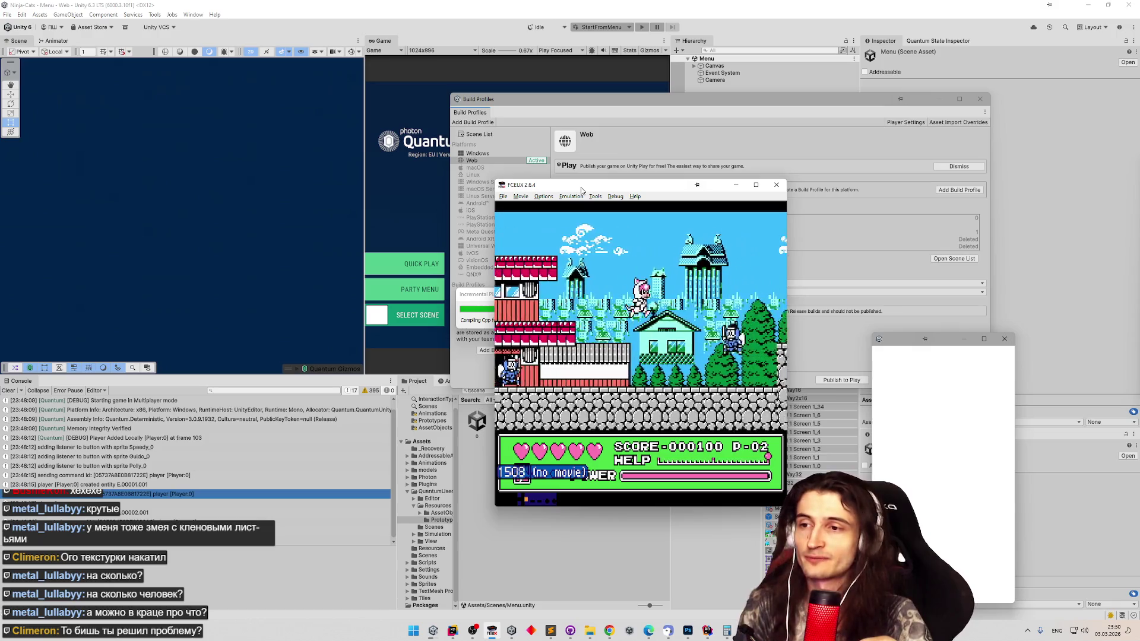
key("f")
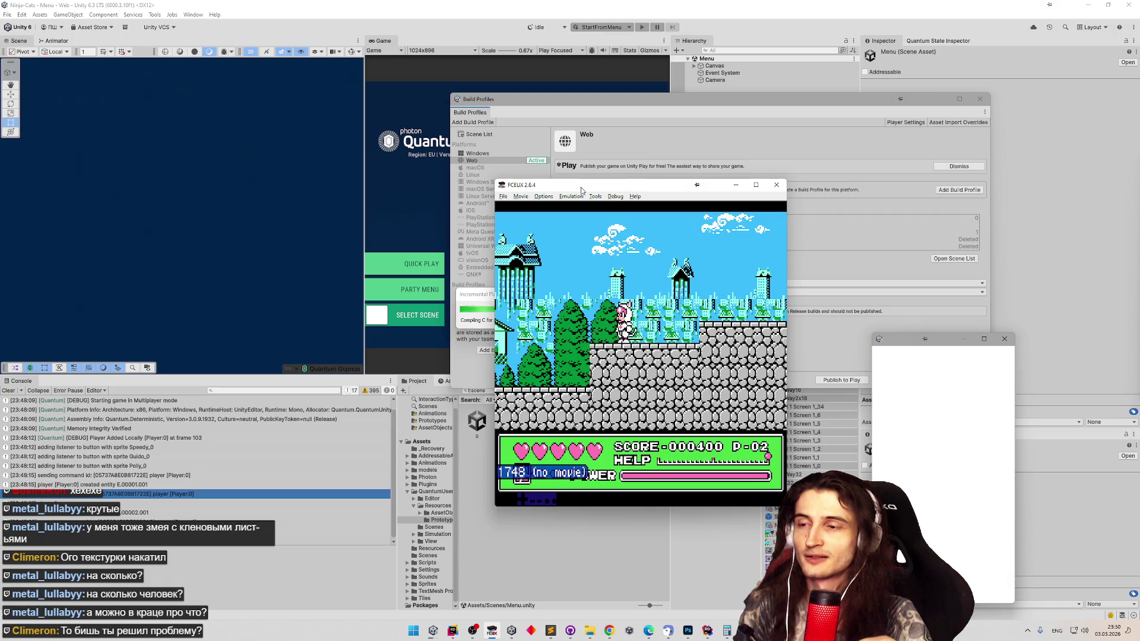
key("Right")
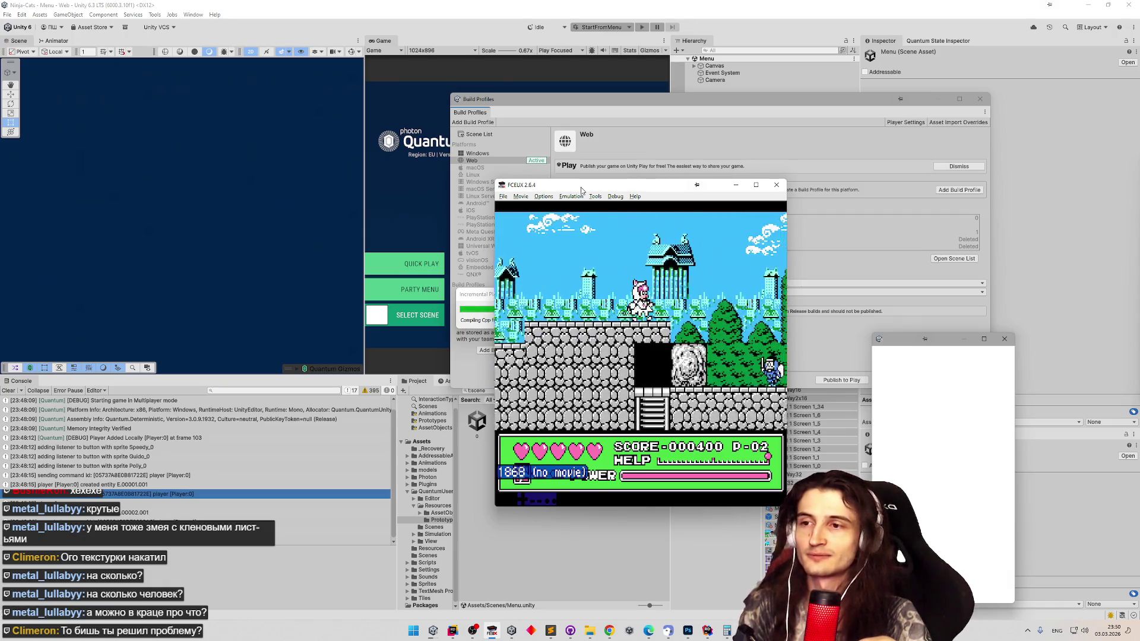
key("Right")
key("Right")
key("Up")
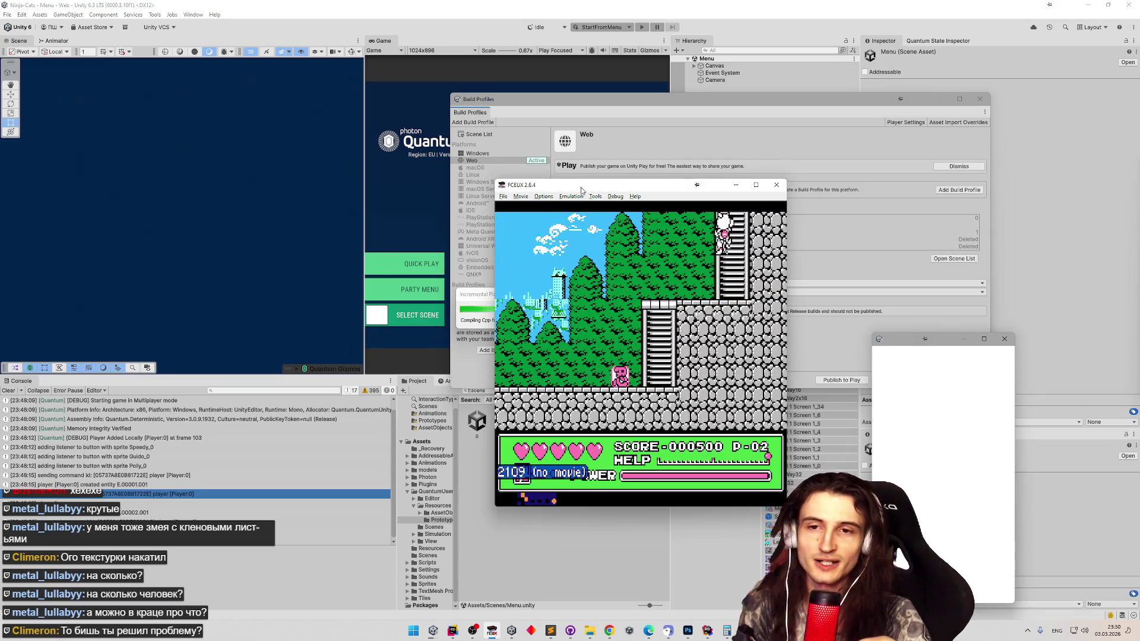
key("Up")
key("Right")
key("Right")
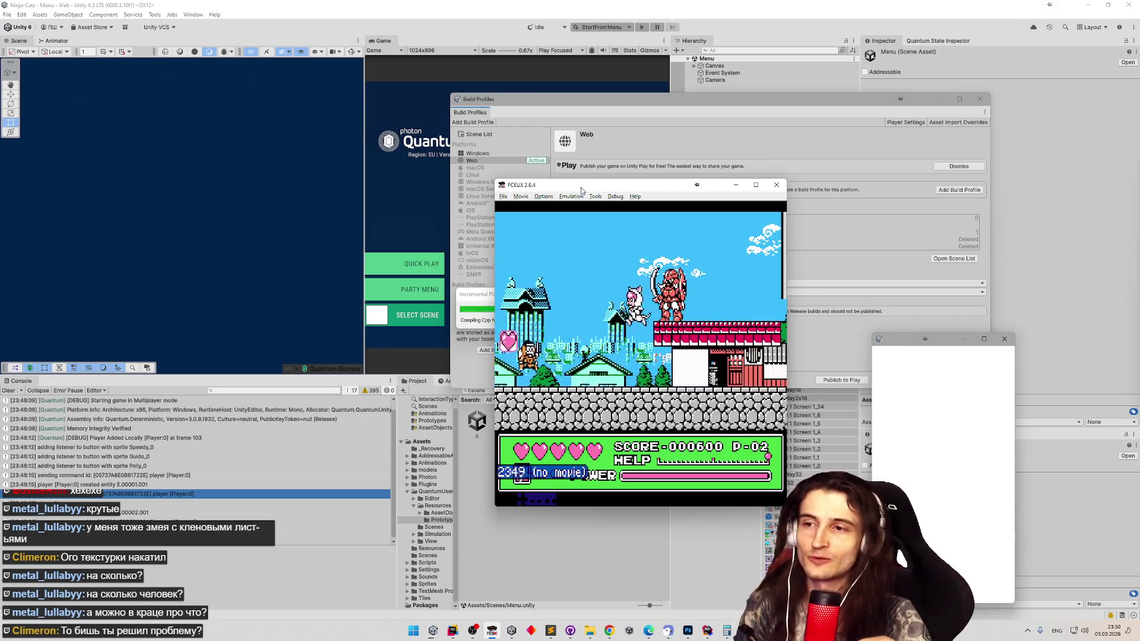
key("Right")
key("Right")
key("f")
key("Right")
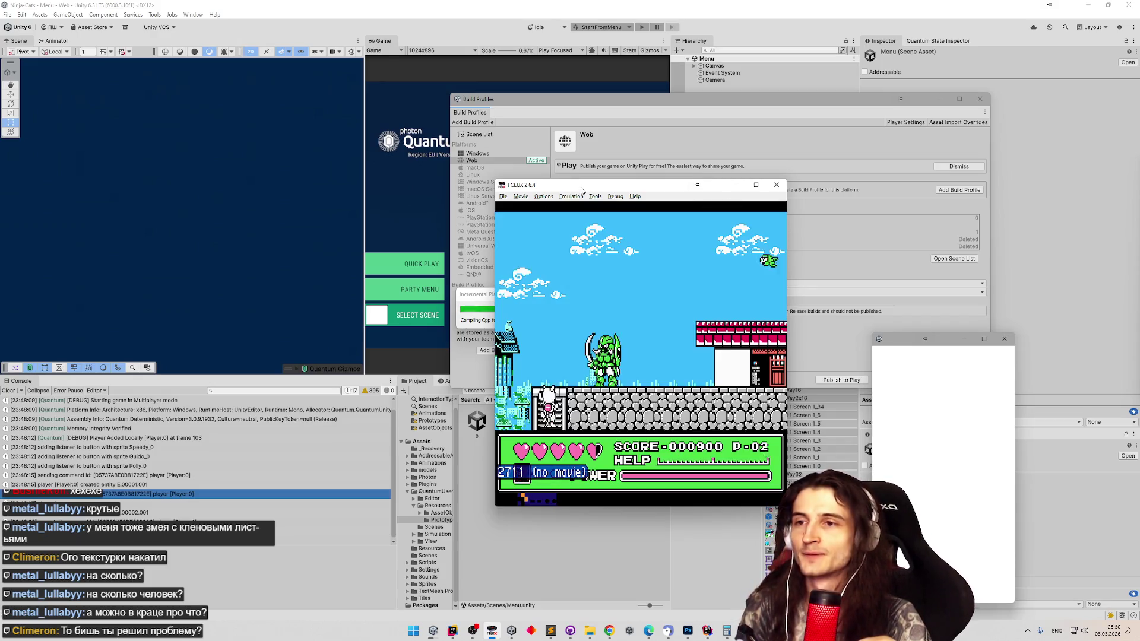
- Jump over the red roof, descend into the cave, grab the heart and pause
key("Right")
key("f")
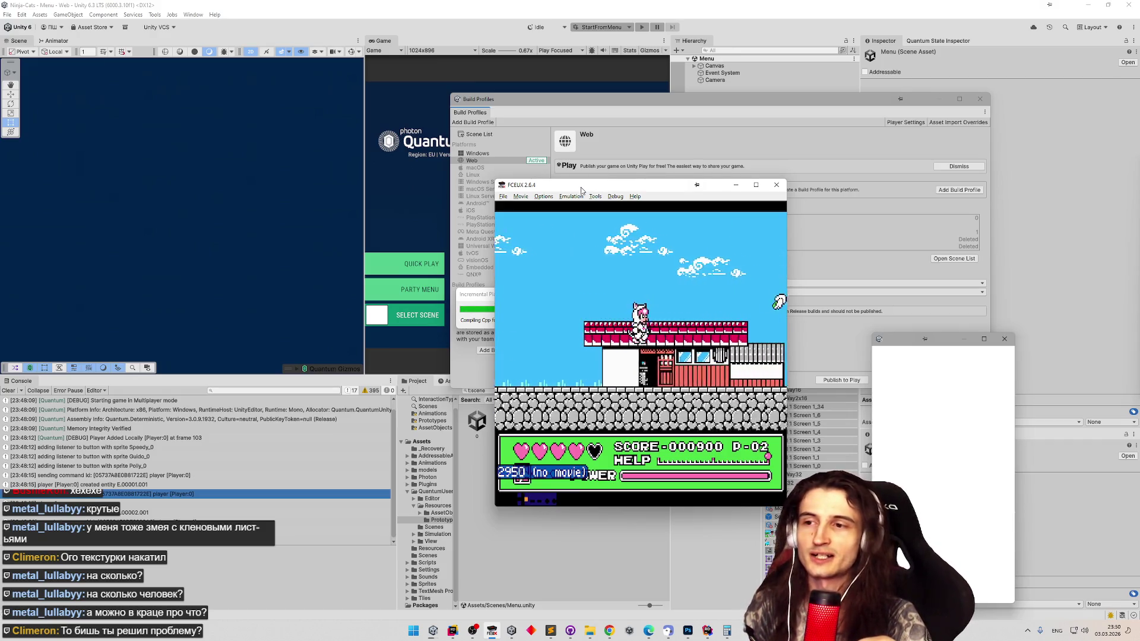
key("Right")
key("f")
key("Right")
key("f")
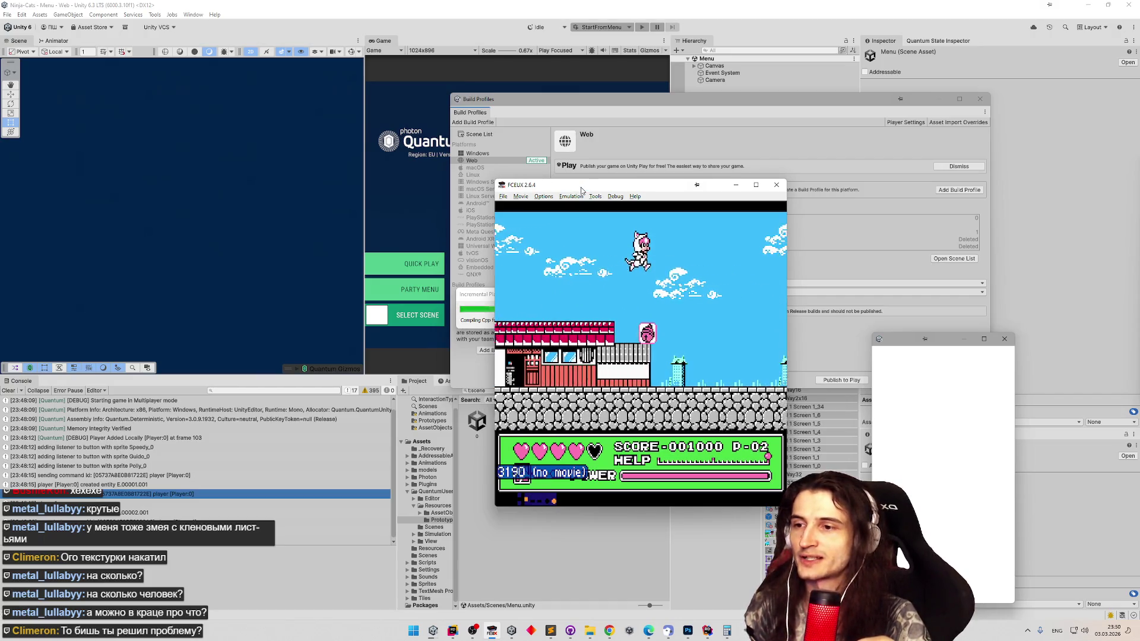
key("Right")
key("f")
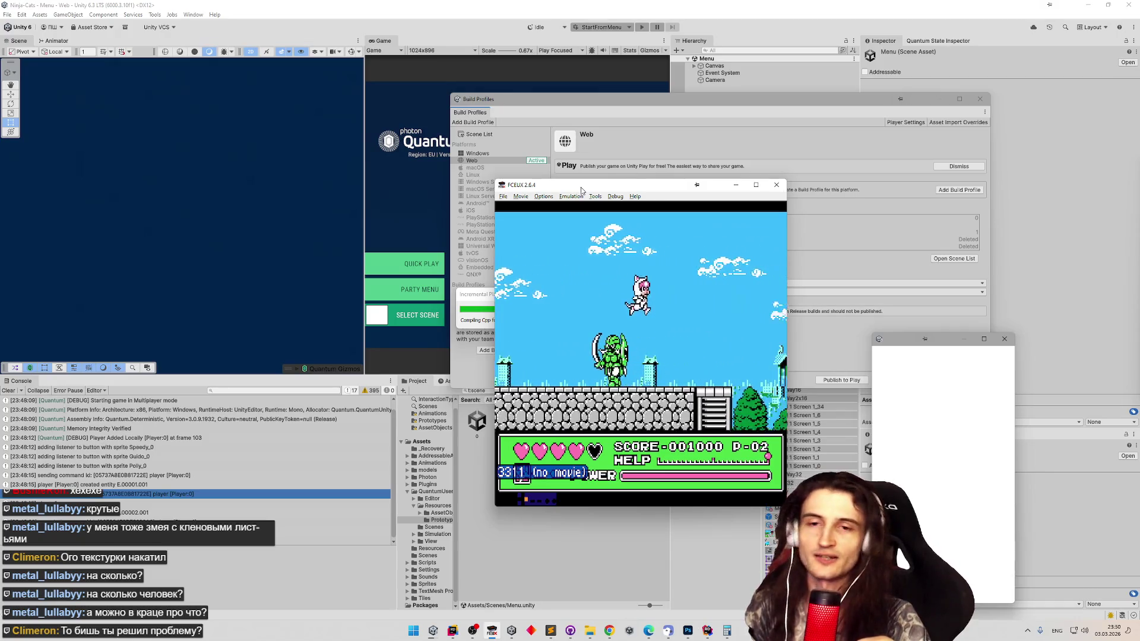
key("Down")
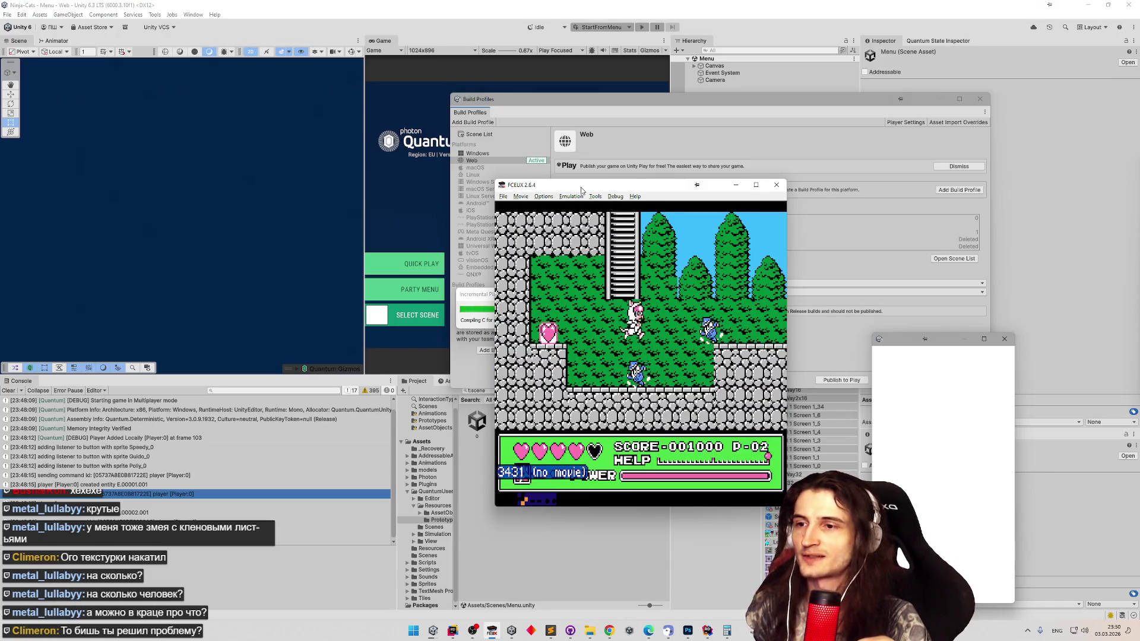
key("Right")
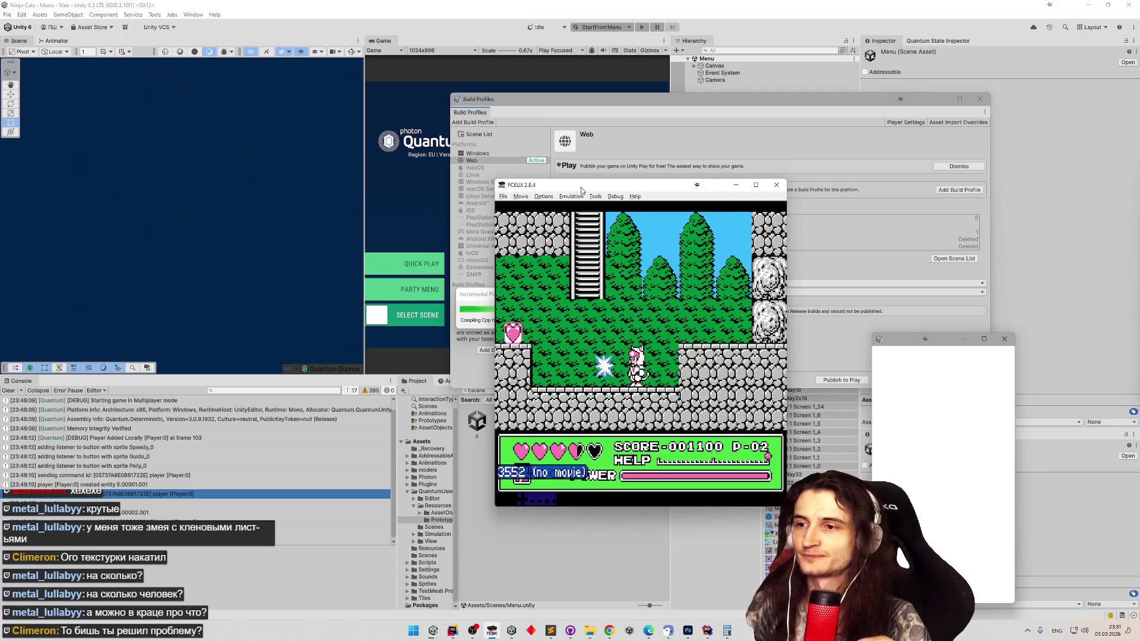
key("Left")
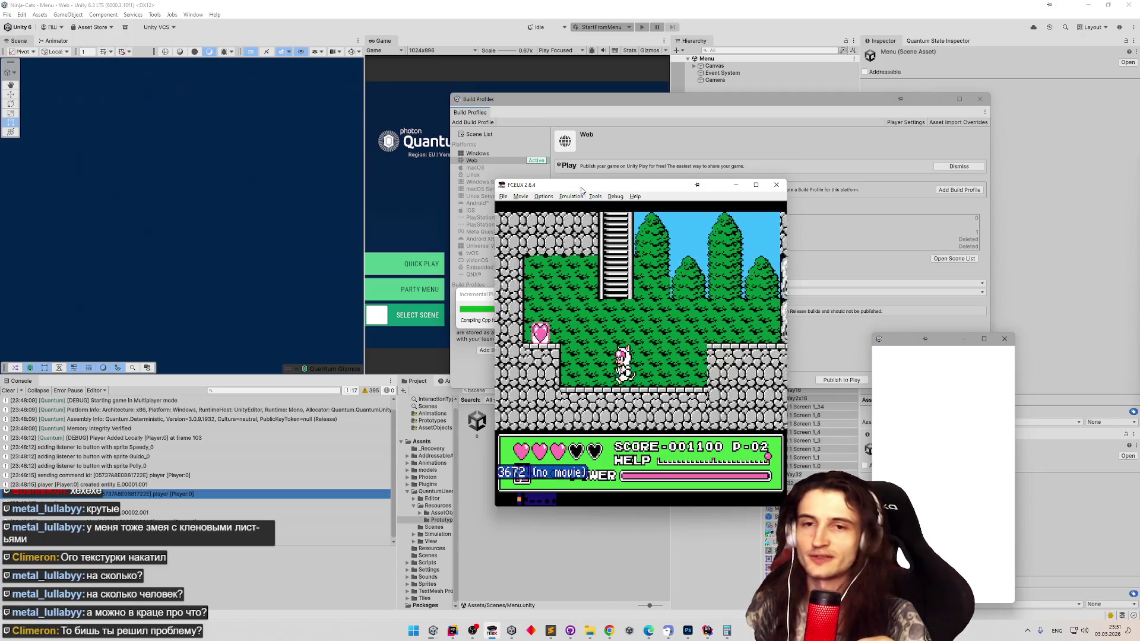
key("Right")
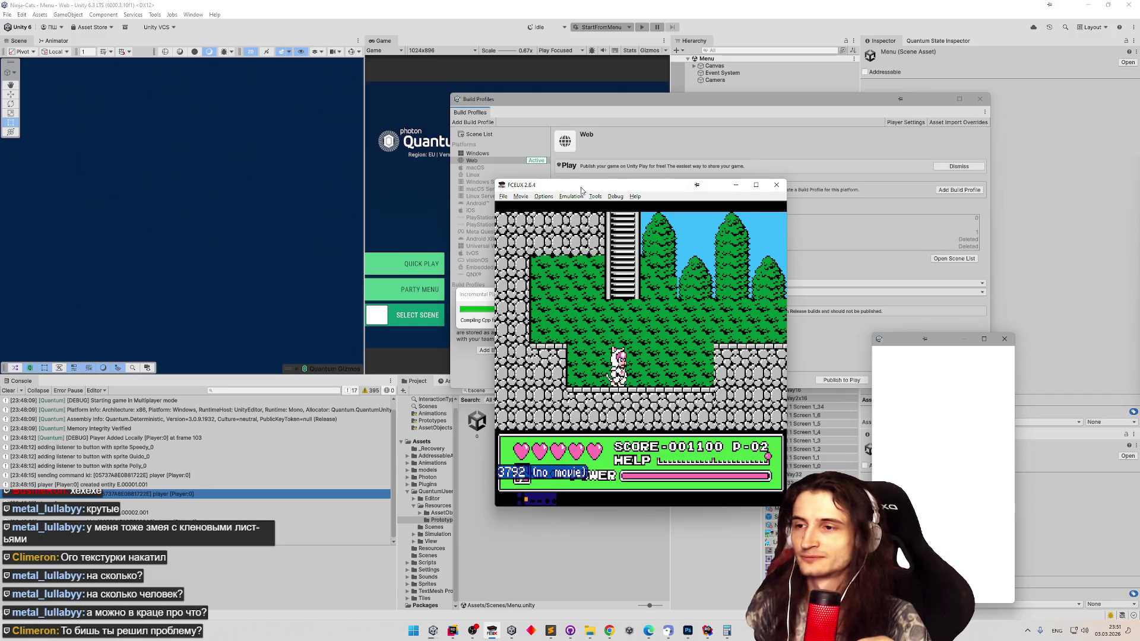
key("Right")
key("Return")
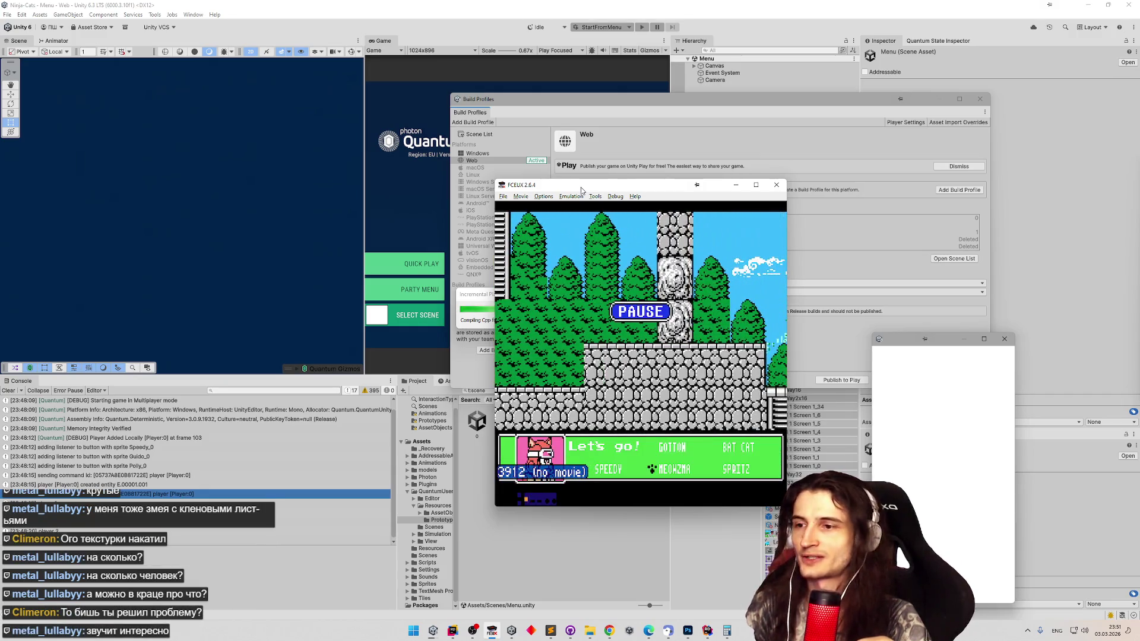
- Unpause and run the cat right through the castle town, attacking enemies until the score reaches 1800
key("Return")
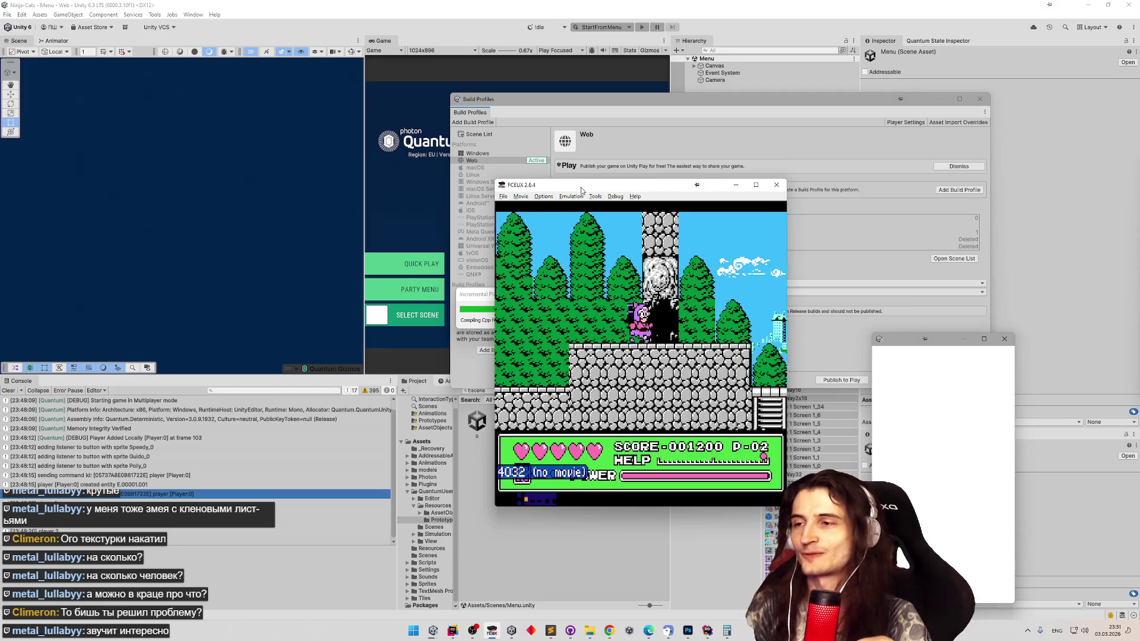
key("Right")
key("Right")
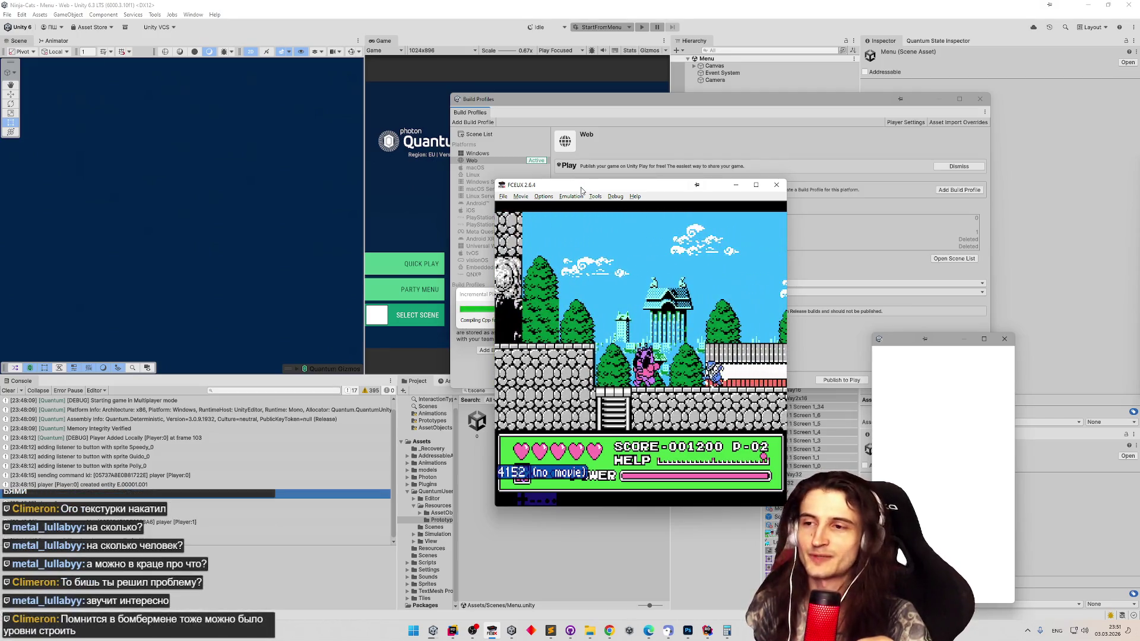
key("Right")
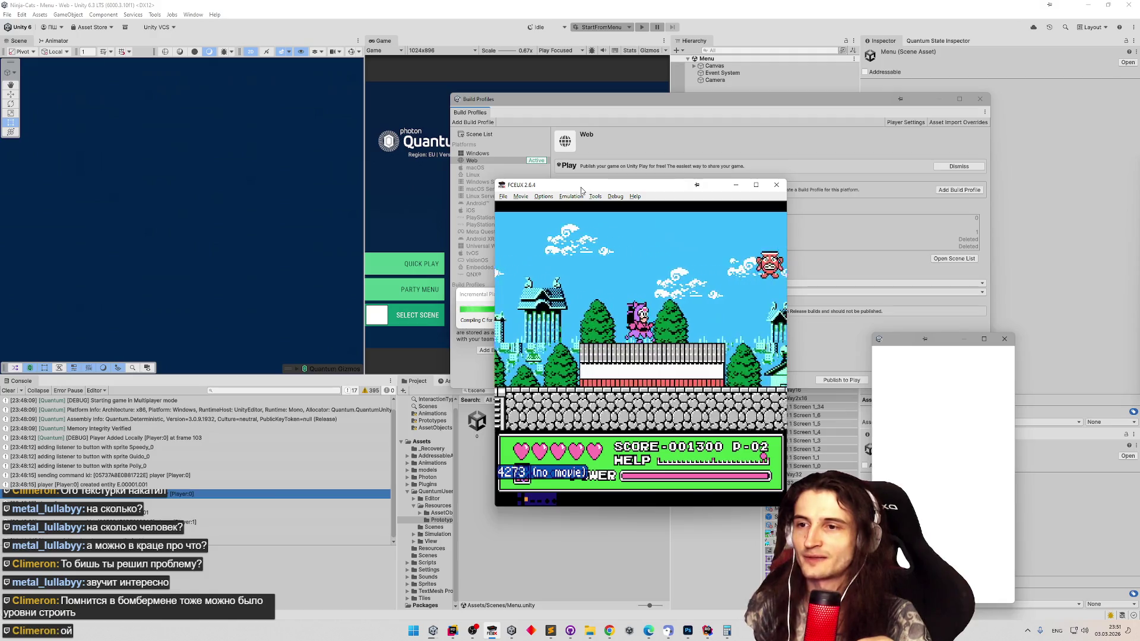
key("Right")
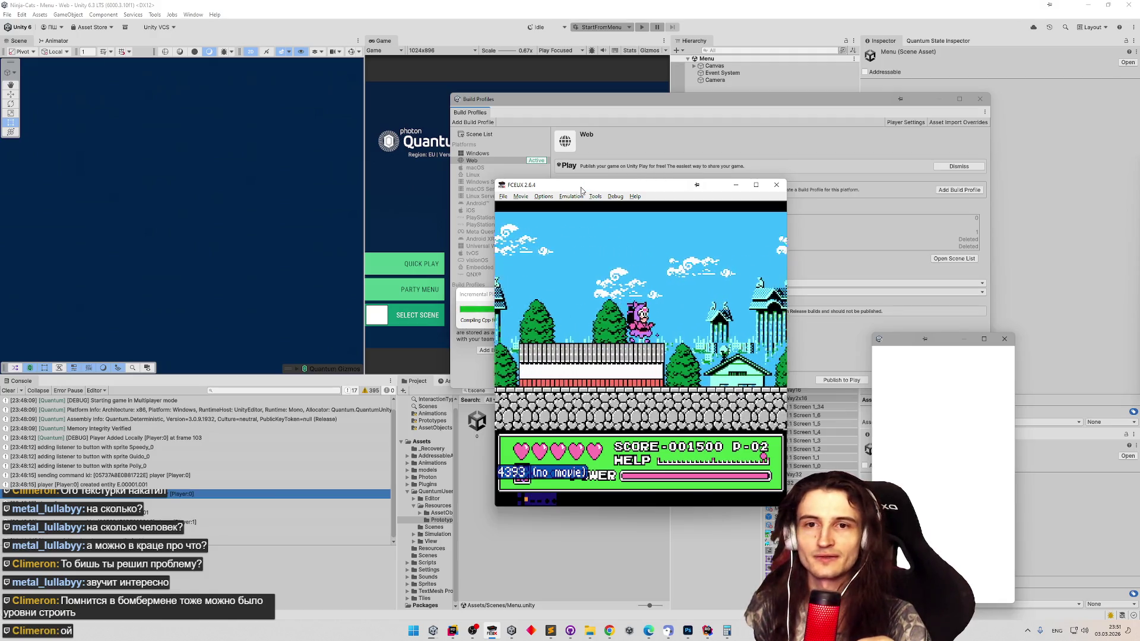
key("Right")
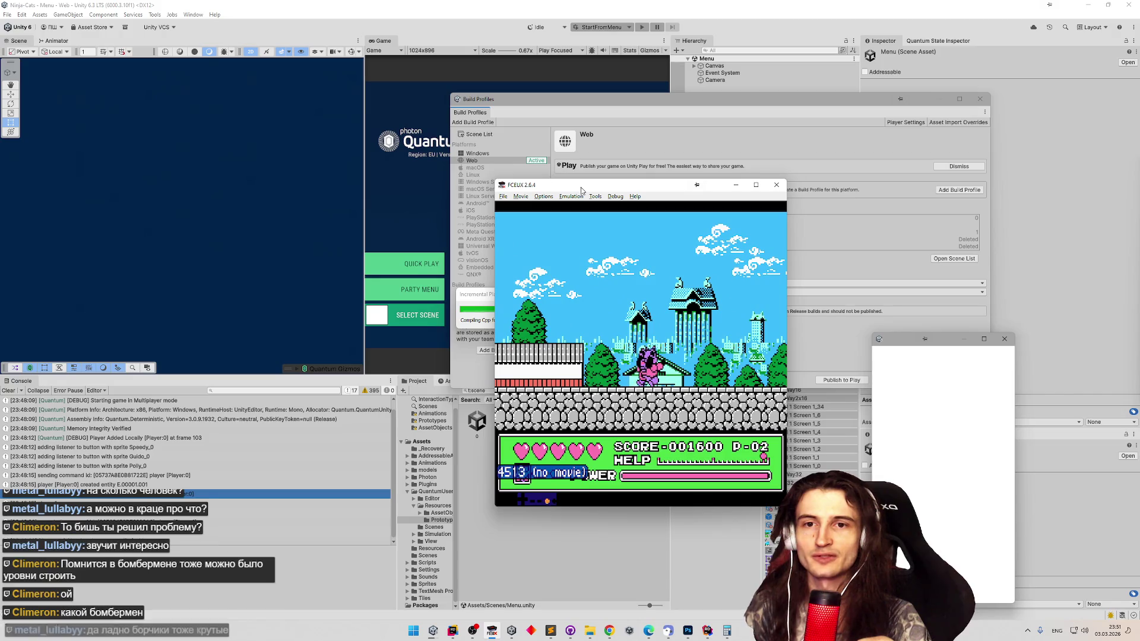
key("Right")
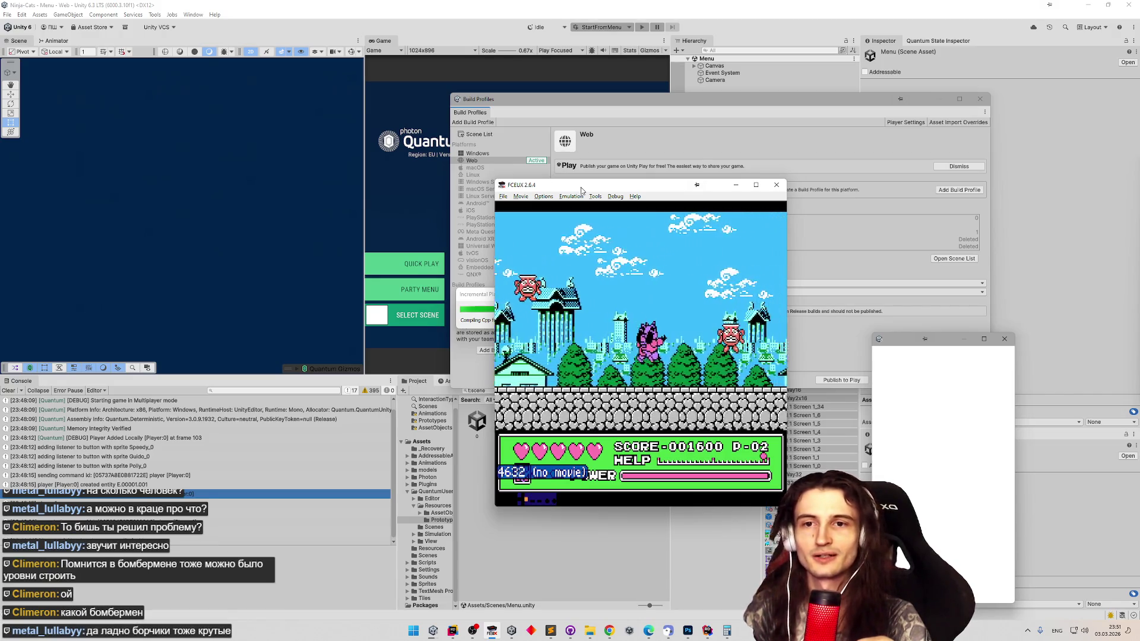
key("Left")
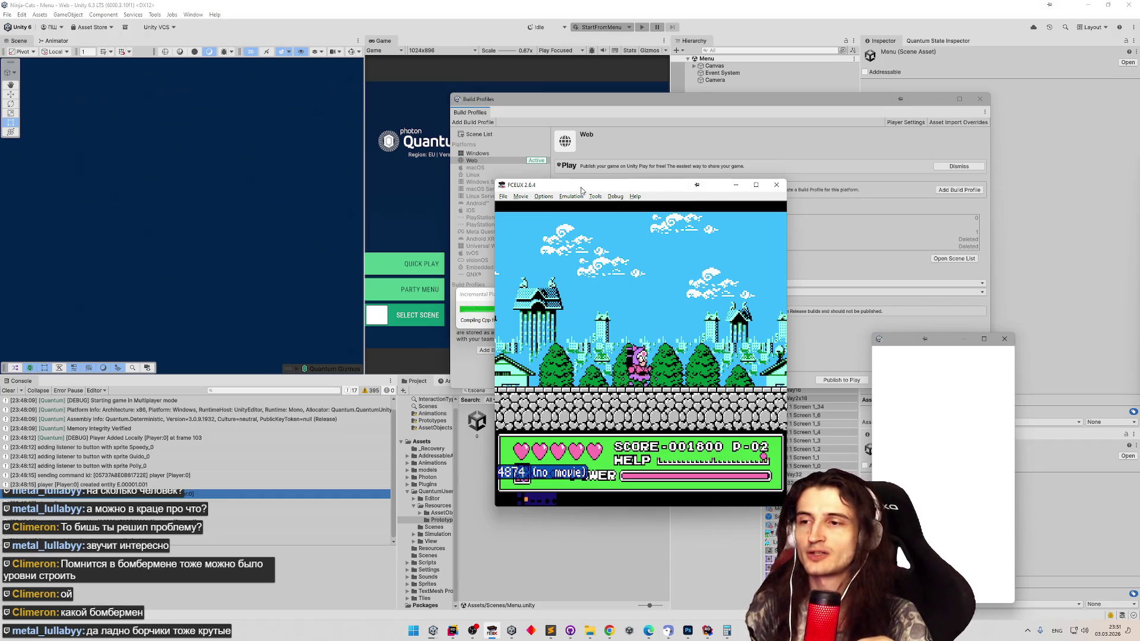
key("Right")
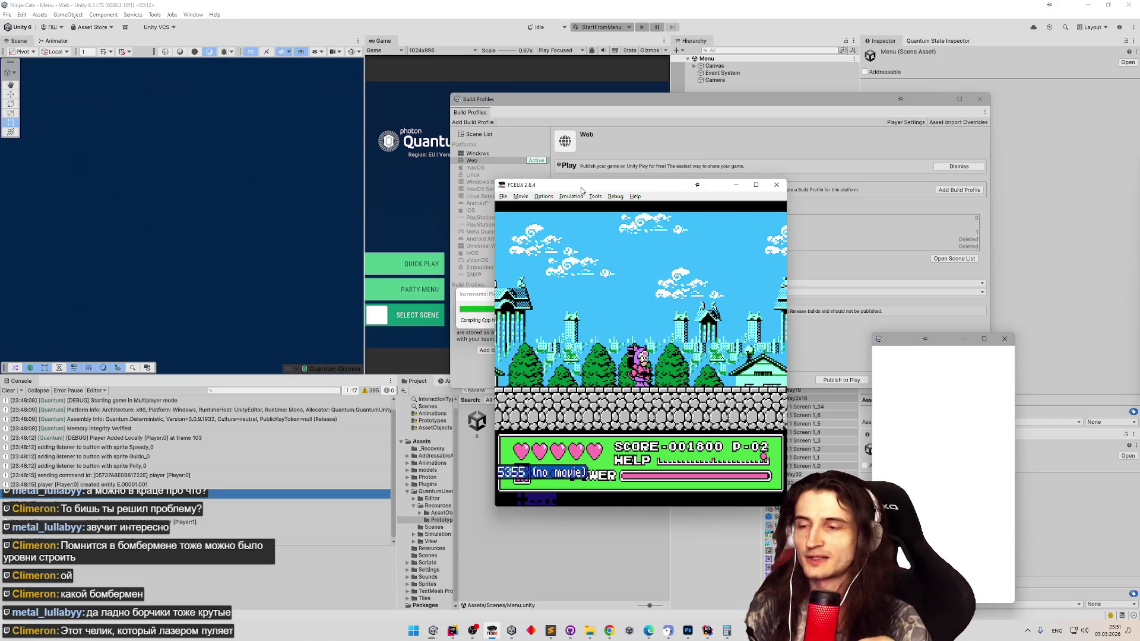
key("Right")
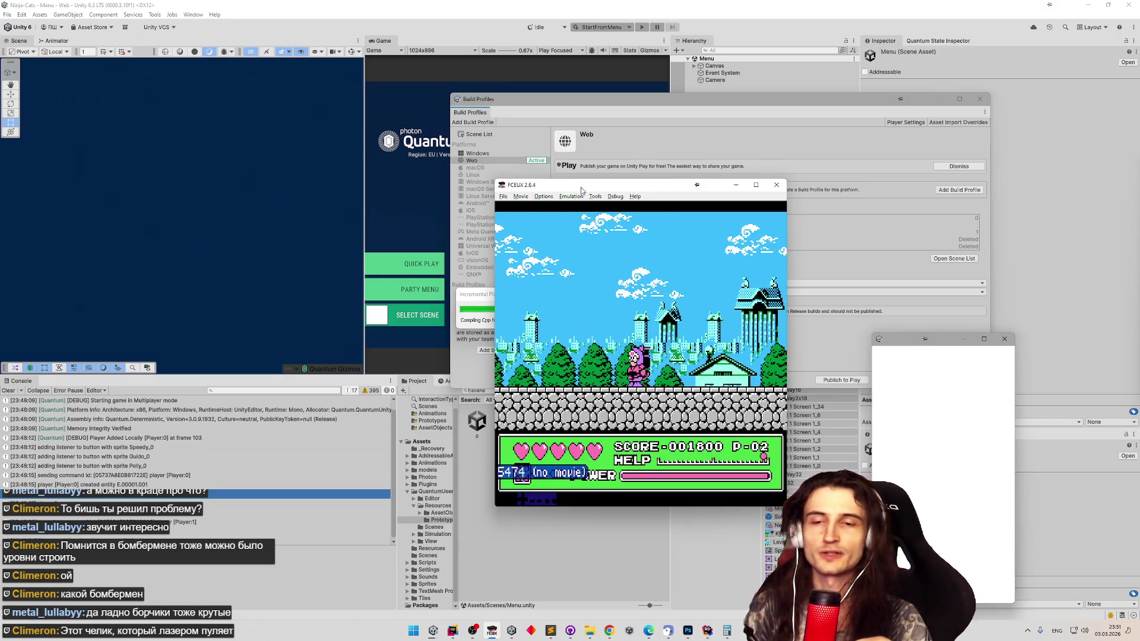
key("Right")
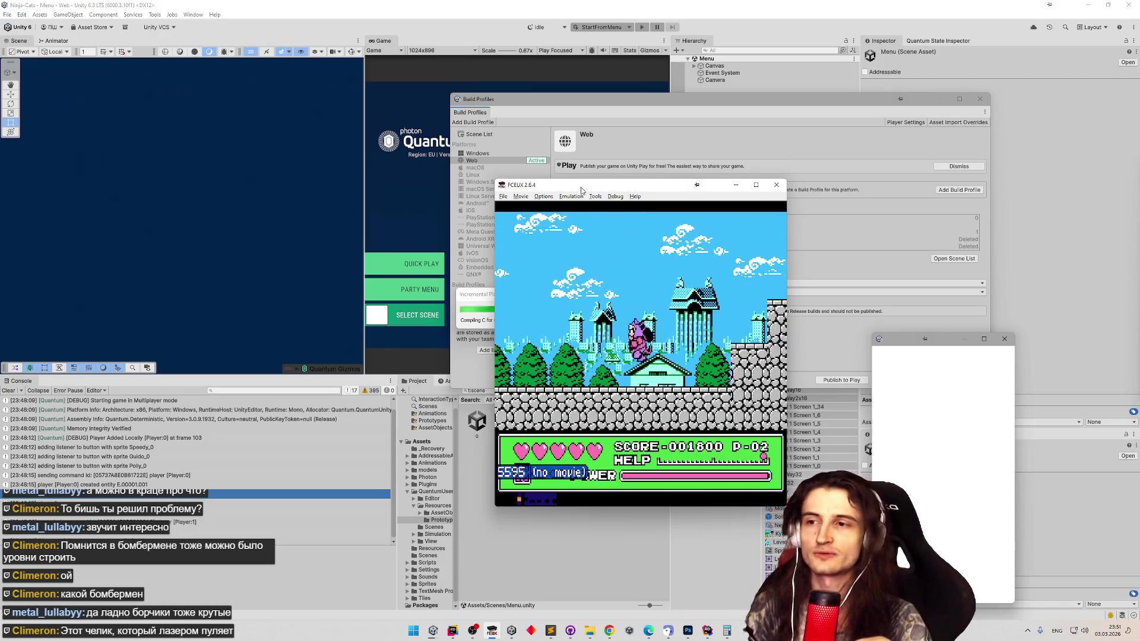
key("Left")
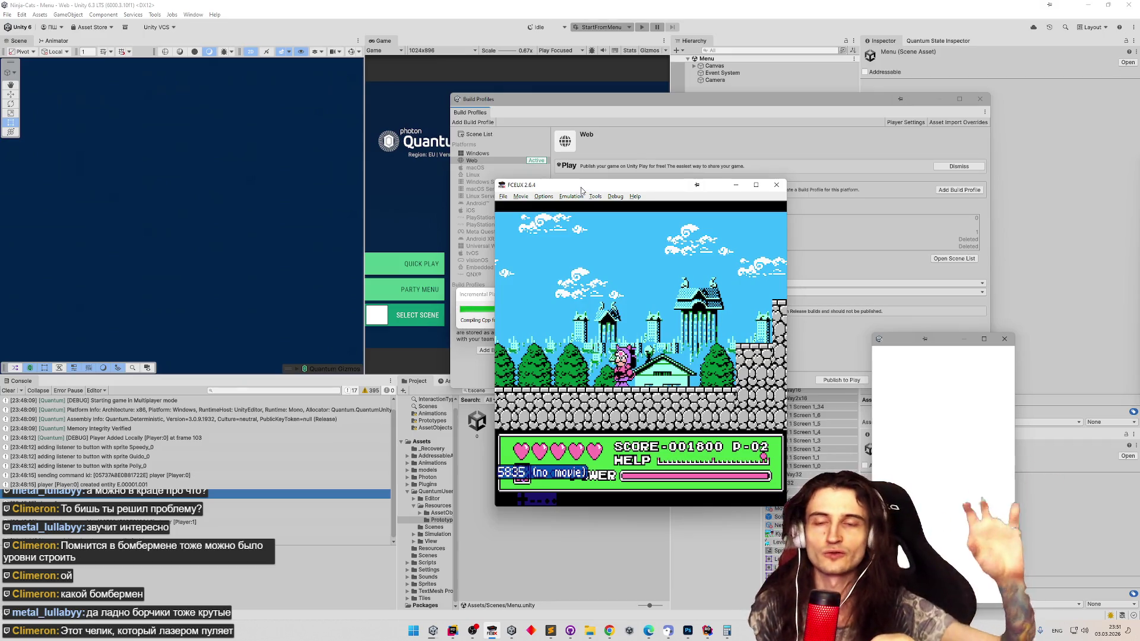
key("Right")
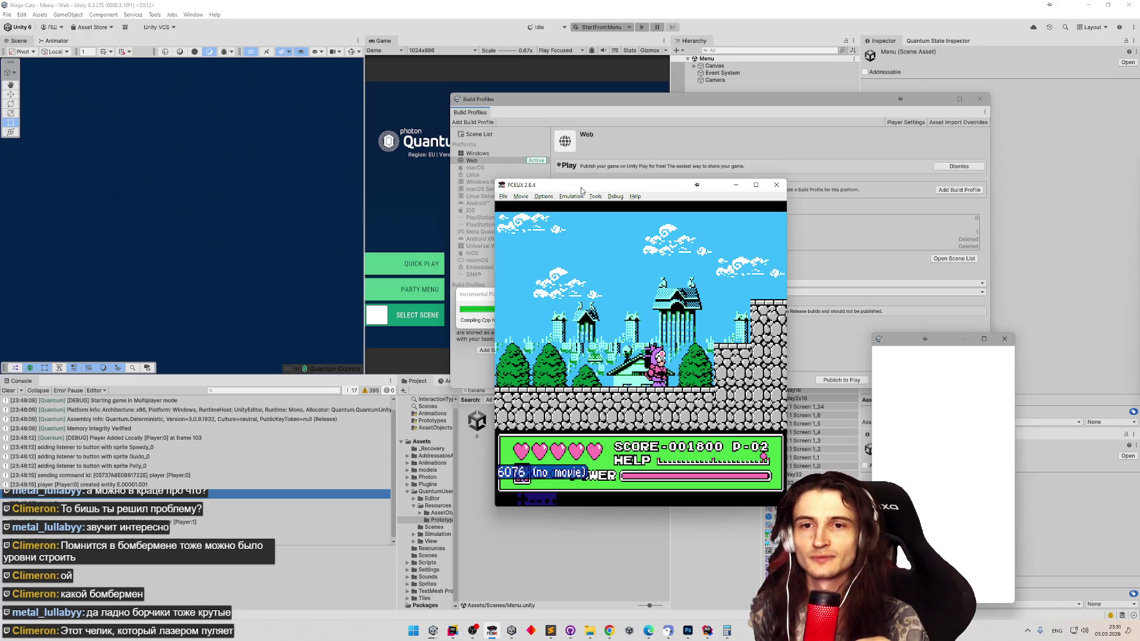
key("Return")
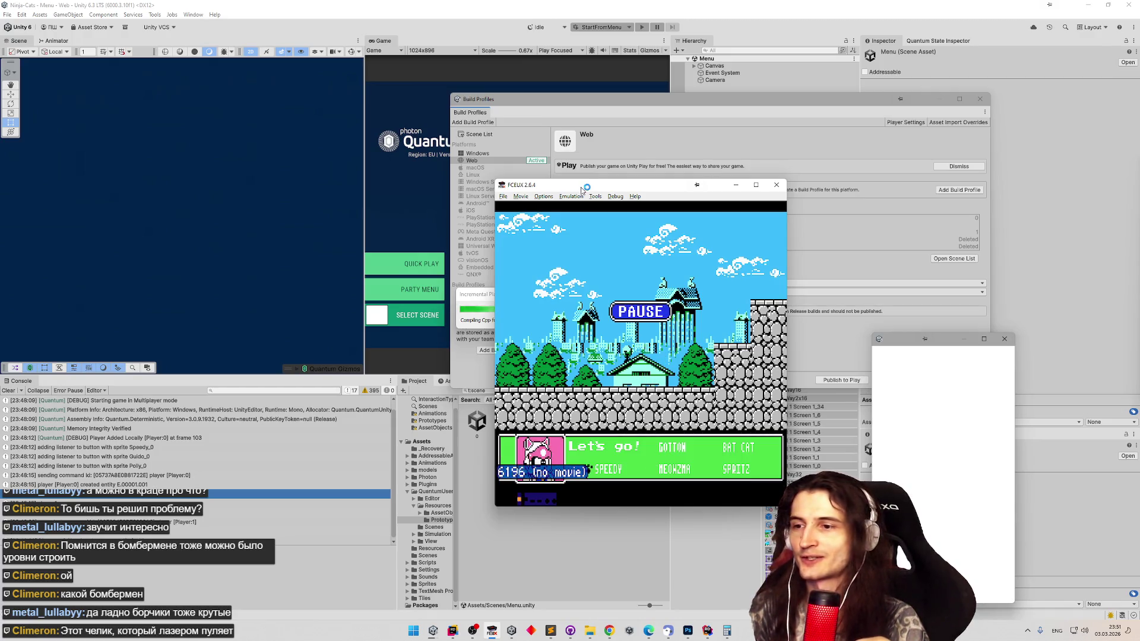
key("Return")
key("Right")
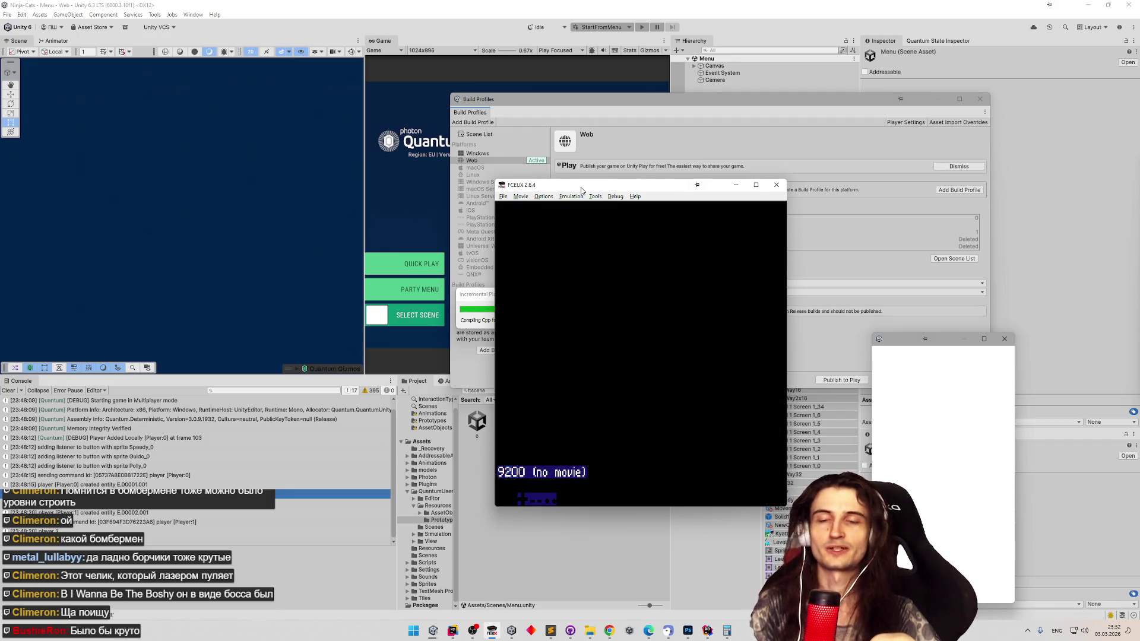
- Skip the end-of-round cutscene dialogue and start Round 2
key("Return")
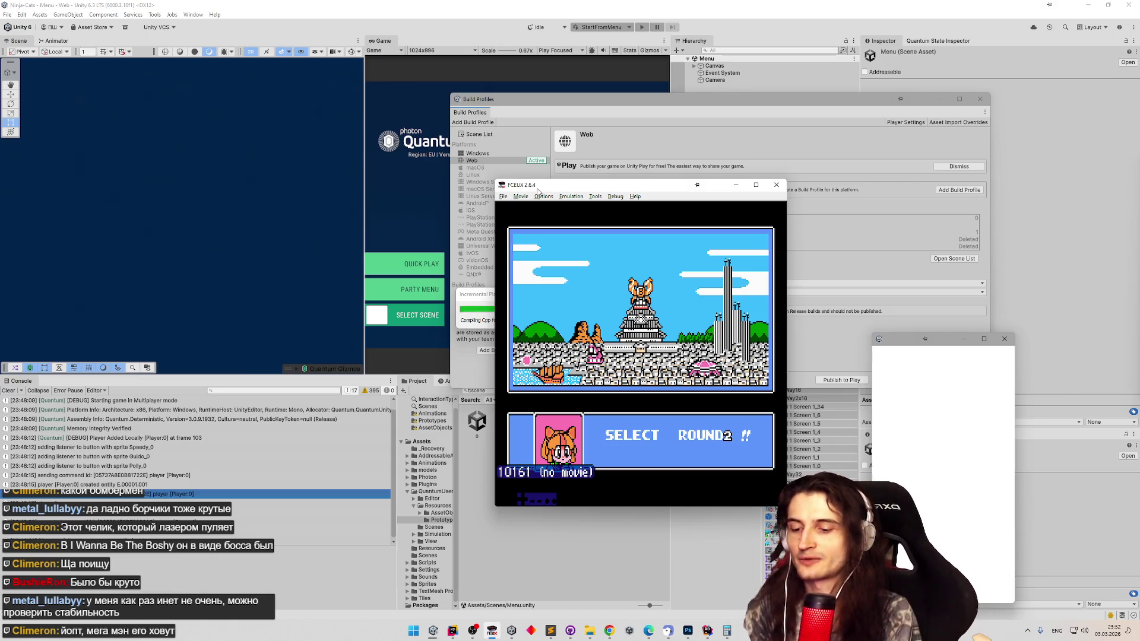
key("Return")
key("Return")
key("Return")
- Fight through the green enemies and blocks at the start of Round 2
key("Right")
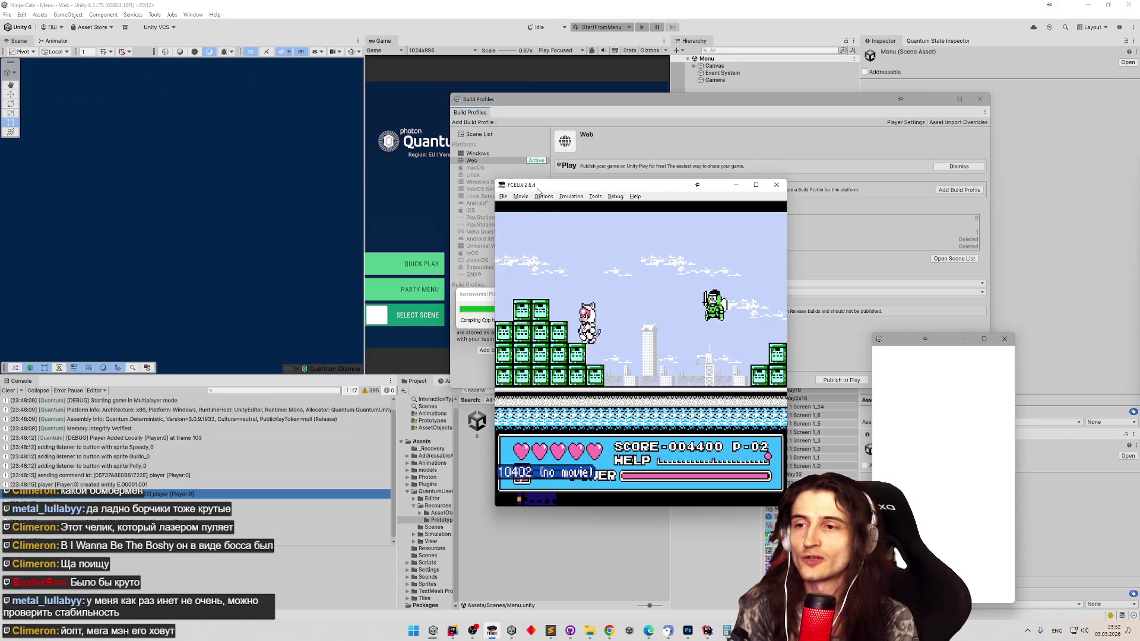
key("Right")
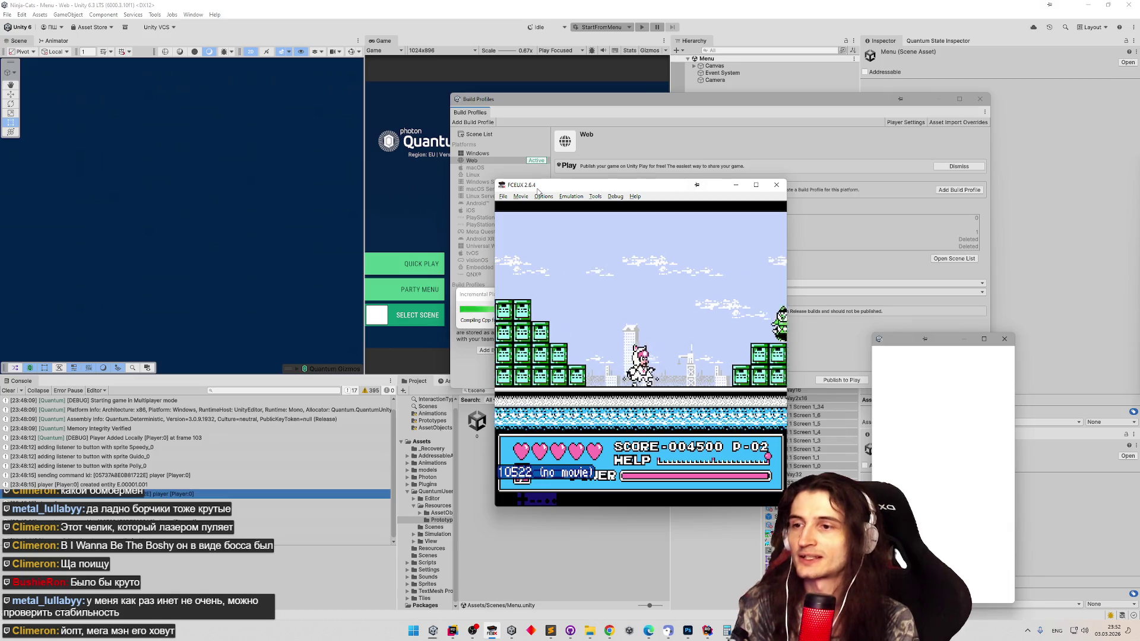
key("Right")
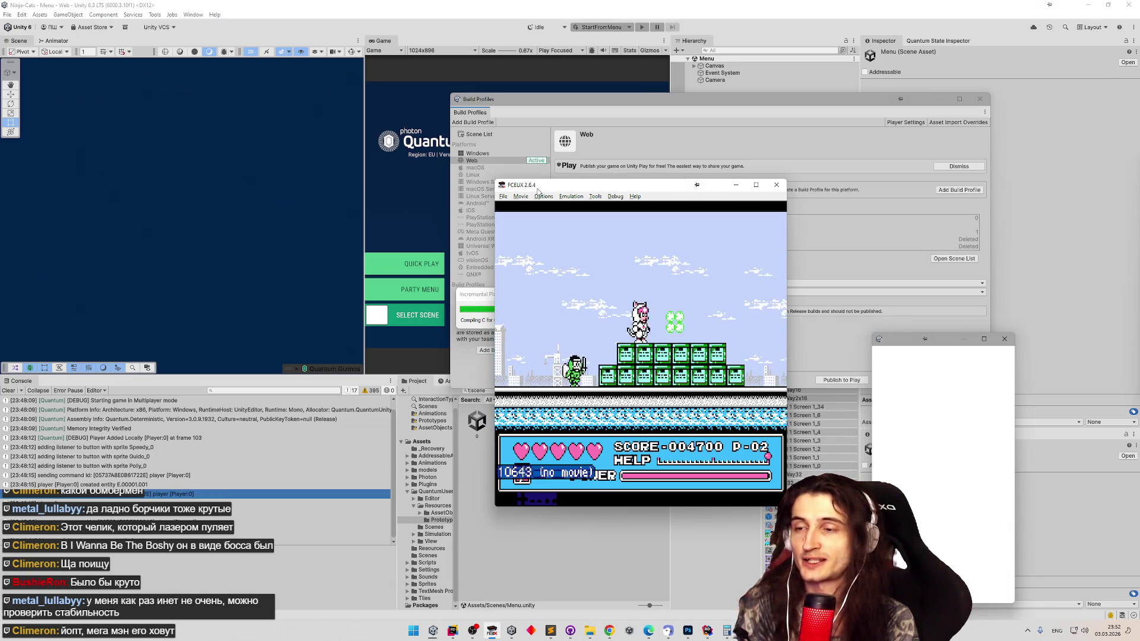
key("Right")
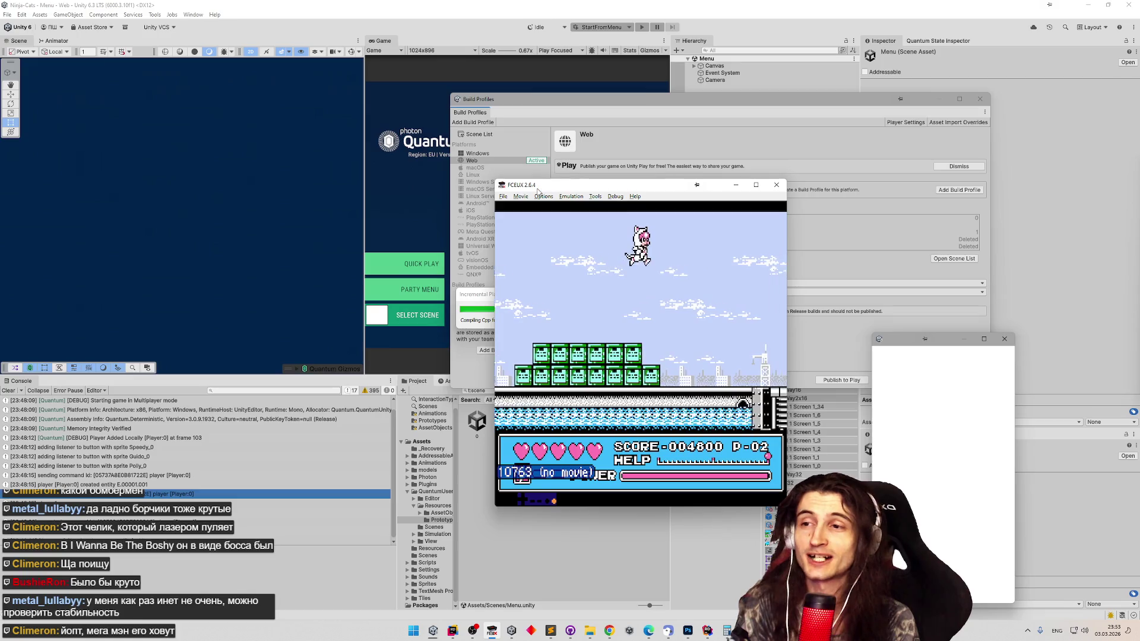
key("Left")
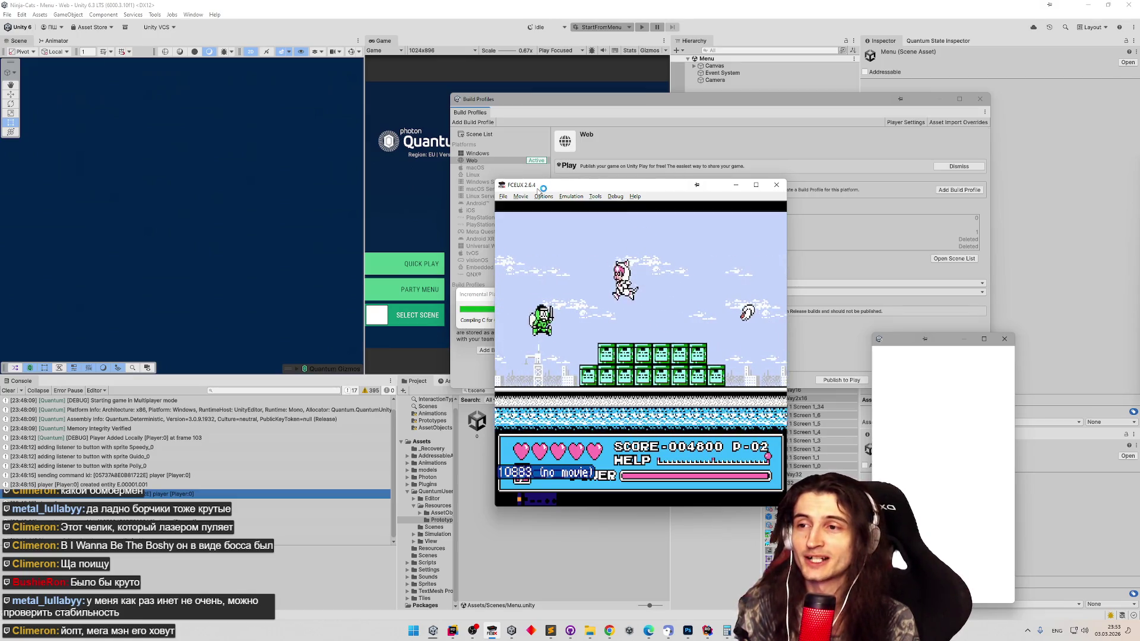
key("Left")
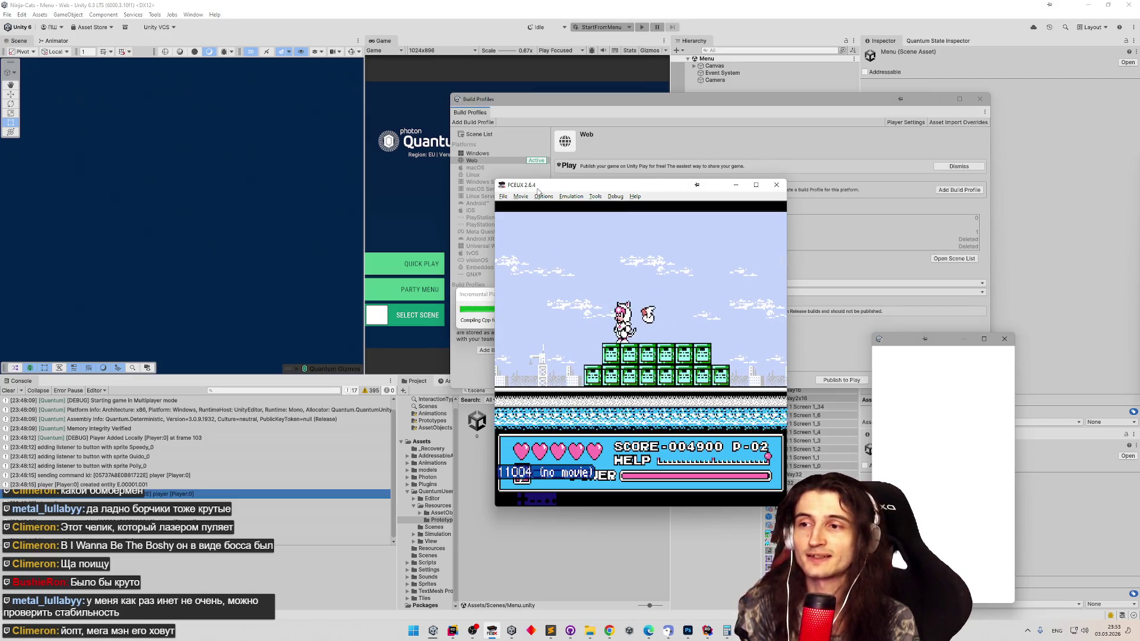
key("Right")
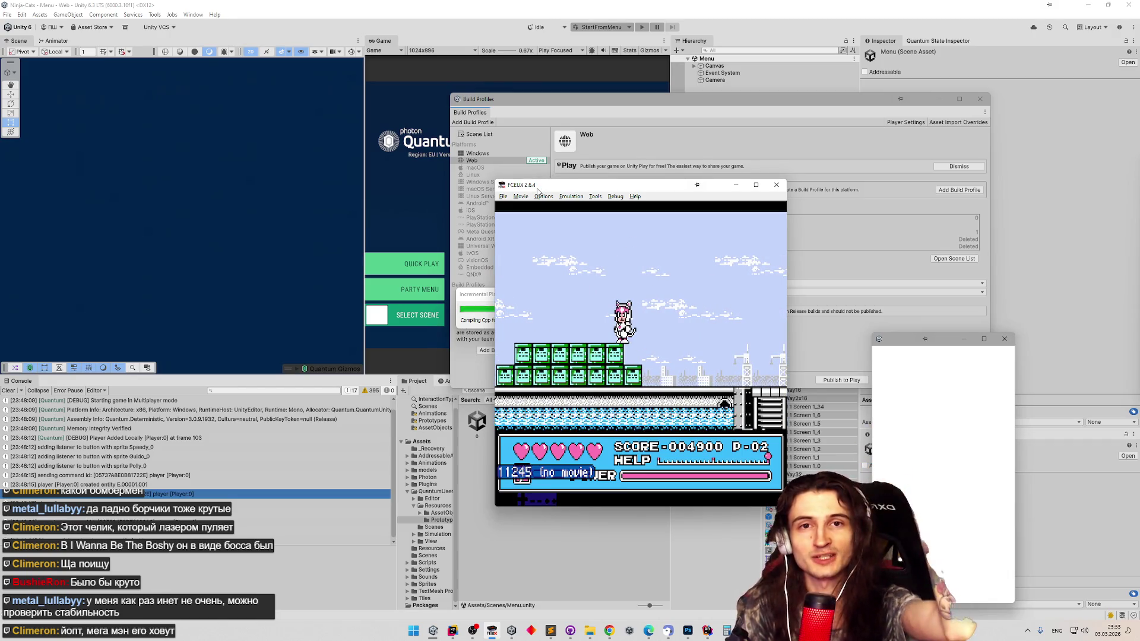
key("Left")
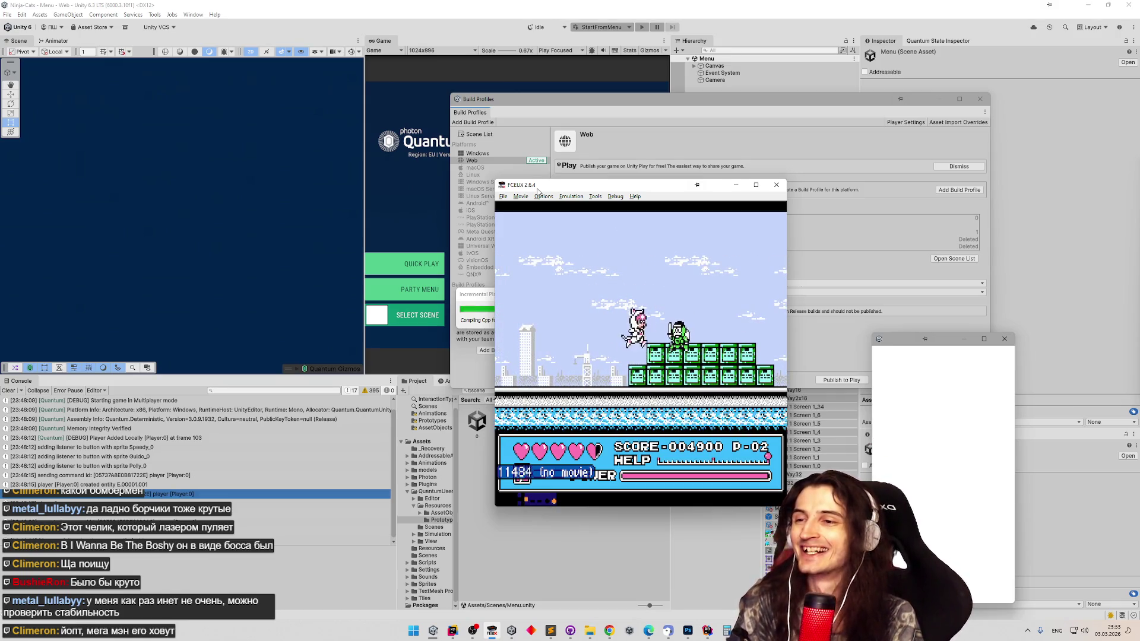
key("Right")
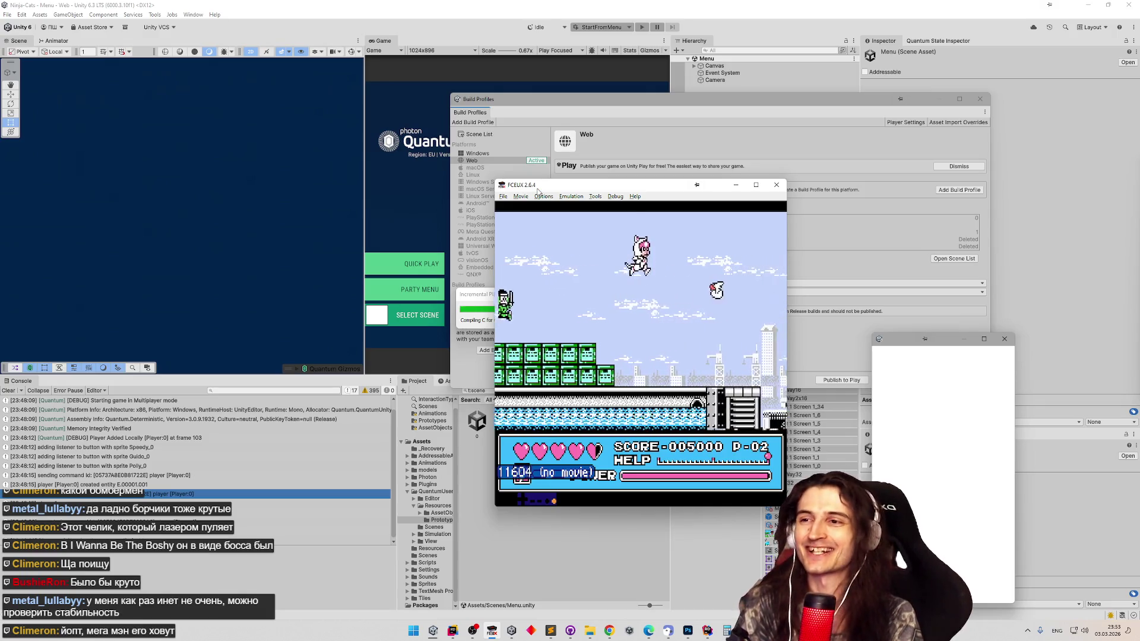
key("Right")
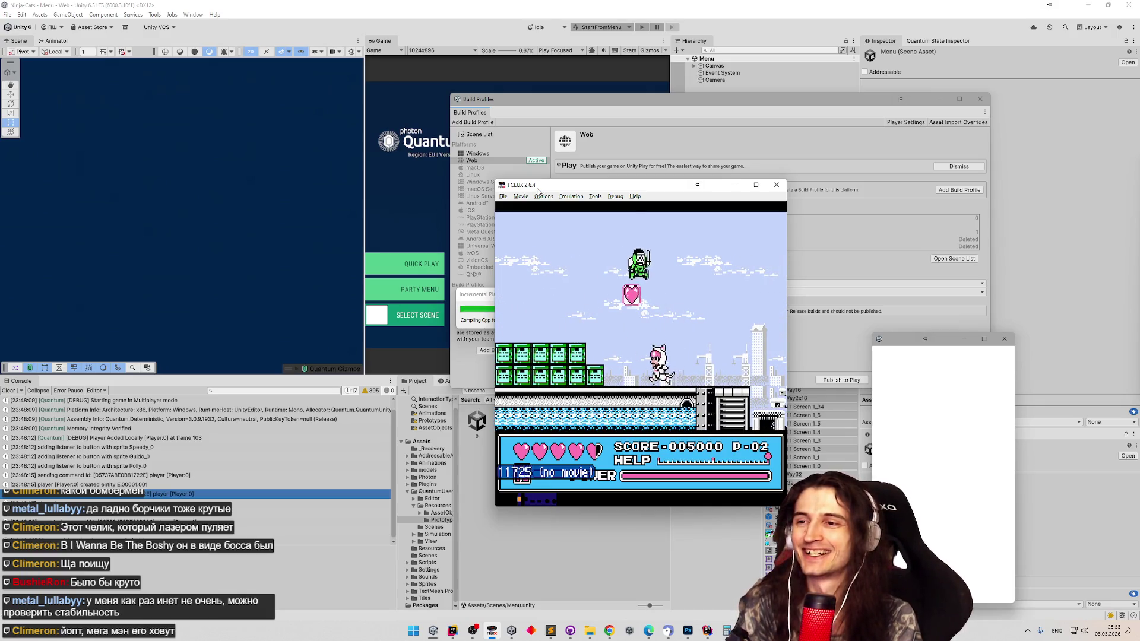
key("Left")
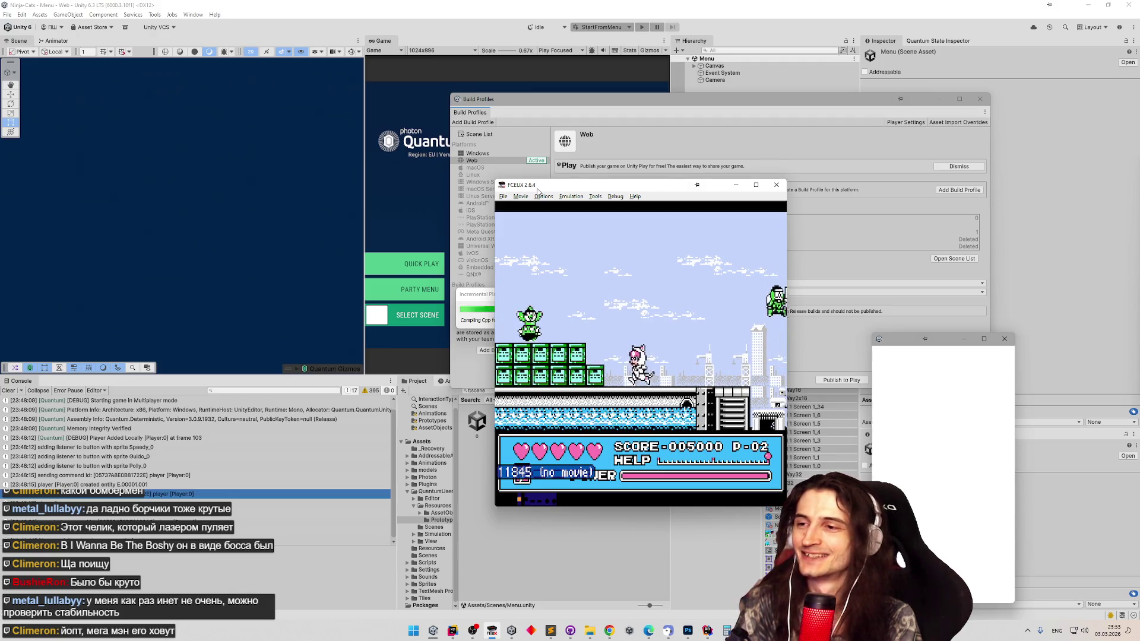
key("Right")
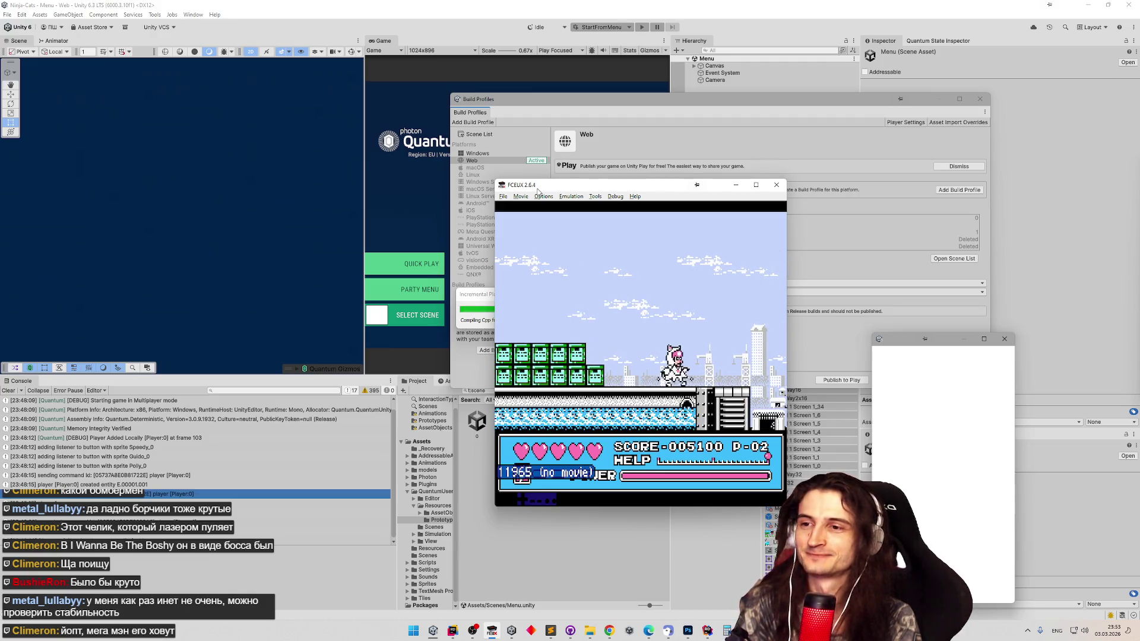
key("Right")
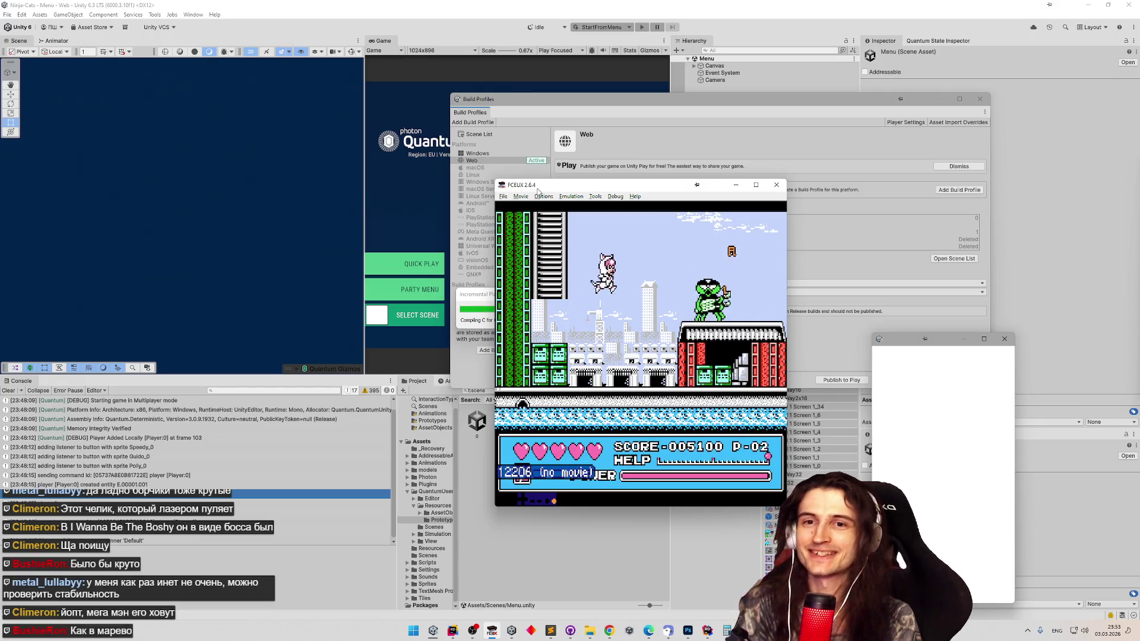
- Jump across the building rooftops and green crates, defeating the flying enemies
key("Right")
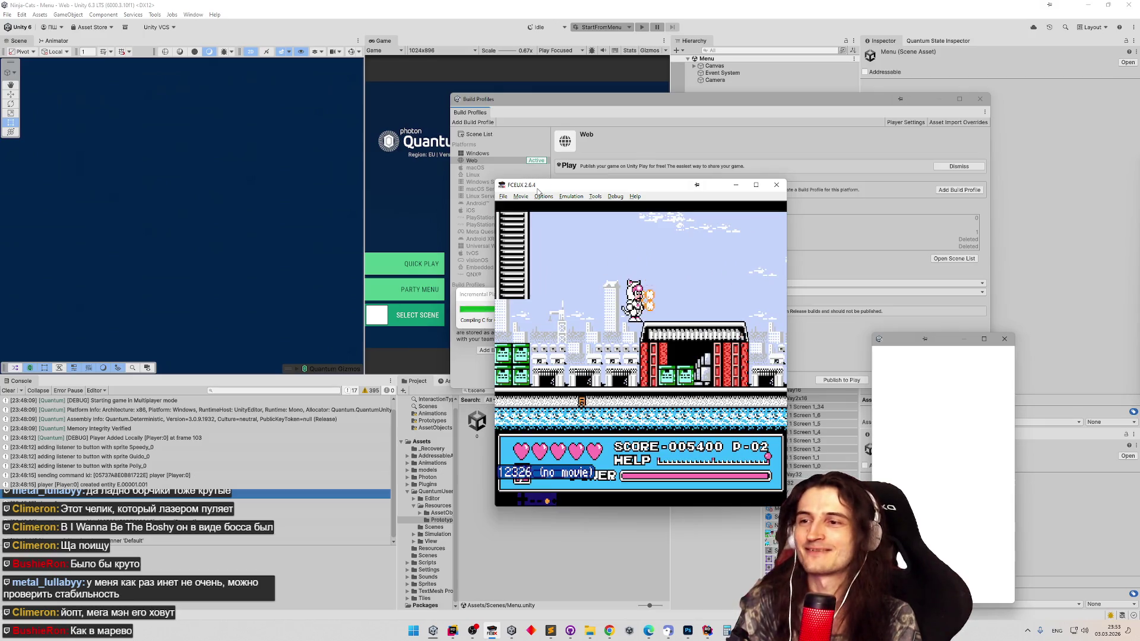
key("Right")
key("f")
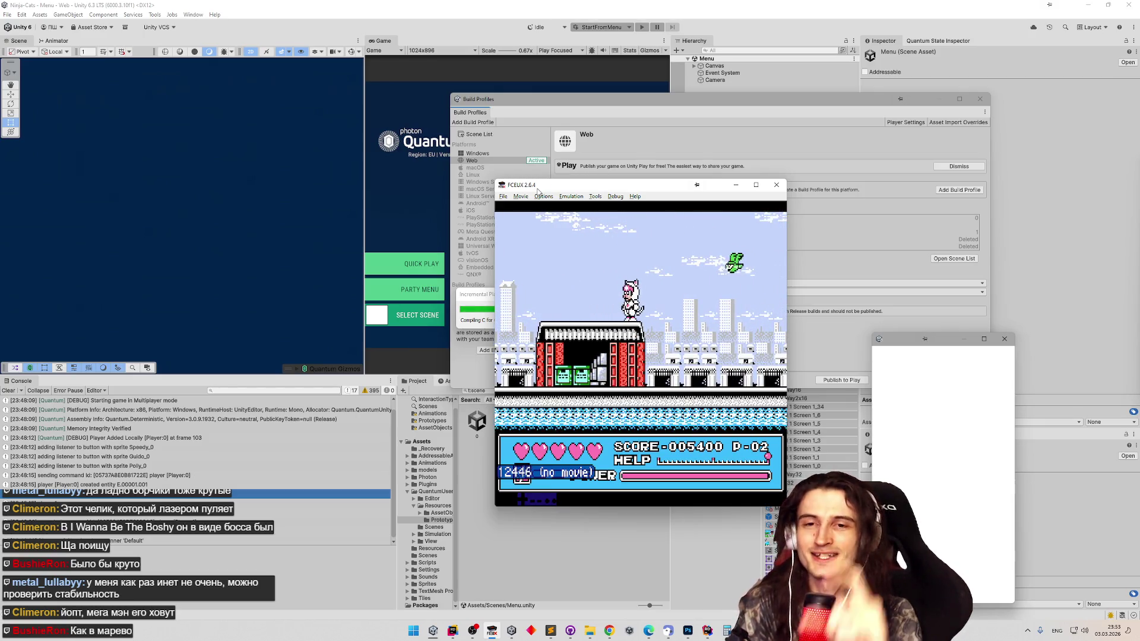
key("Right")
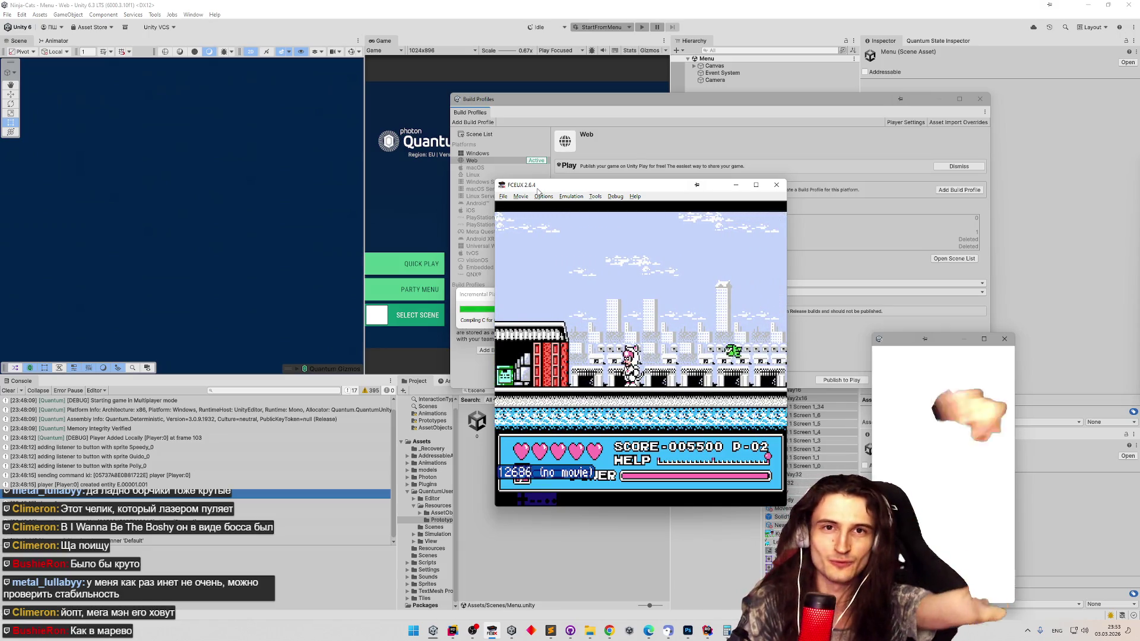
key("Left")
key("f")
key("Right")
key("f")
key("Right")
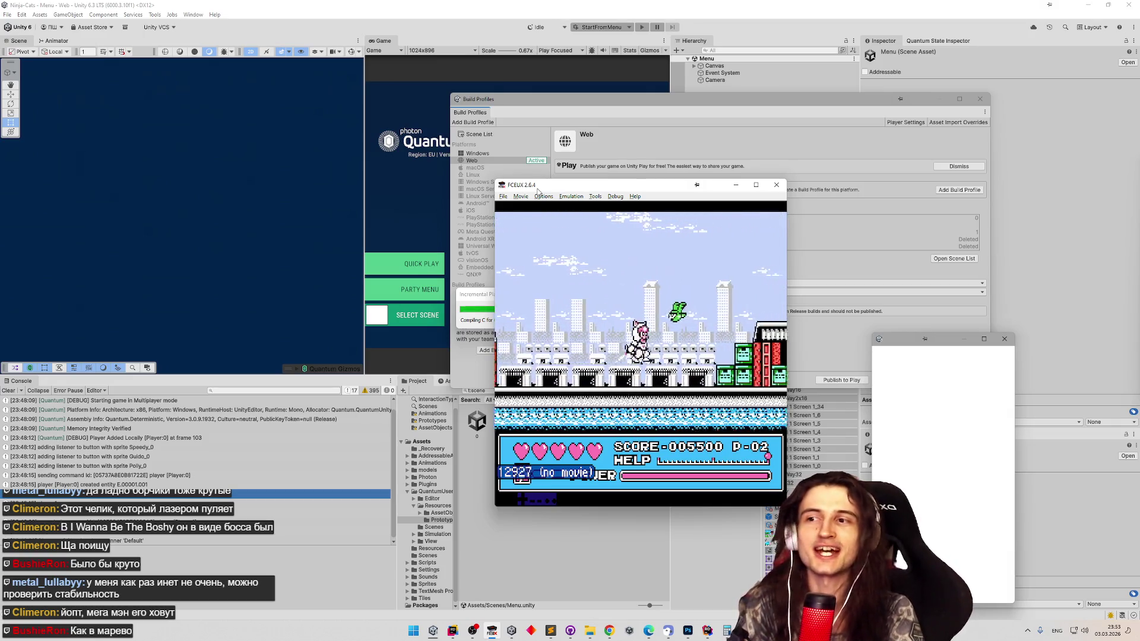
key("Right")
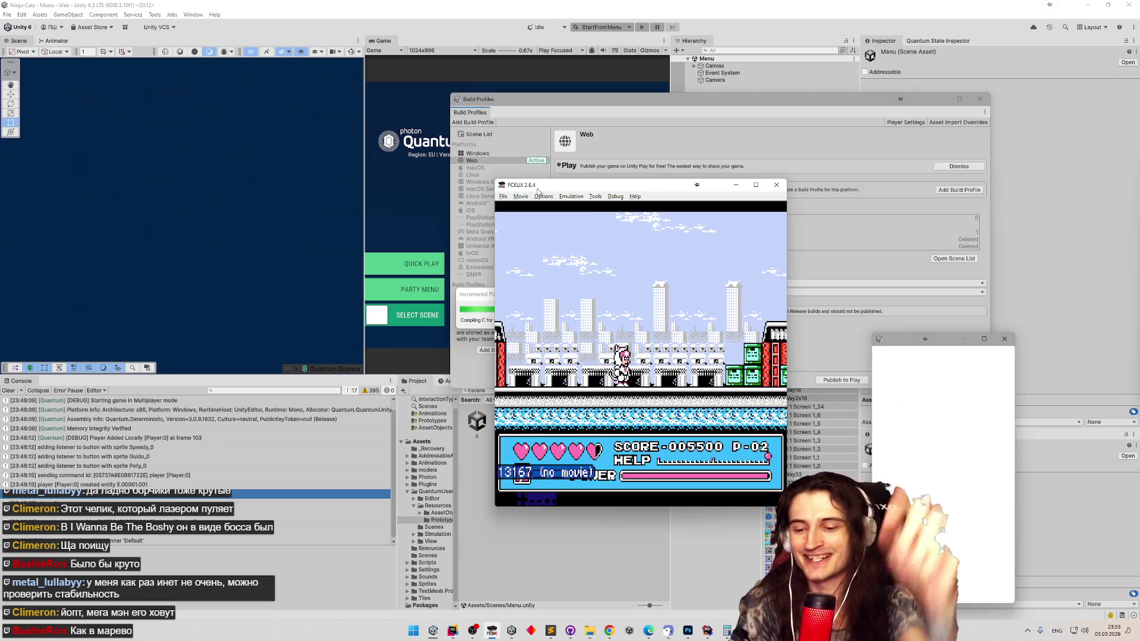
key("Right")
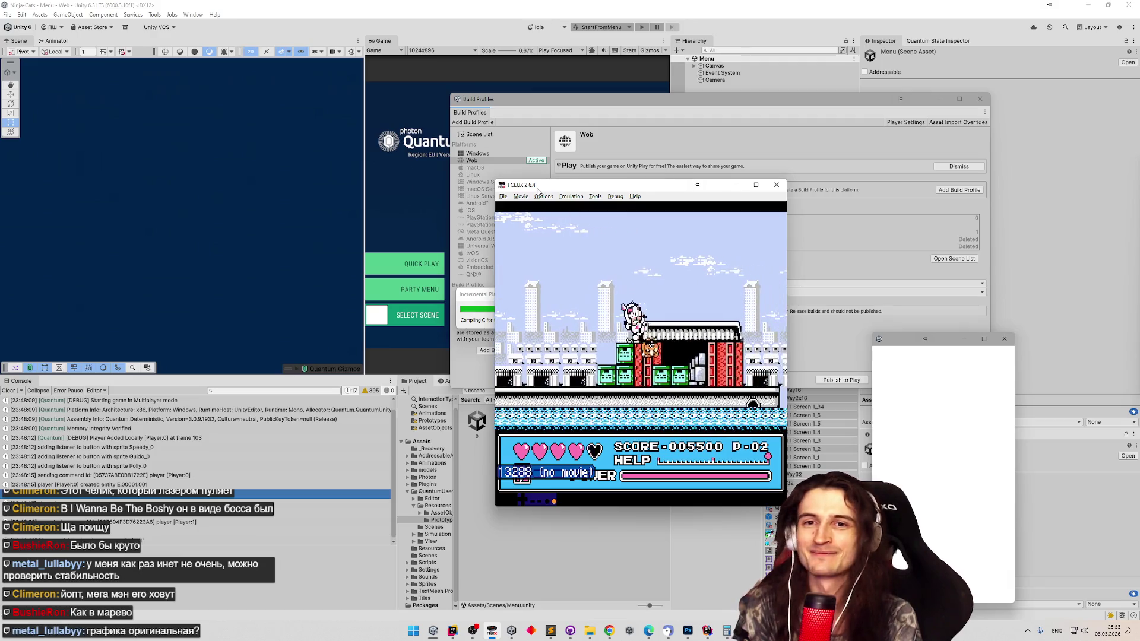
key("Right")
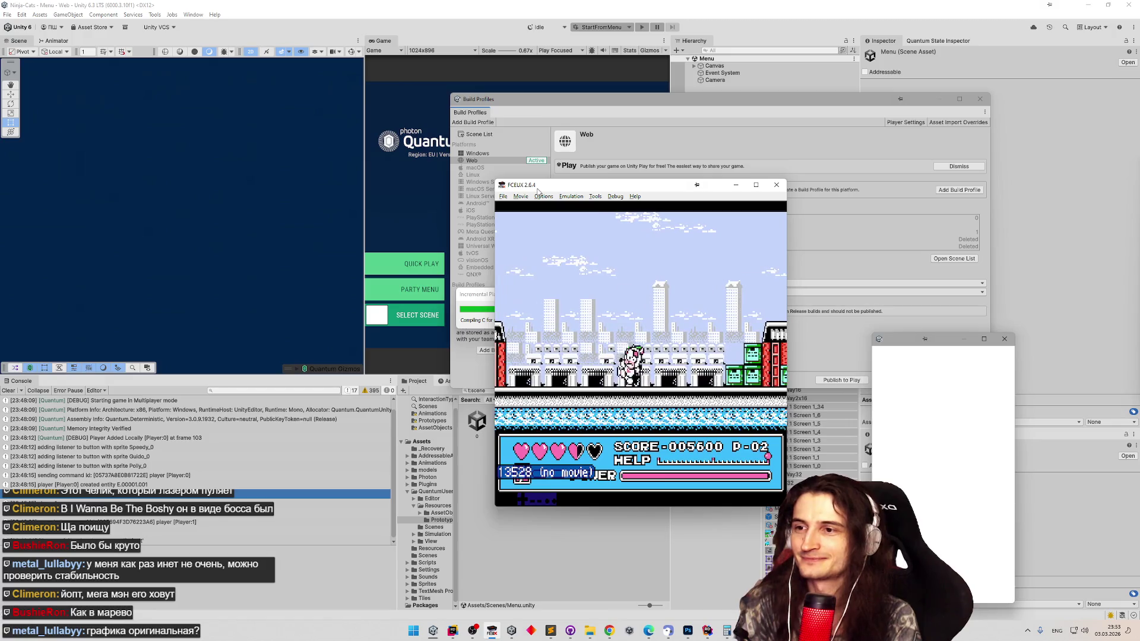
key("Right")
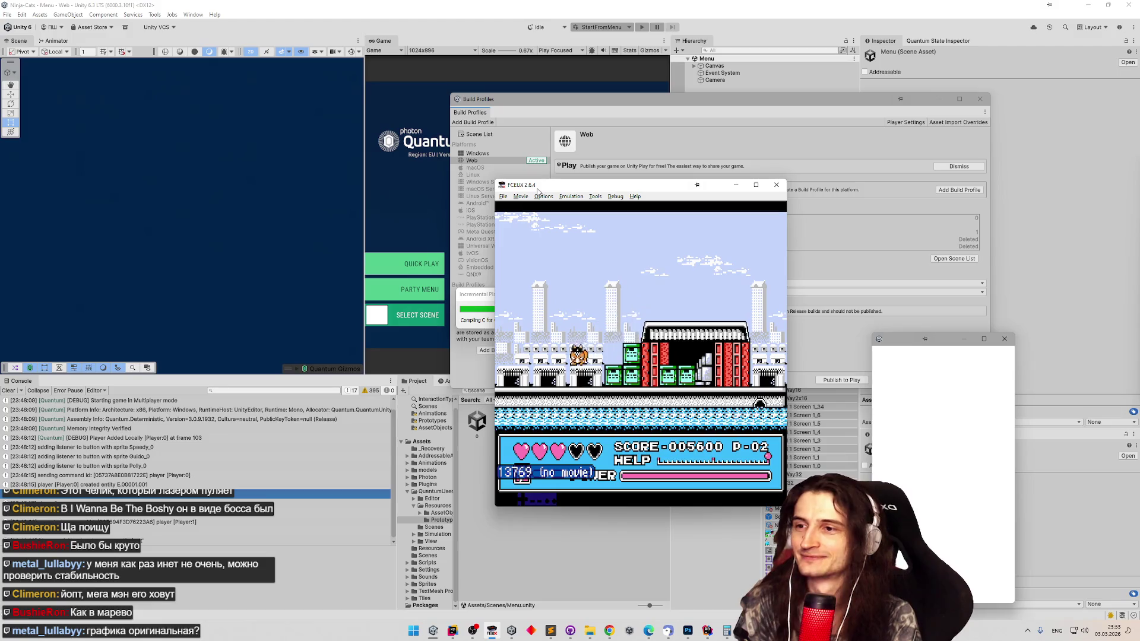
key("Left")
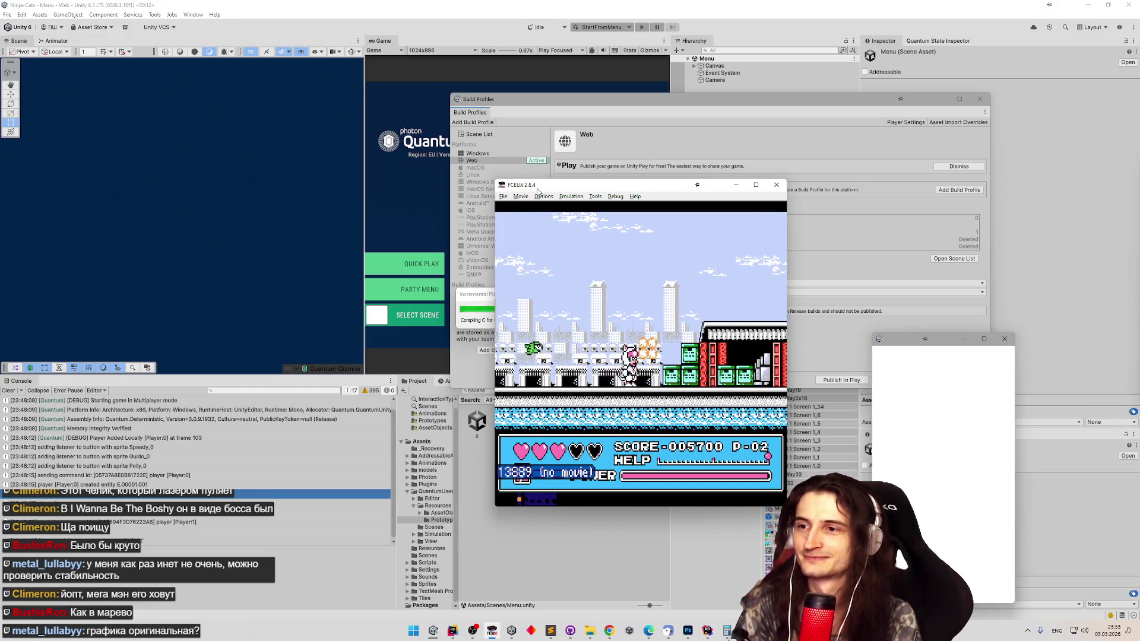
key("Right")
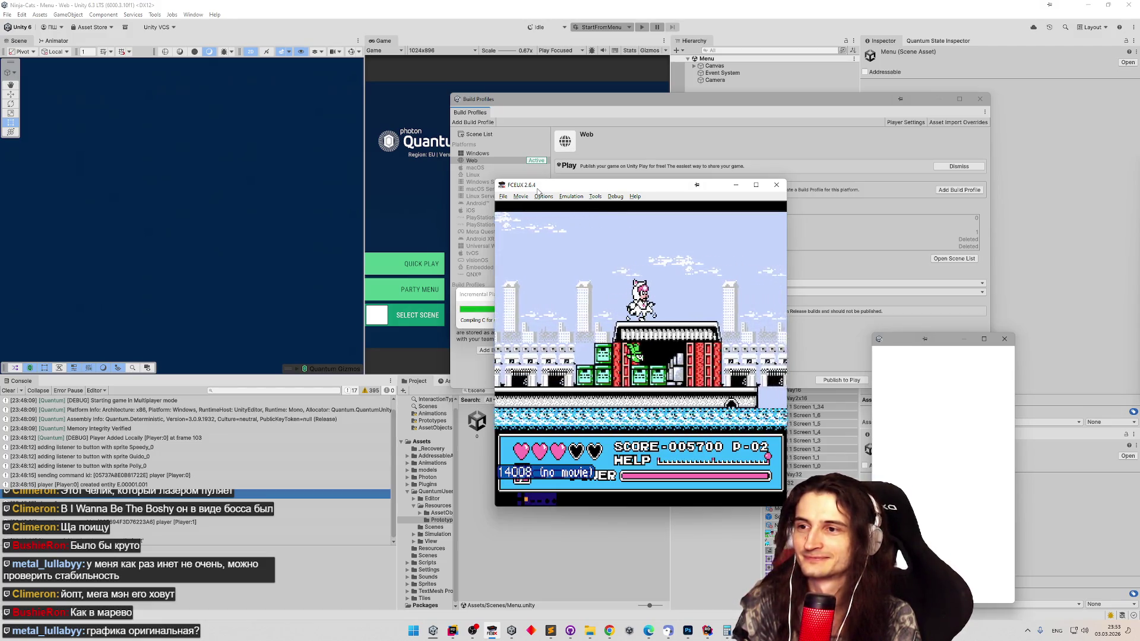
key("Right")
key("Right")
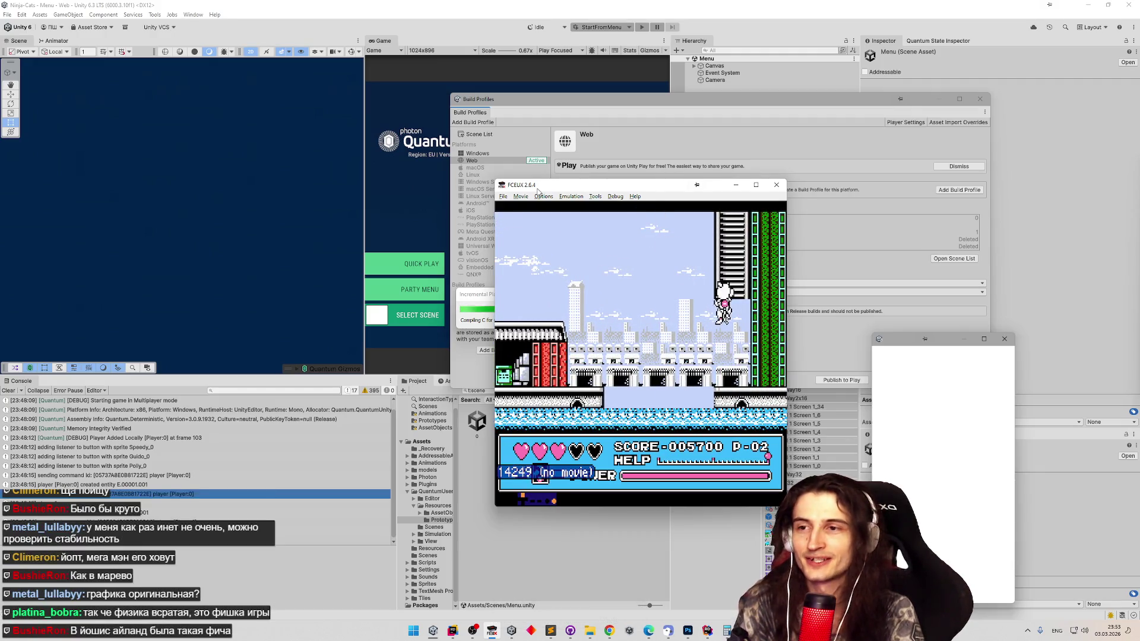
- Climb the ladders, grab the heart and drop into the vertical shaft, reaching score 5900
key("Up")
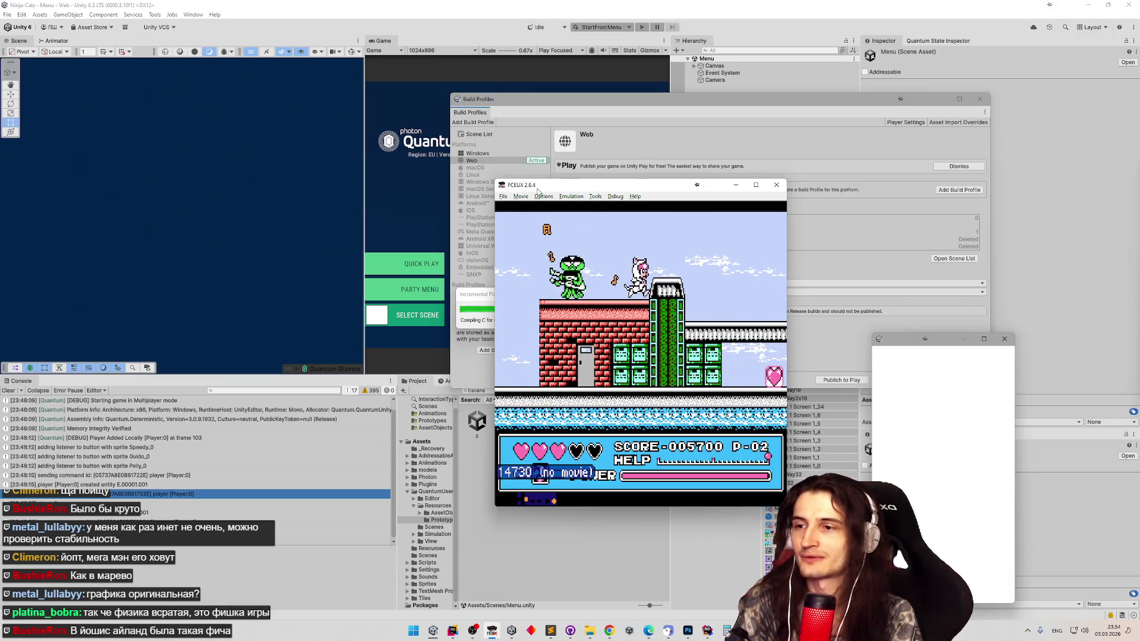
key("Right")
key("Right")
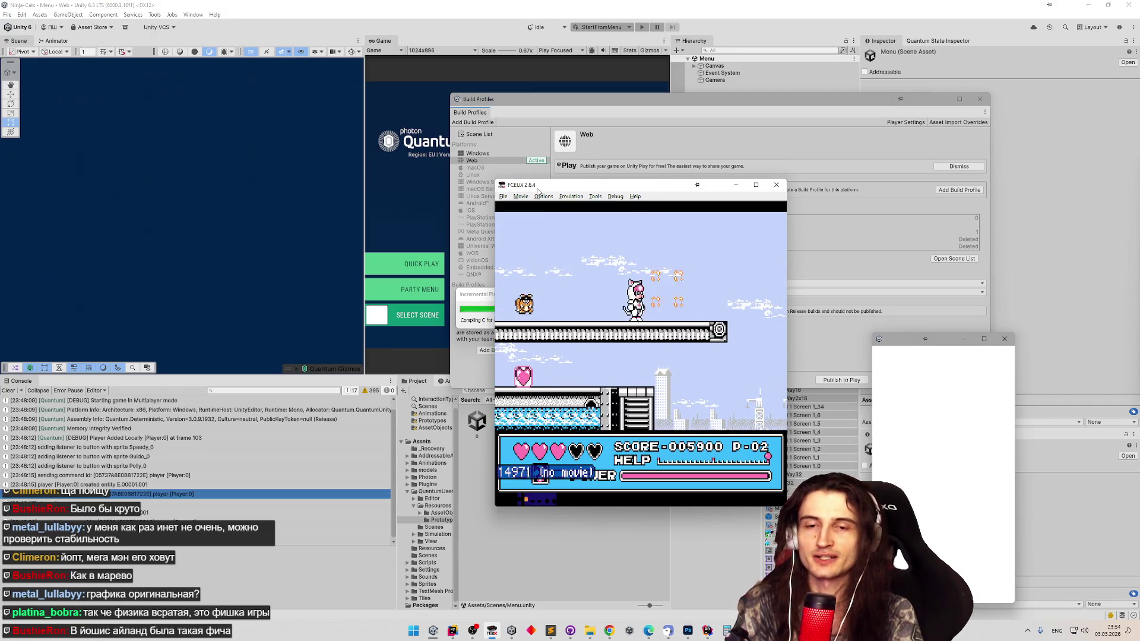
key("Right")
key("Right")
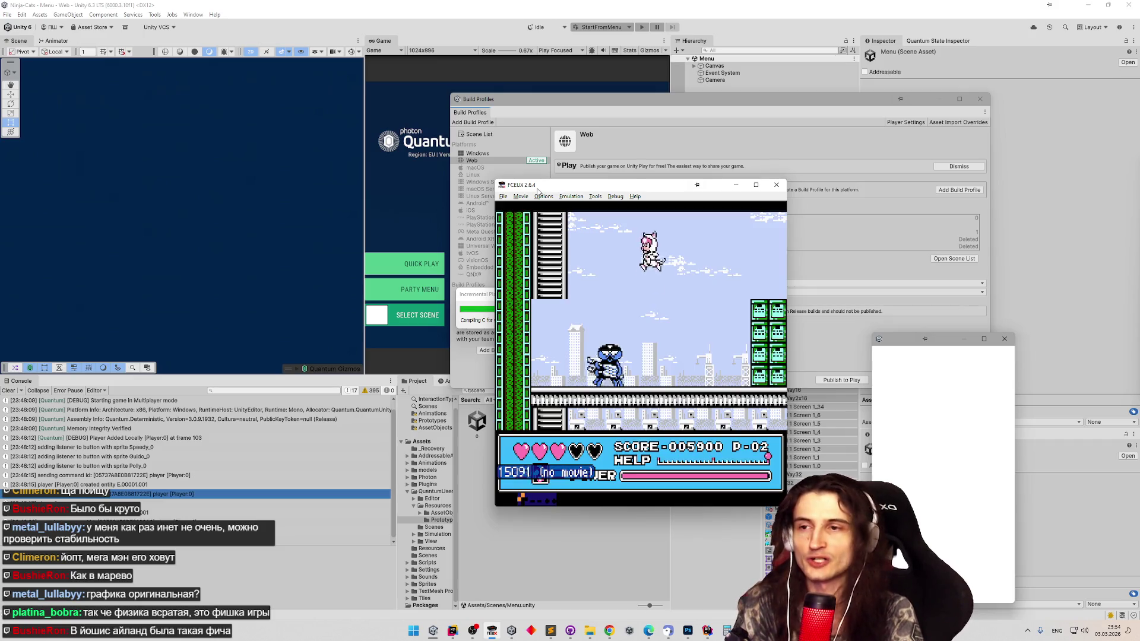
key("Left")
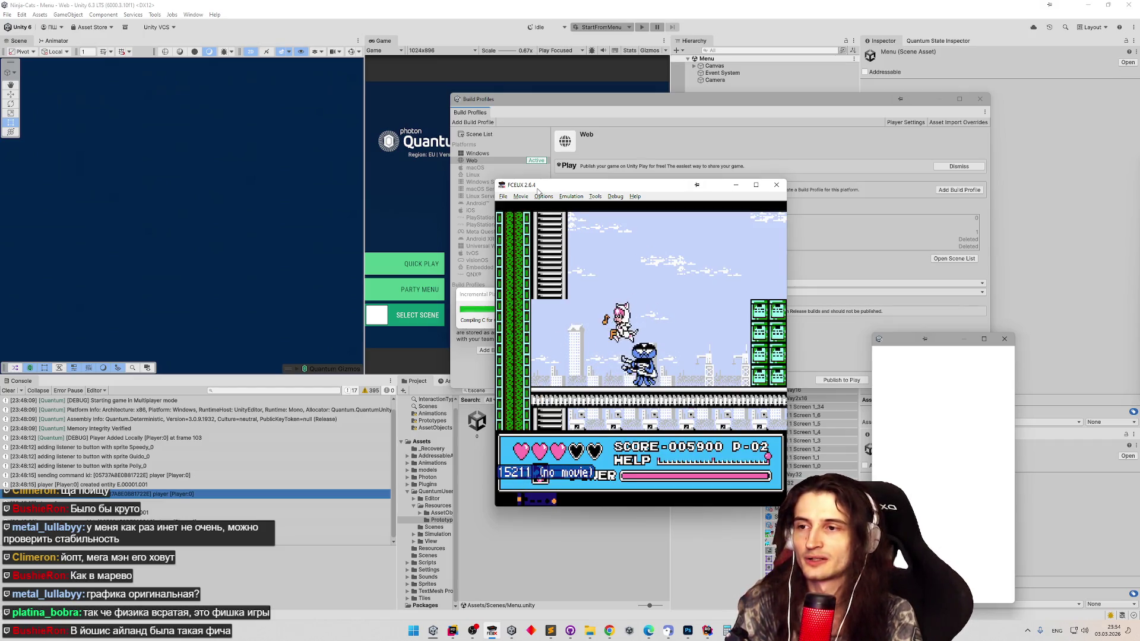
key("Up")
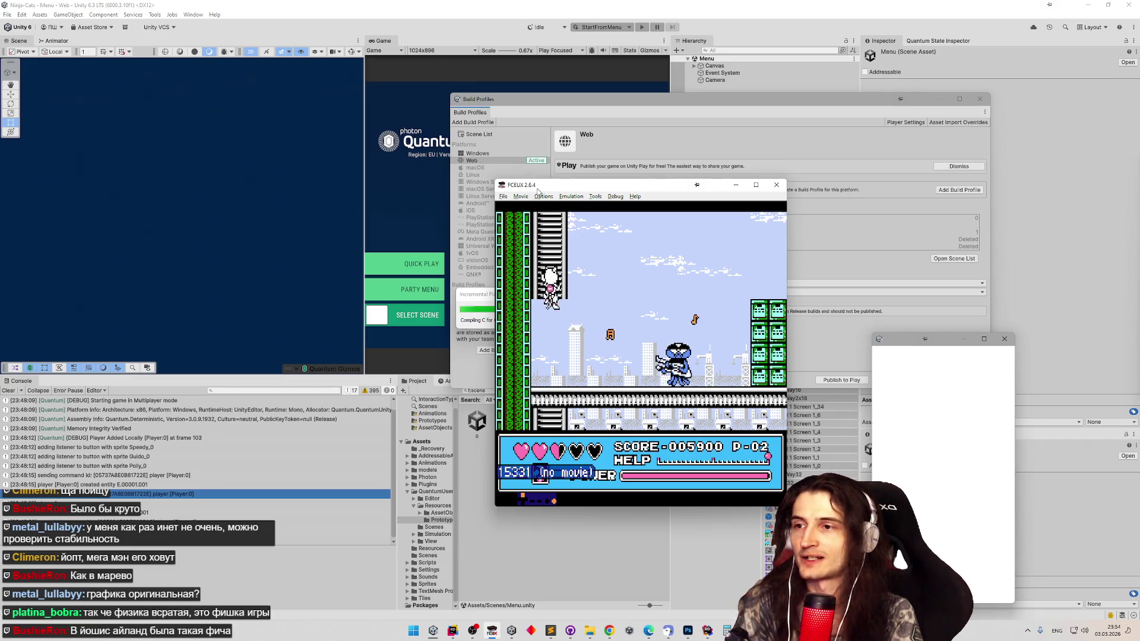
key("Right")
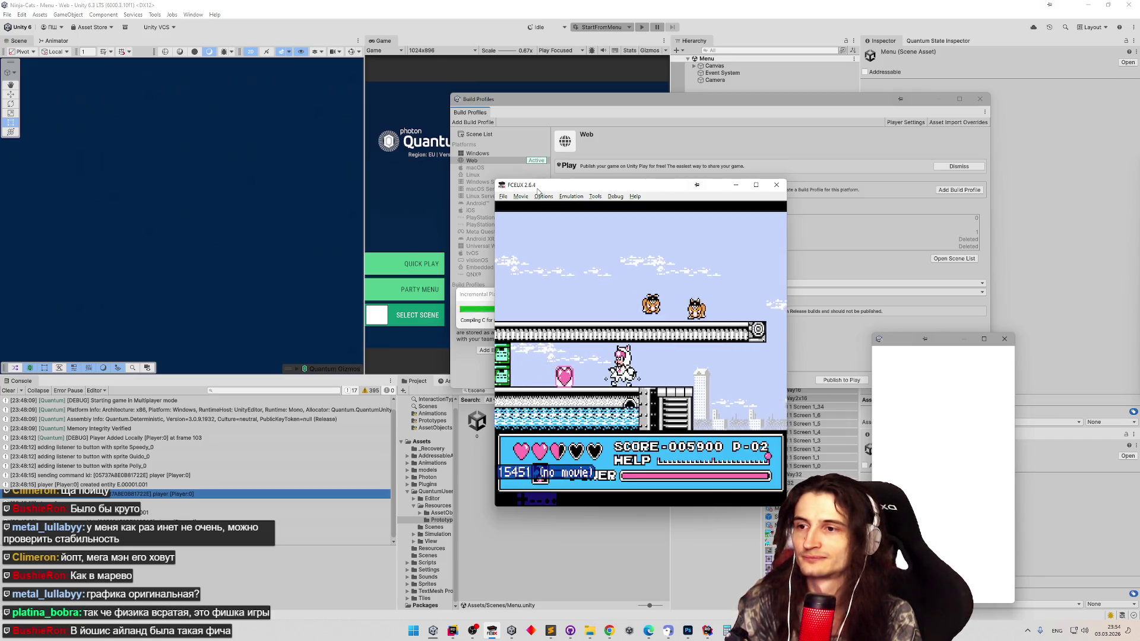
key("Left")
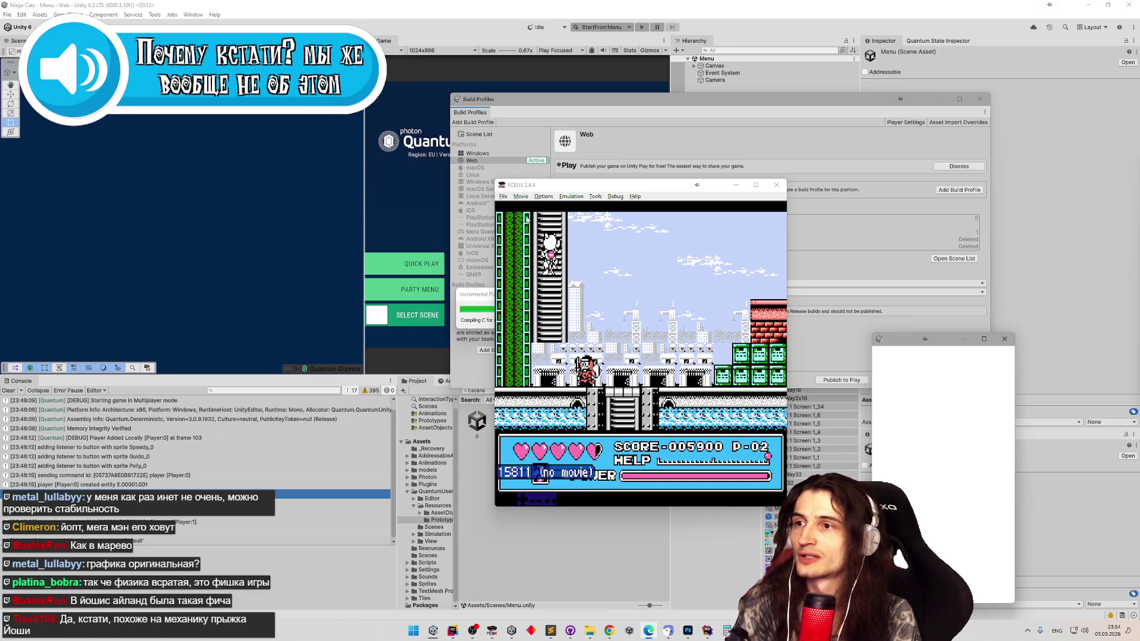
- Check FCEUX's Options > Sound Config settings, then close them
left_click(520, 195)
left_click(560, 226)
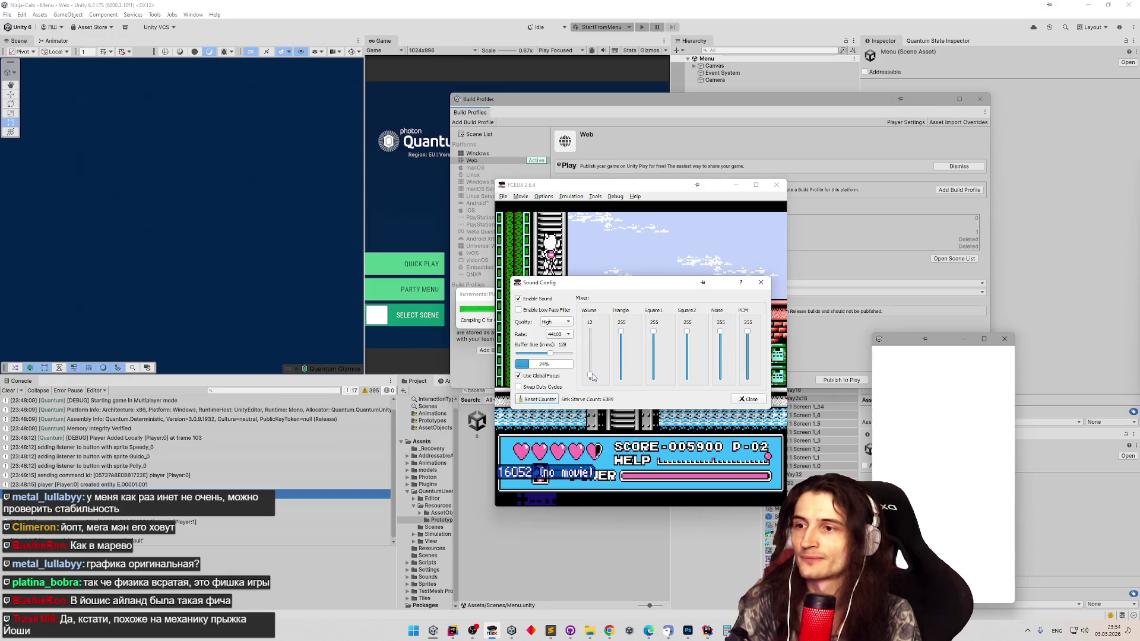
key("Escape")
- Climb down to the ground, walk right and defeat the enemy
key("Down")
key("Right")
key("Right")
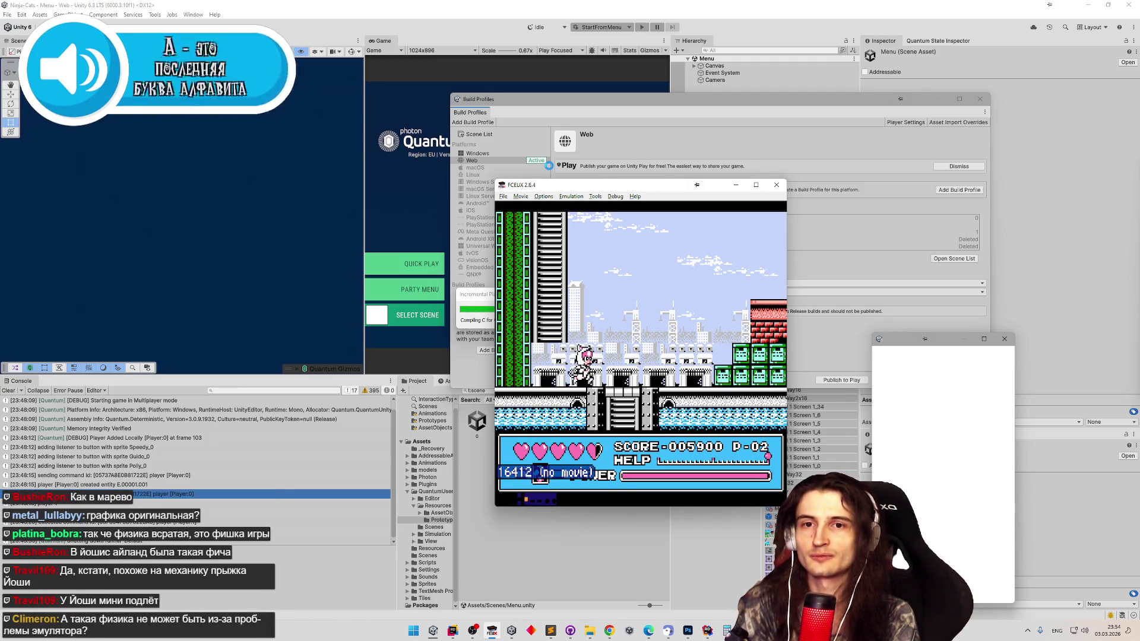
key("Right")
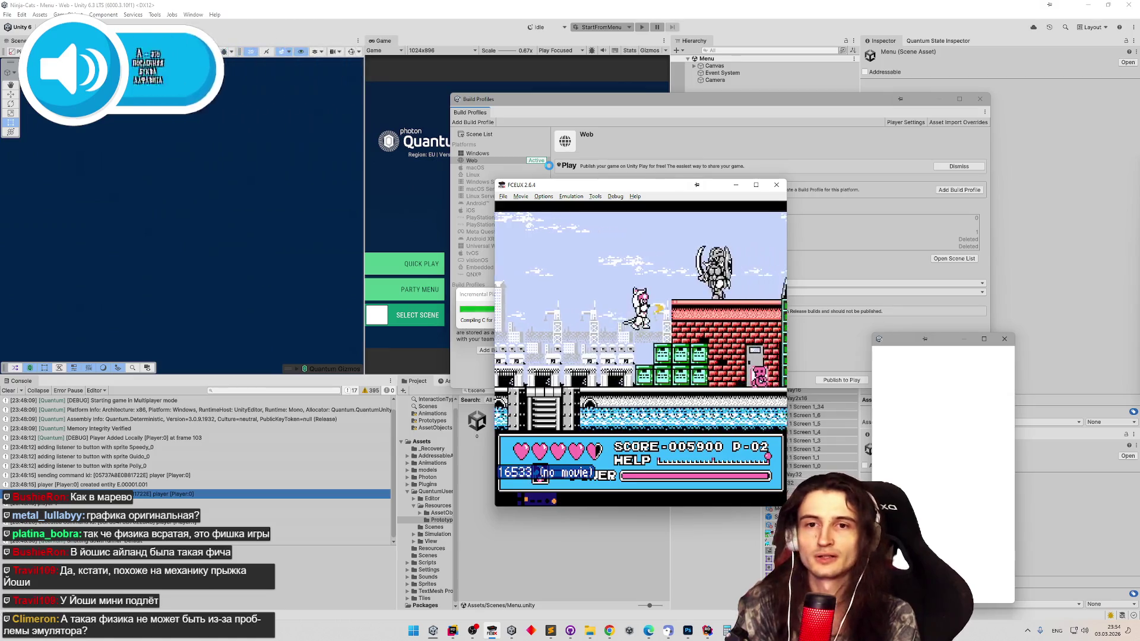
key("Right")
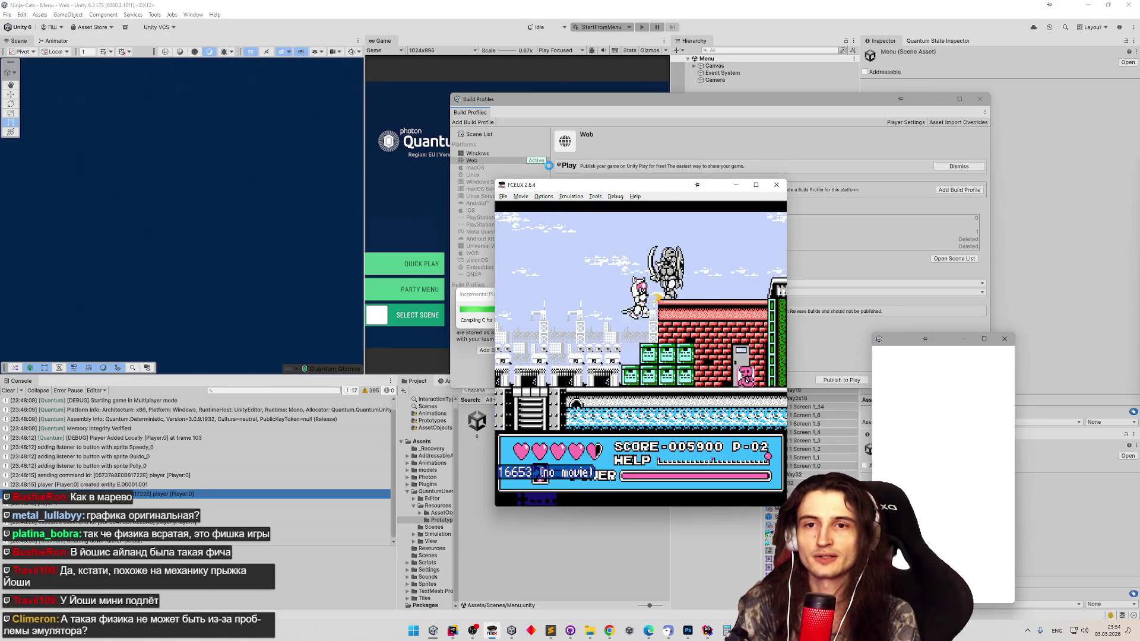
- Cross the conveyor platform and run right past the ladder, reaching score 6100
key("Right")
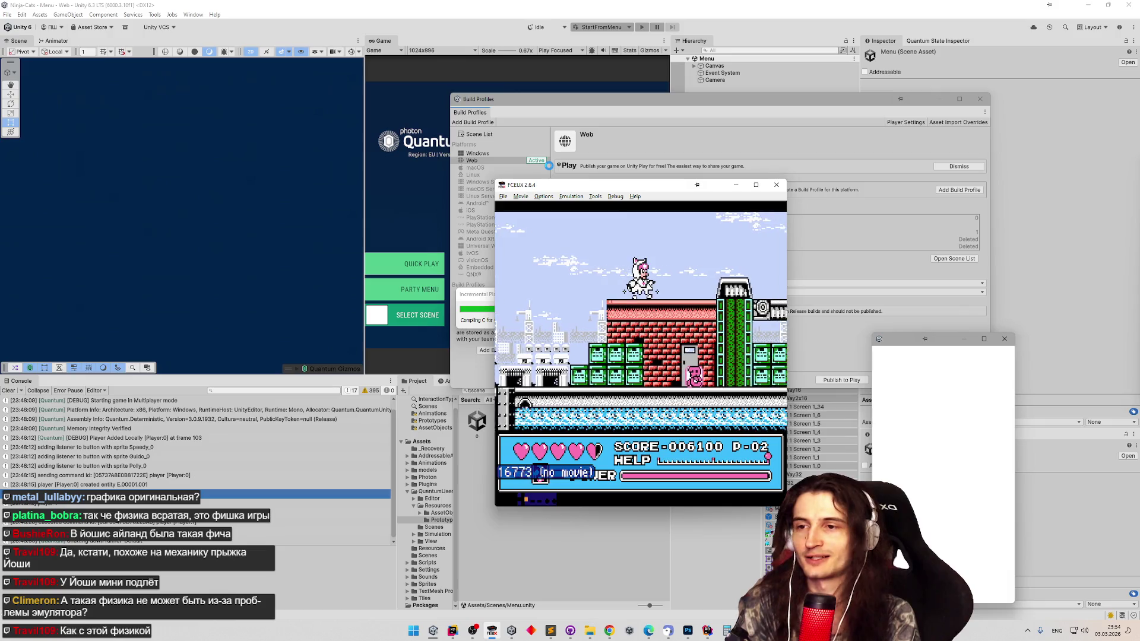
key("Right")
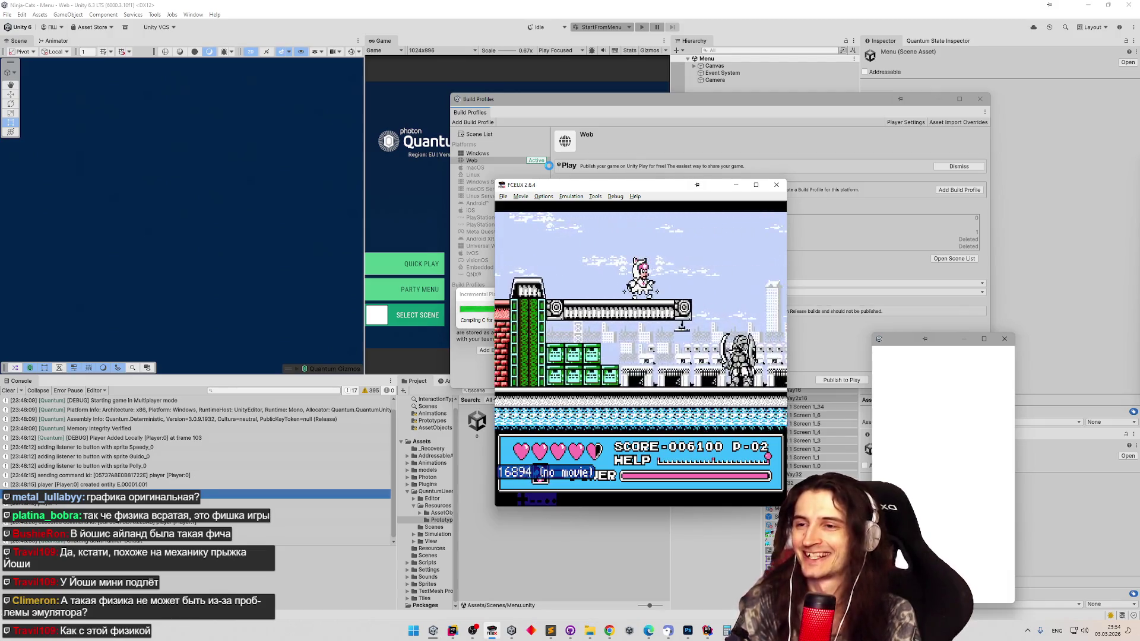
key("Right")
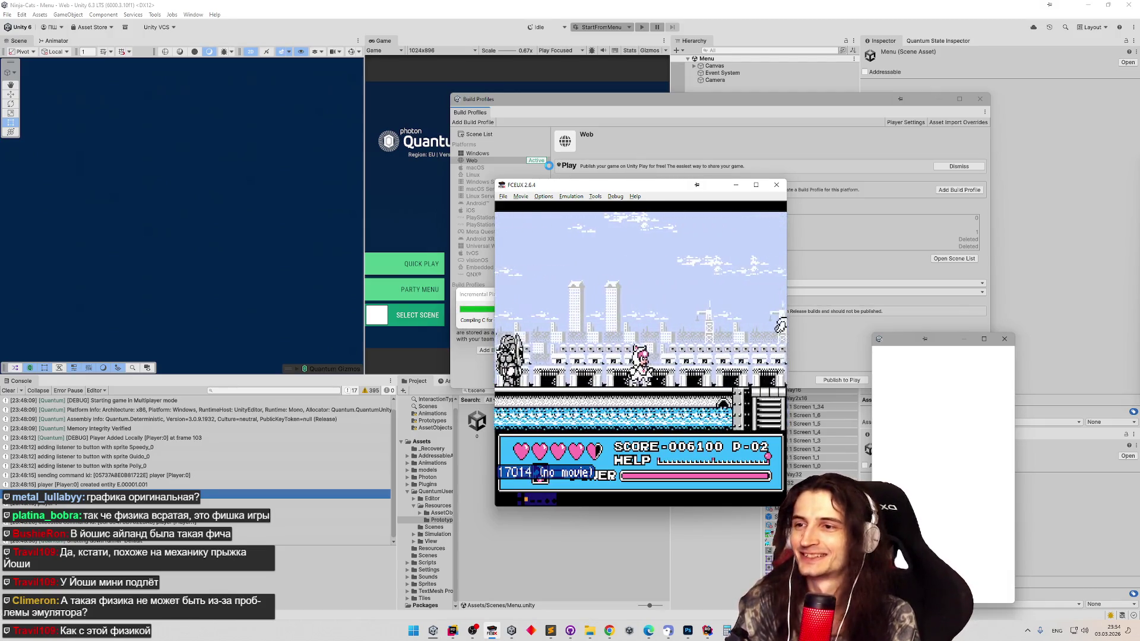
key("Right")
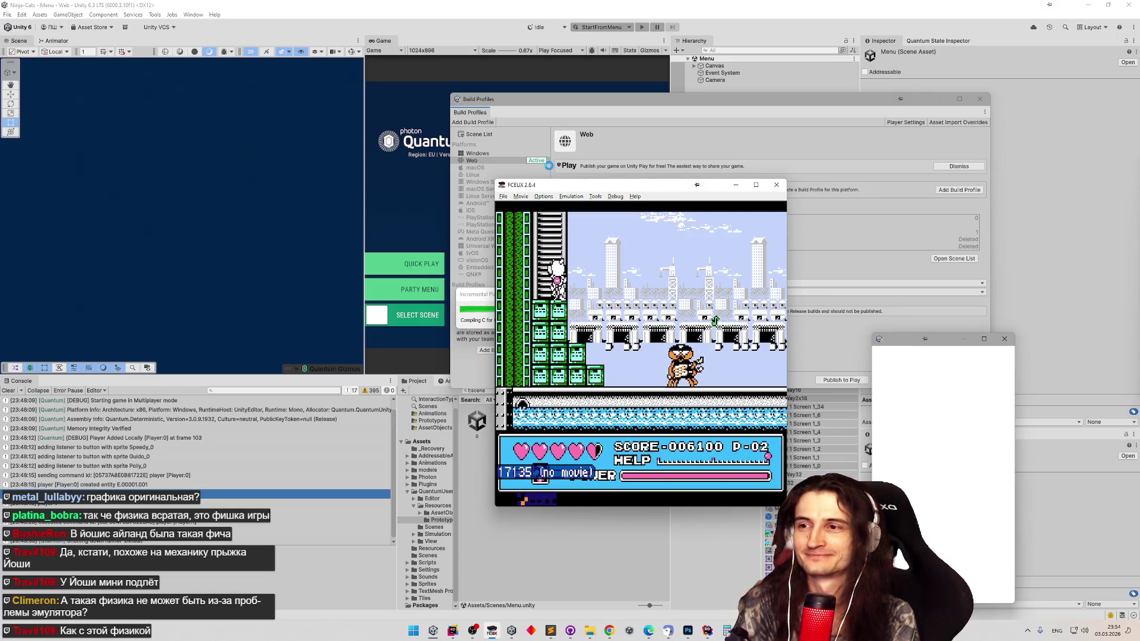
key("Right")
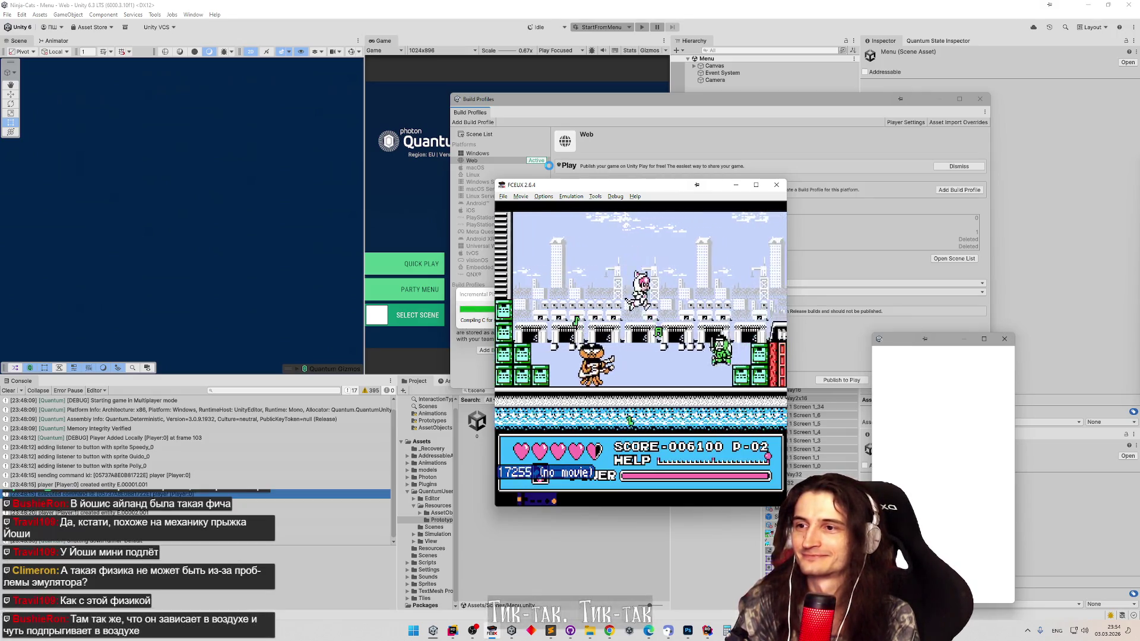
key("Right")
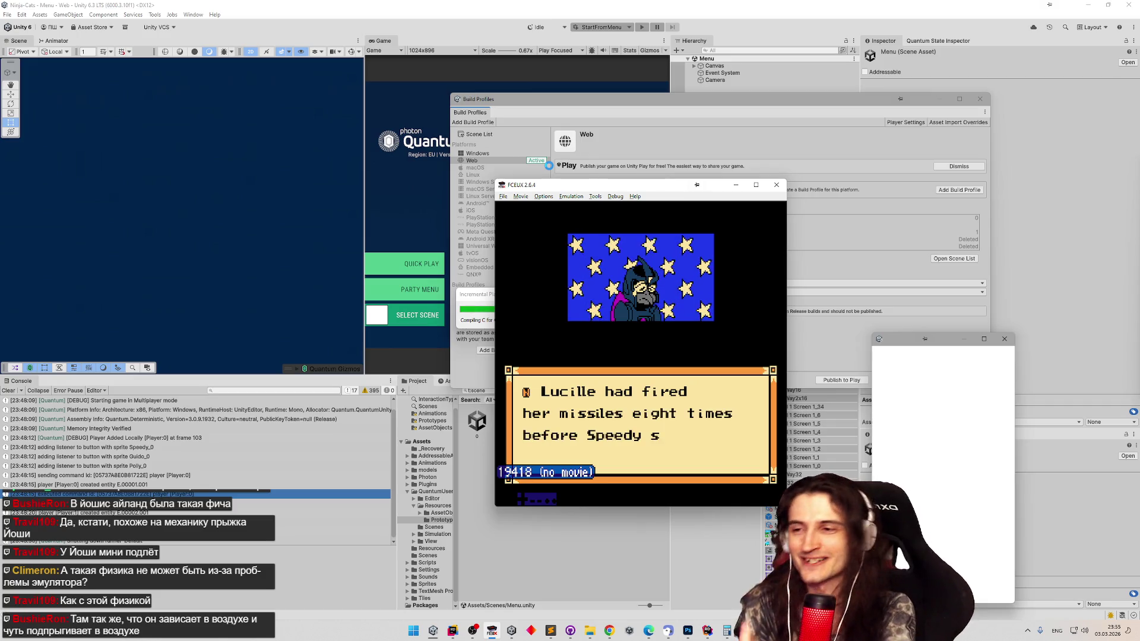
- Run right toward the rooftop boss and jump to dodge its swoops
key("f")
key("Right")
key("f")
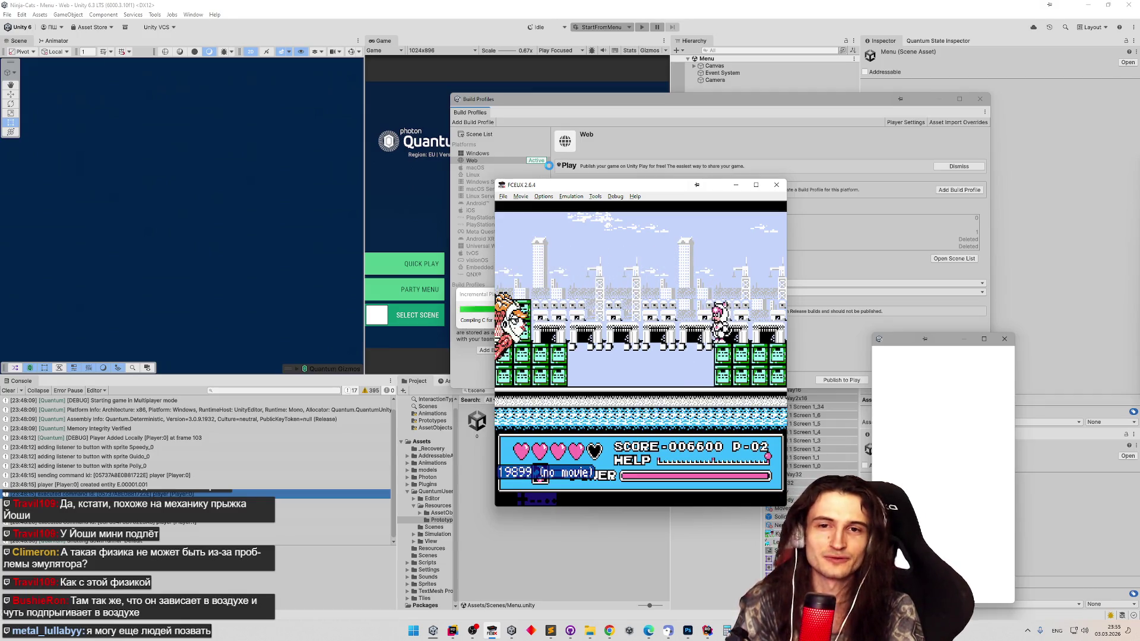
key("f")
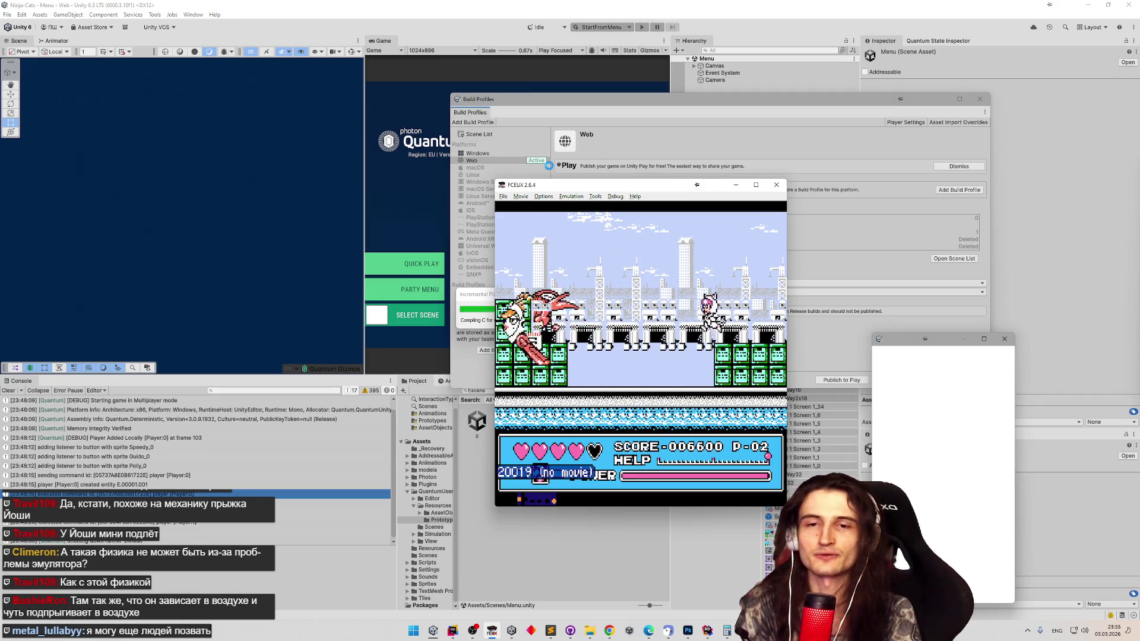
key("Left")
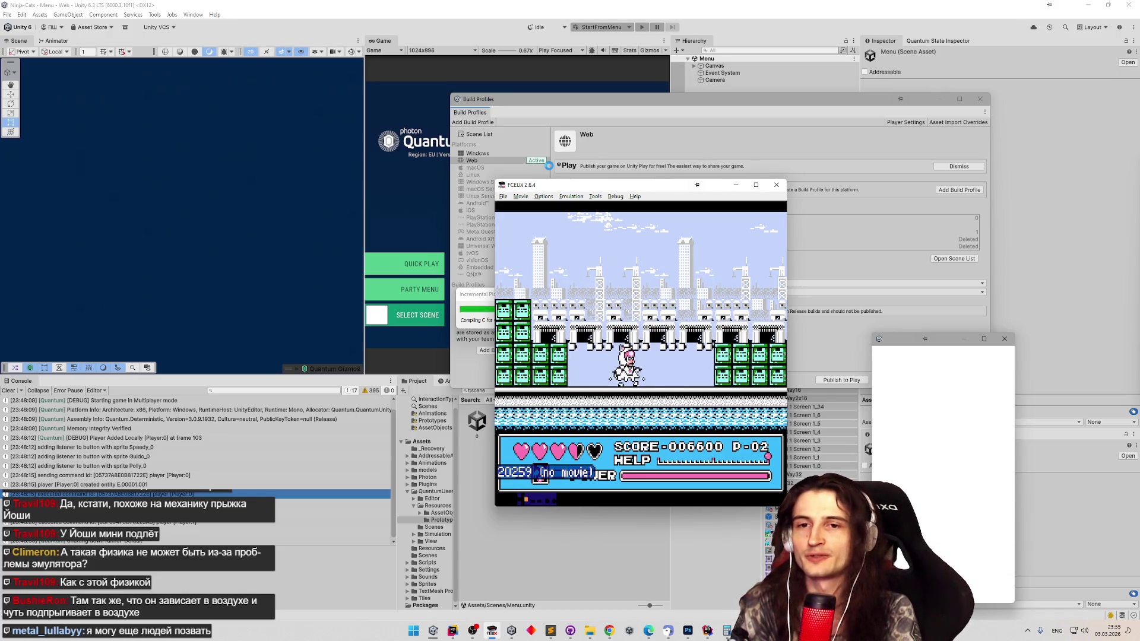
key("Right")
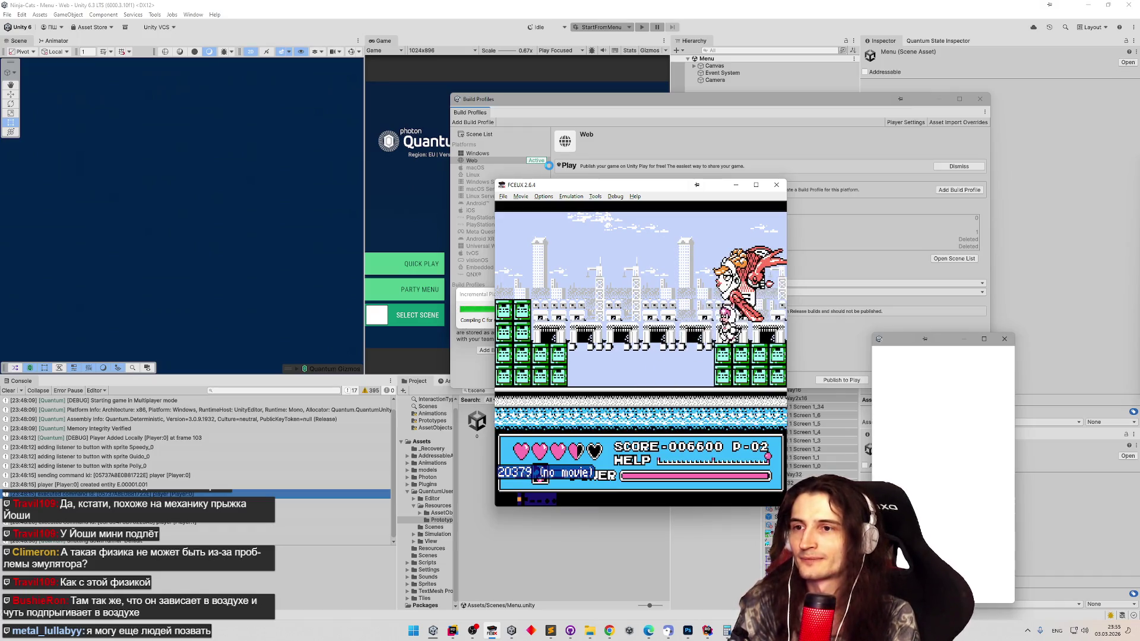
- Keep evading the swooping boss until the fight ends at score 010600
key("Right")
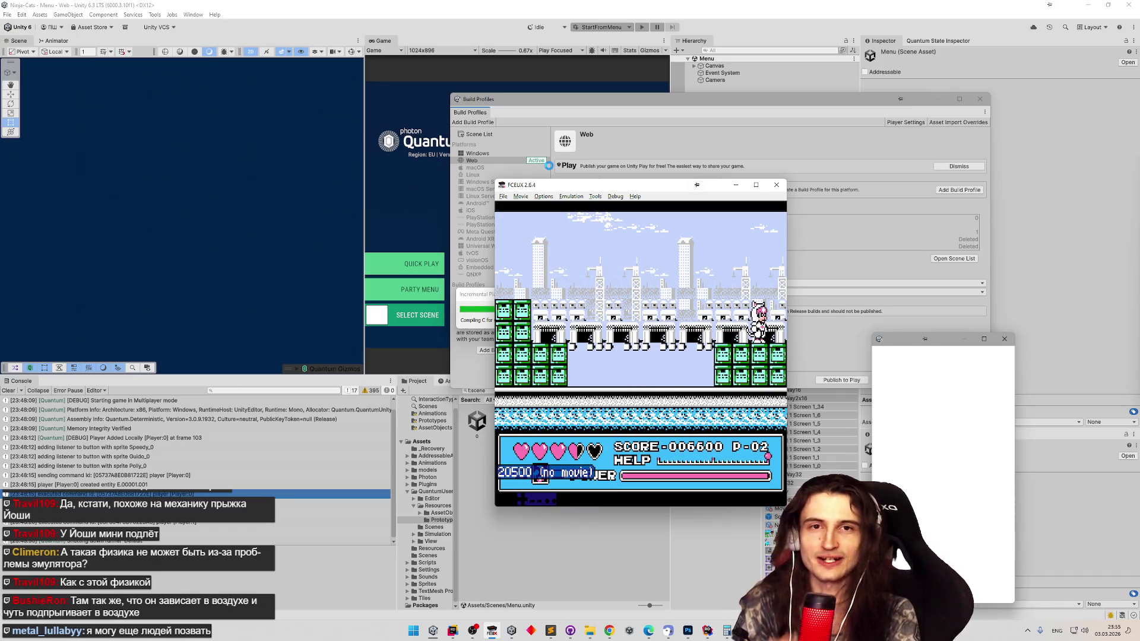
key("f")
key("Left")
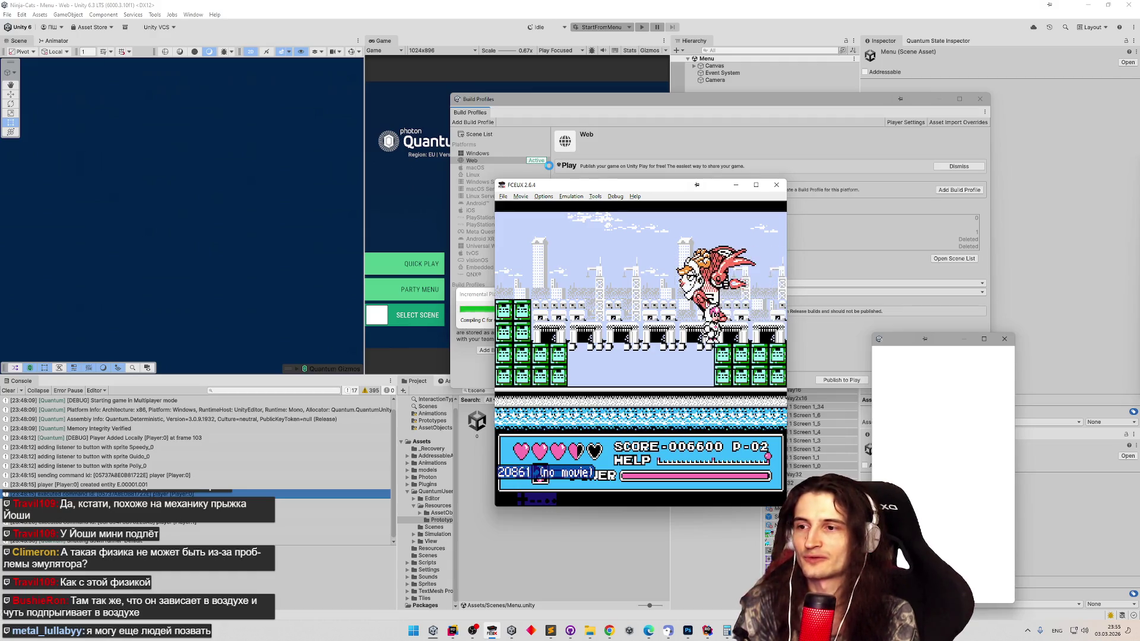
key("Right")
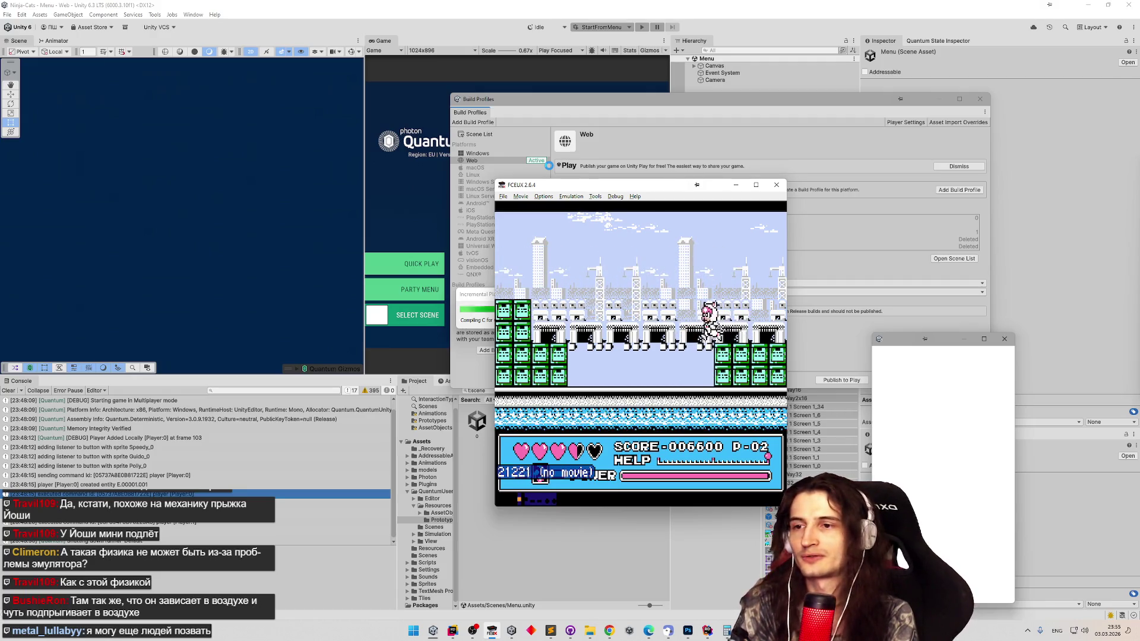
key("Right")
key("Left")
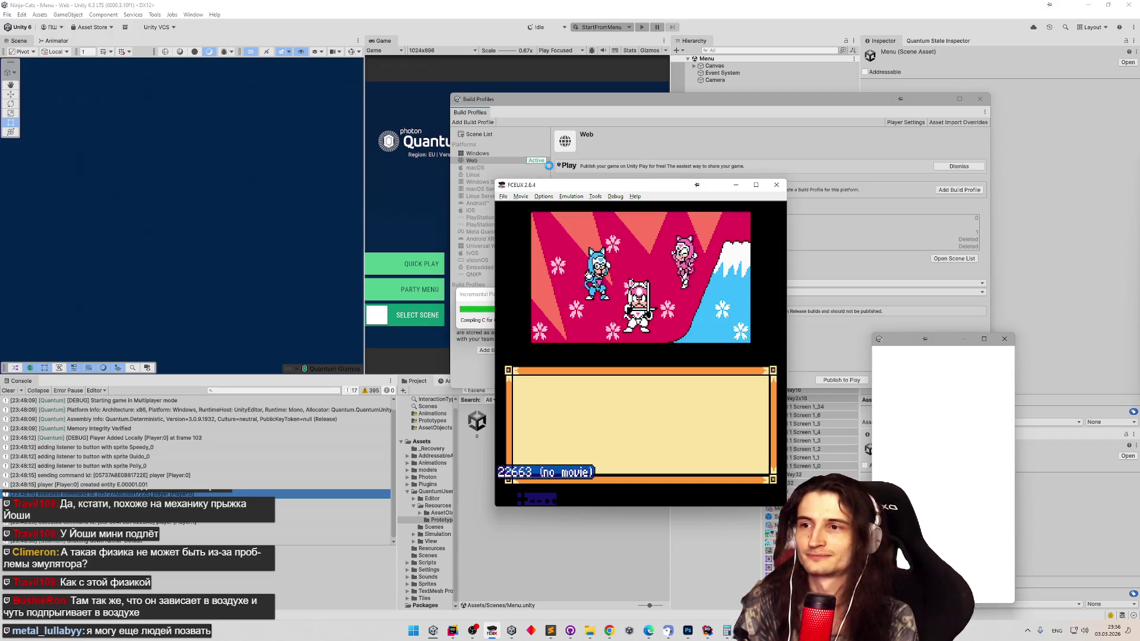
- Skip the cutscene into Round 3 and pick Polly as the character
key("Return")
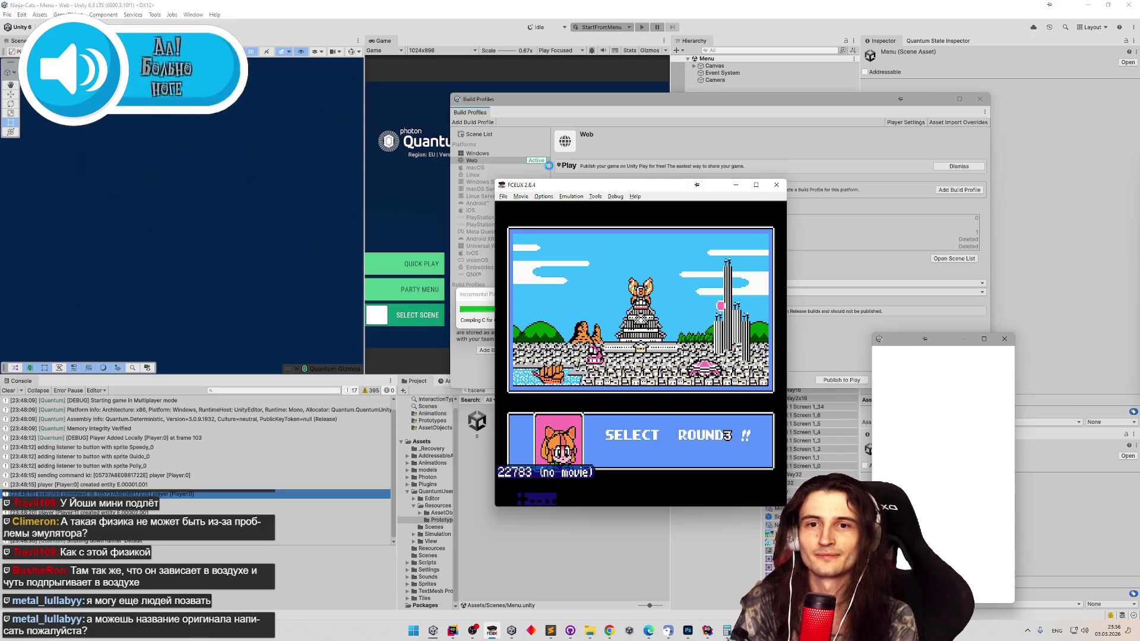
key("alt+shift")
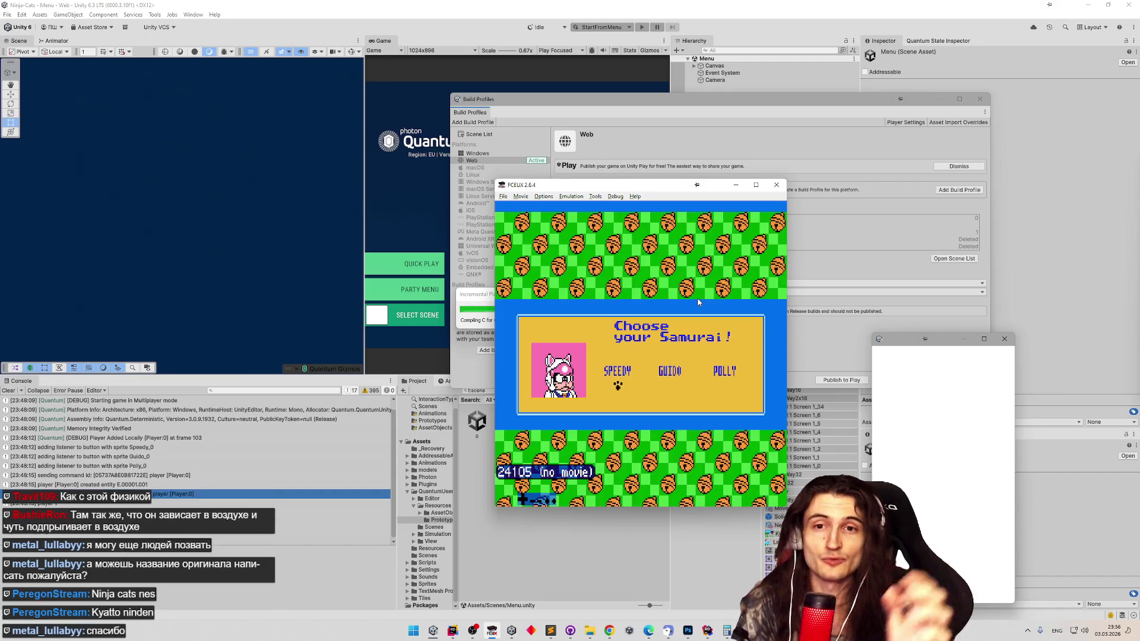
key("Right")
key("Right")
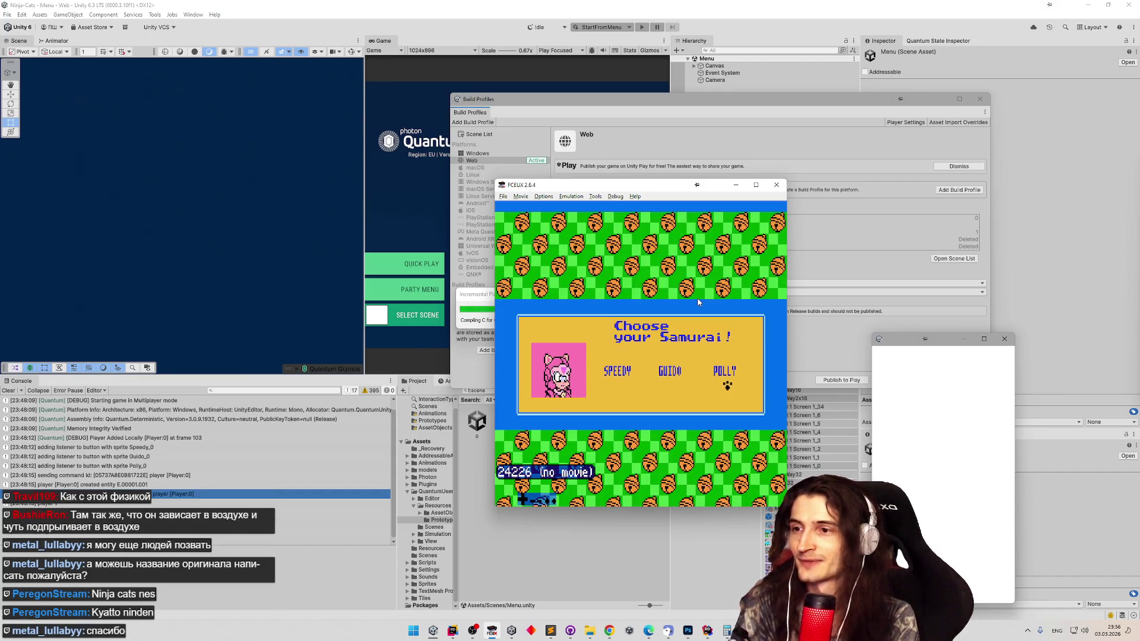
key("Return")
- Walk the pink cat right, climbing over the tall column to the floor beyond
key("Right")
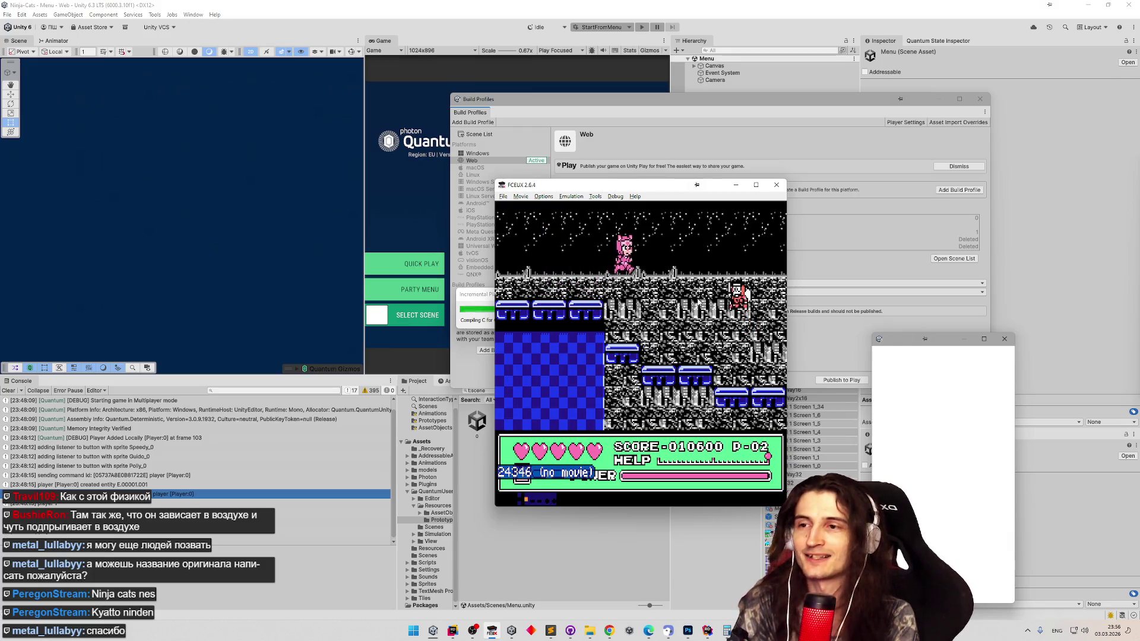
key("Right")
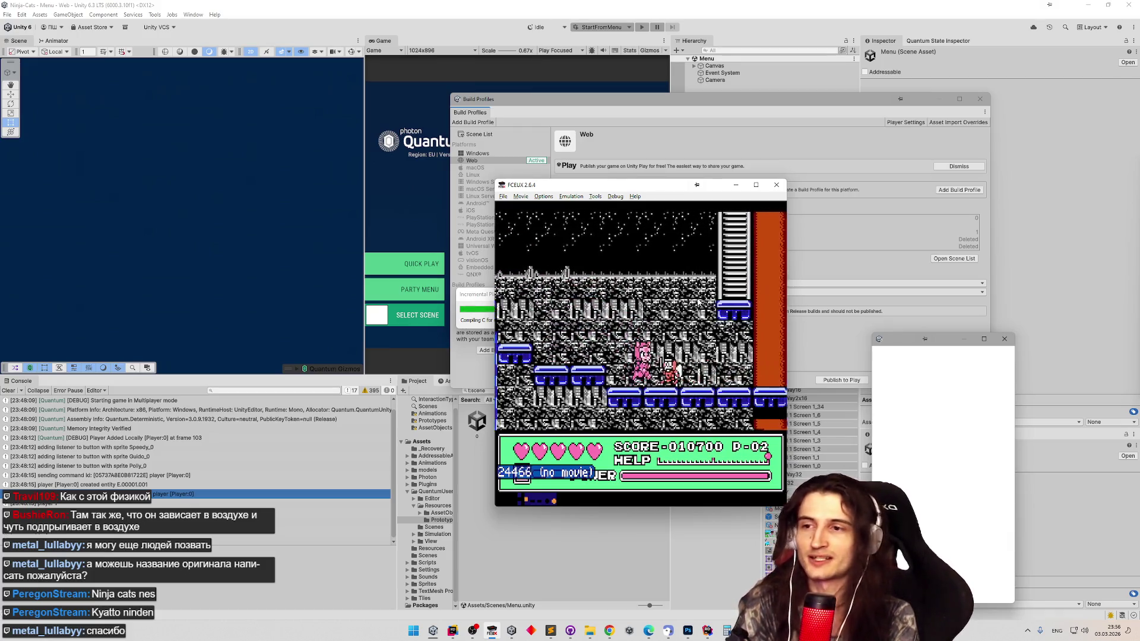
key("Right")
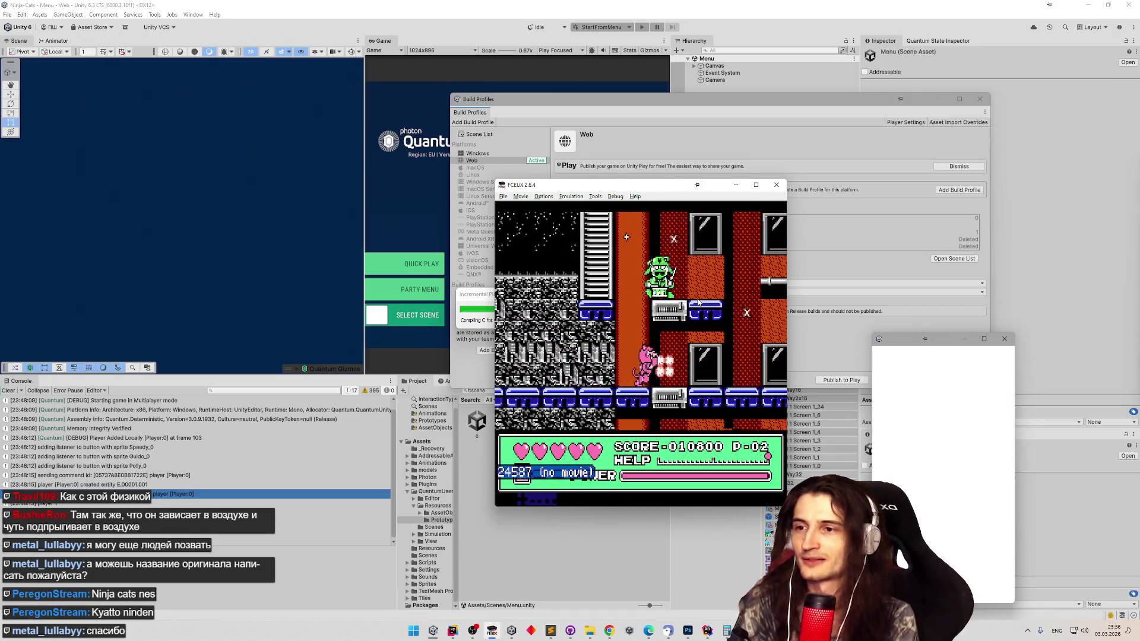
key("Right")
key("f")
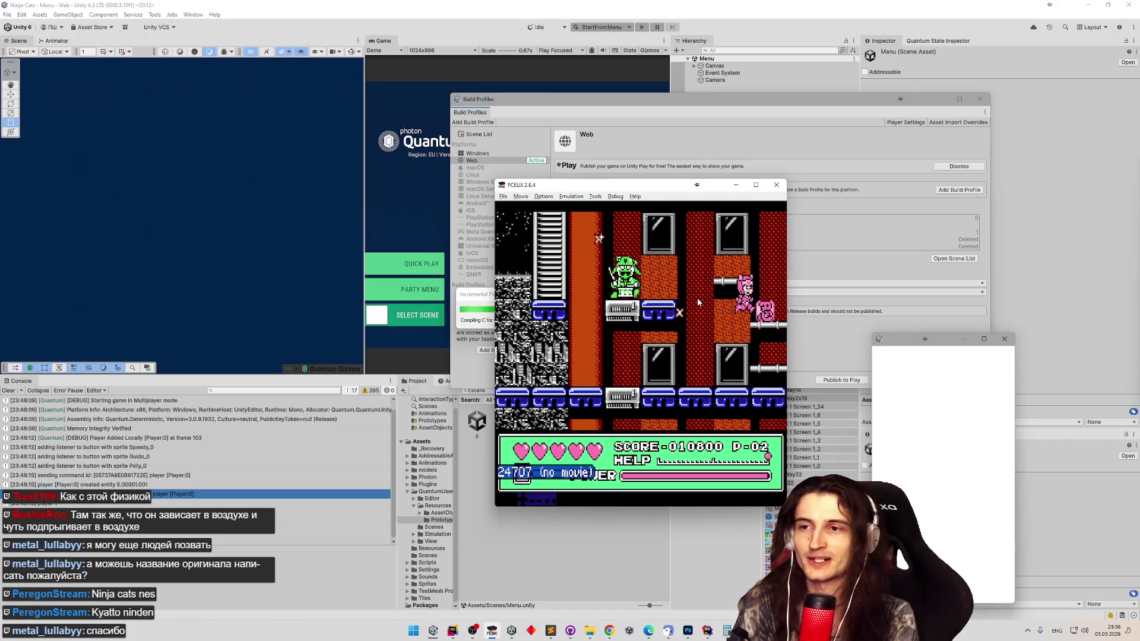
key("Left")
key("f")
key("Right")
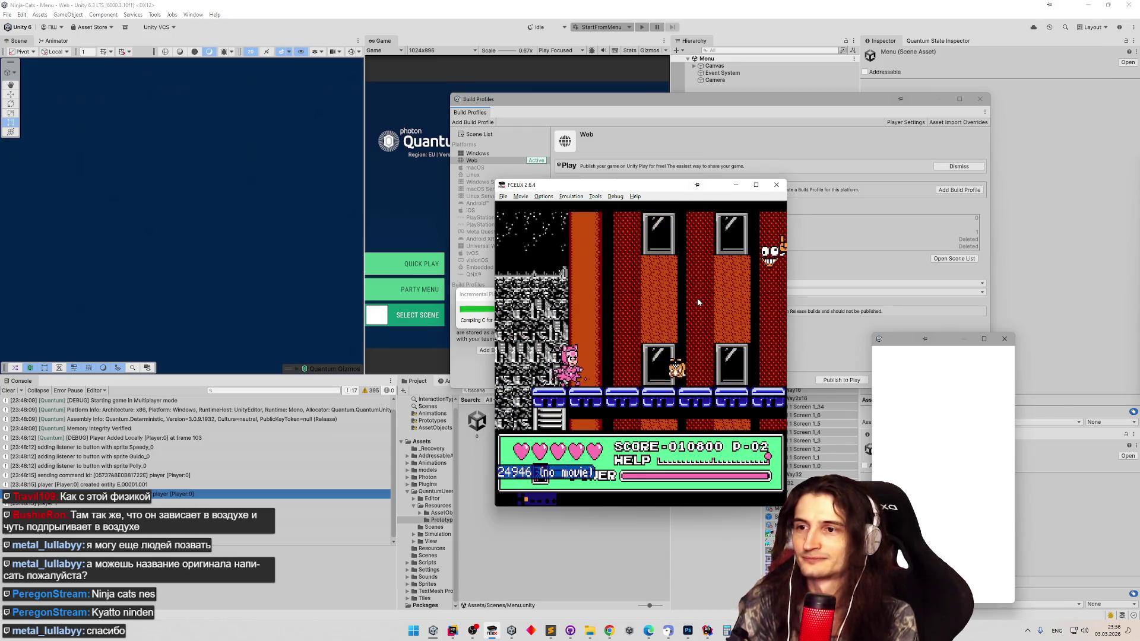
key("Right")
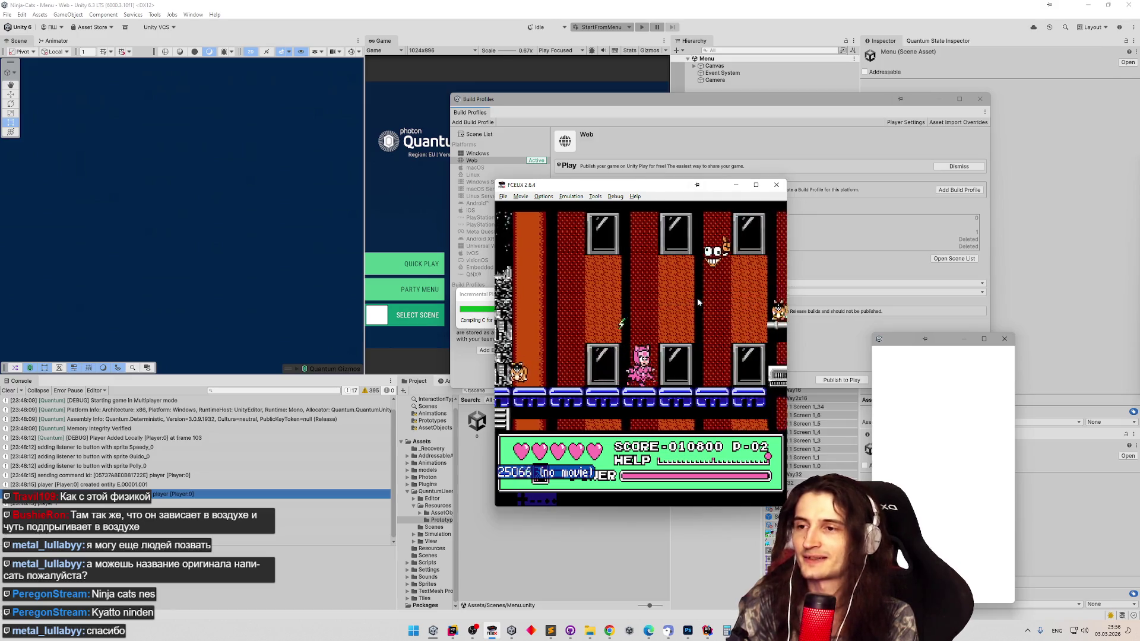
- Run across the blue platform past the enemy and climb the ladder up
key("Right")
key("f")
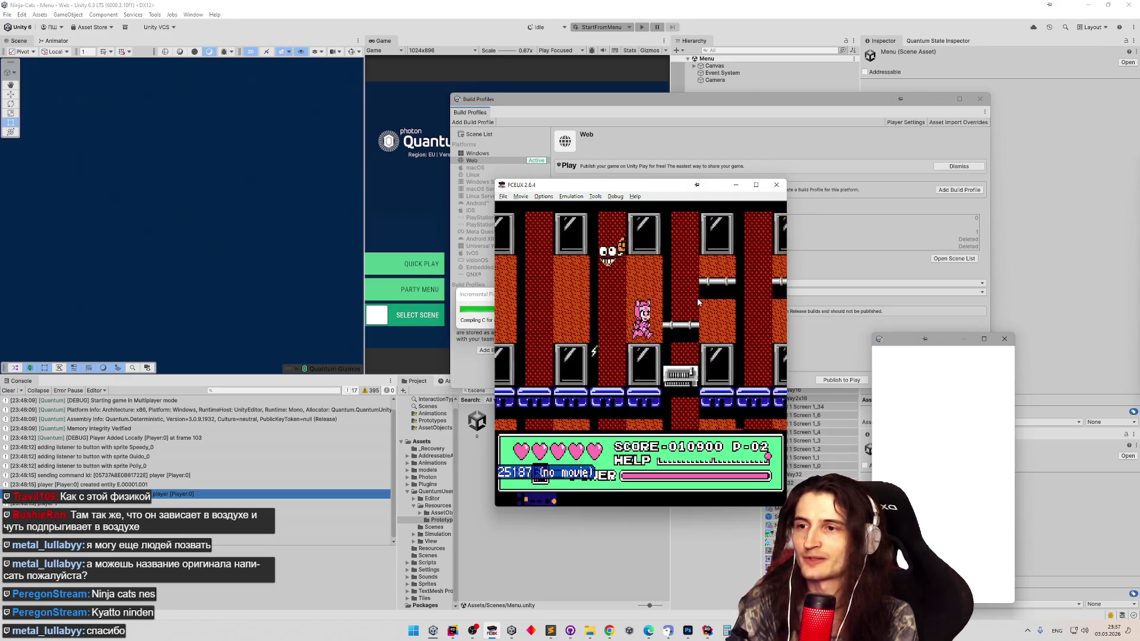
key("Right")
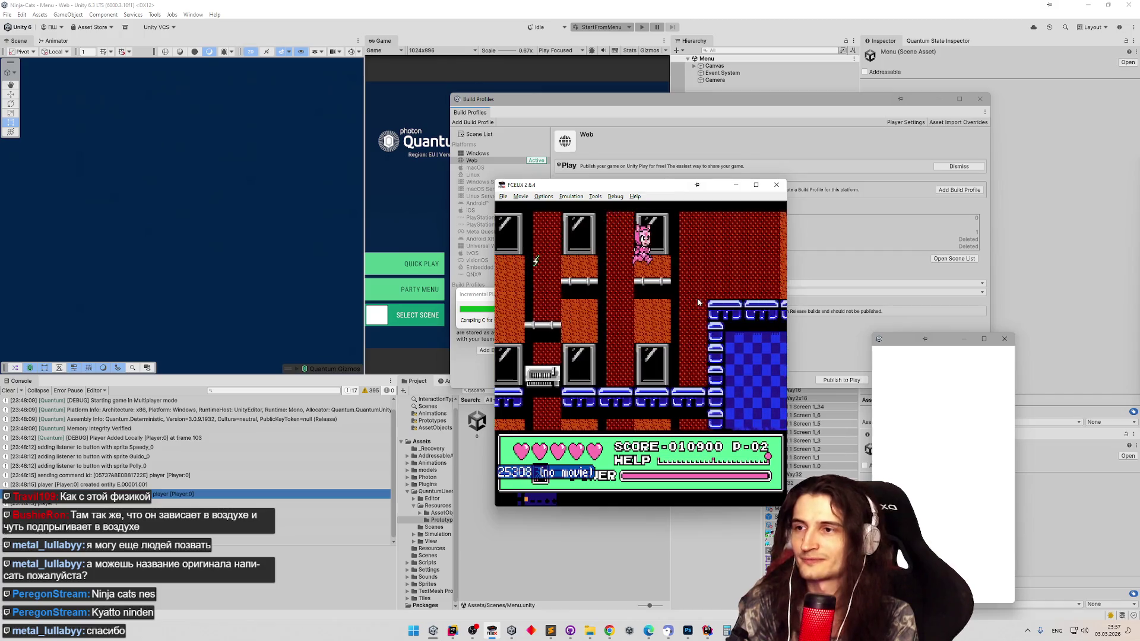
key("f")
key("Right")
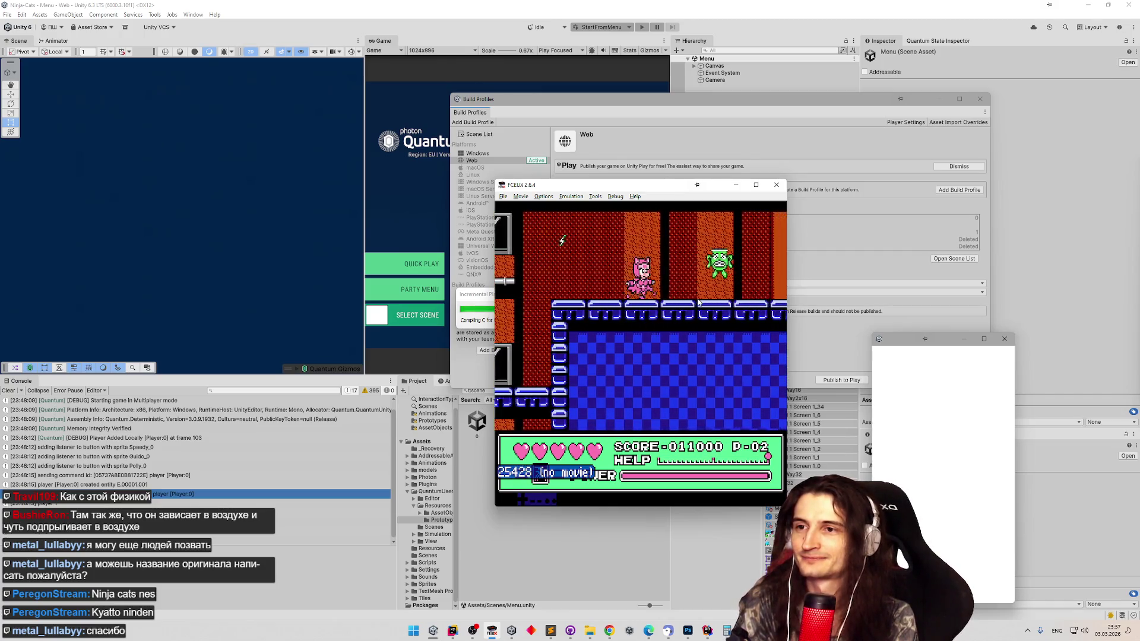
key("Right")
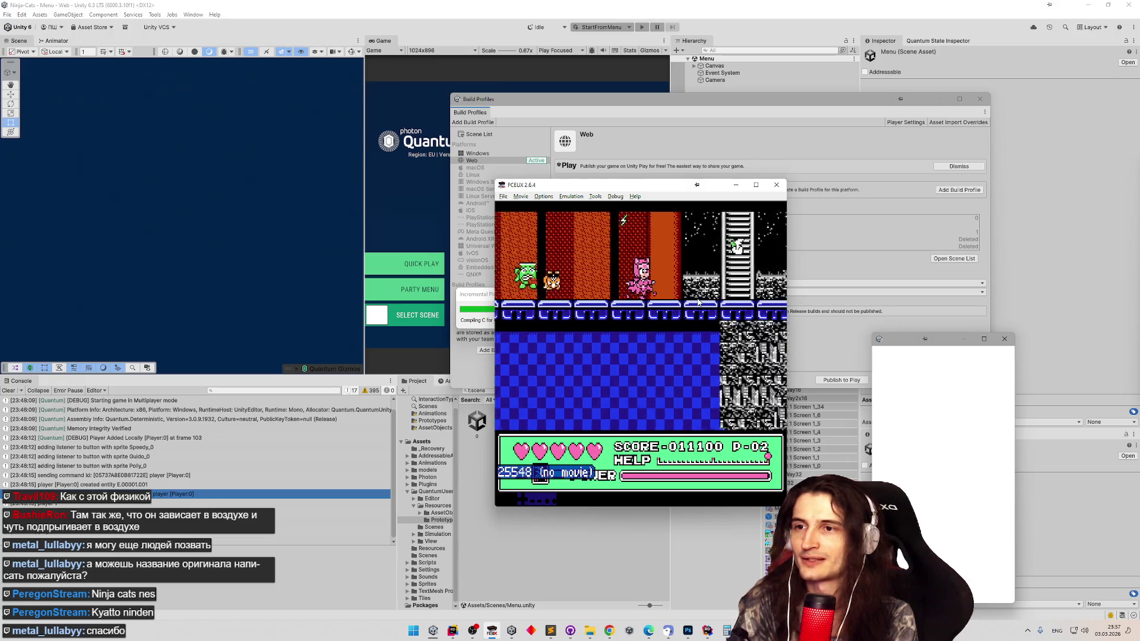
key("Right")
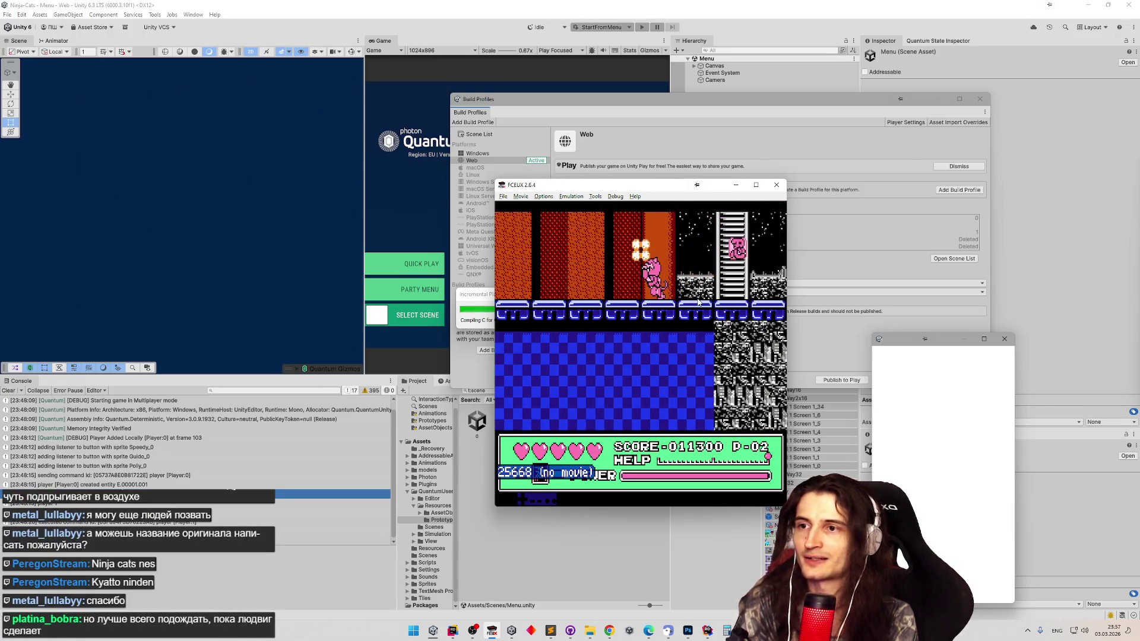
key("Up")
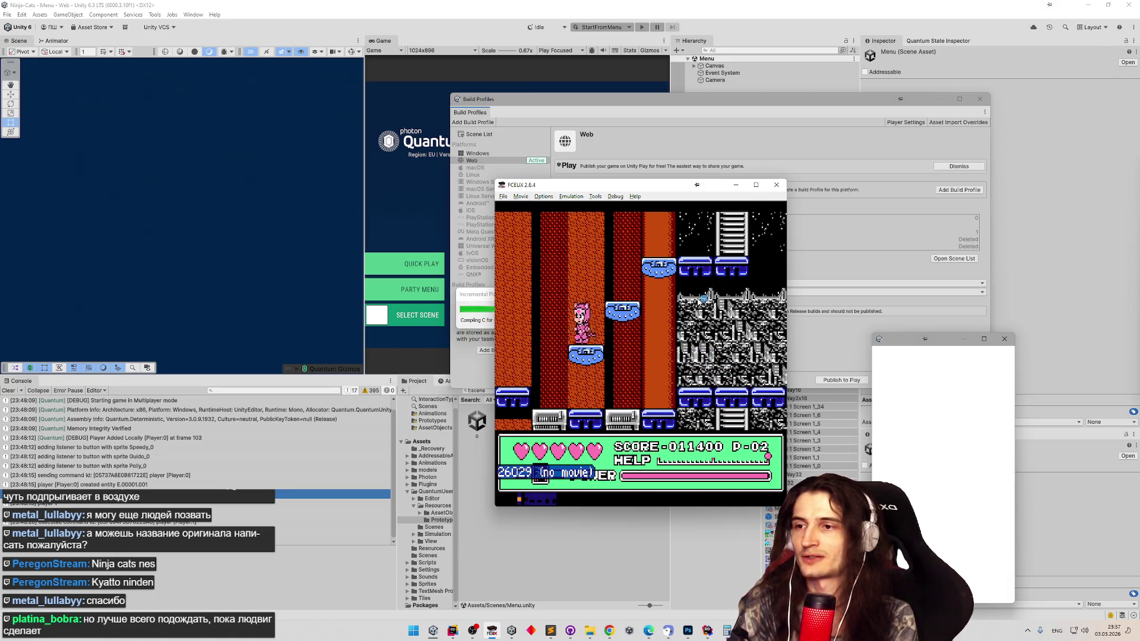
- Work left past the green ninja and climb down the ladder to the room below
key("Right")
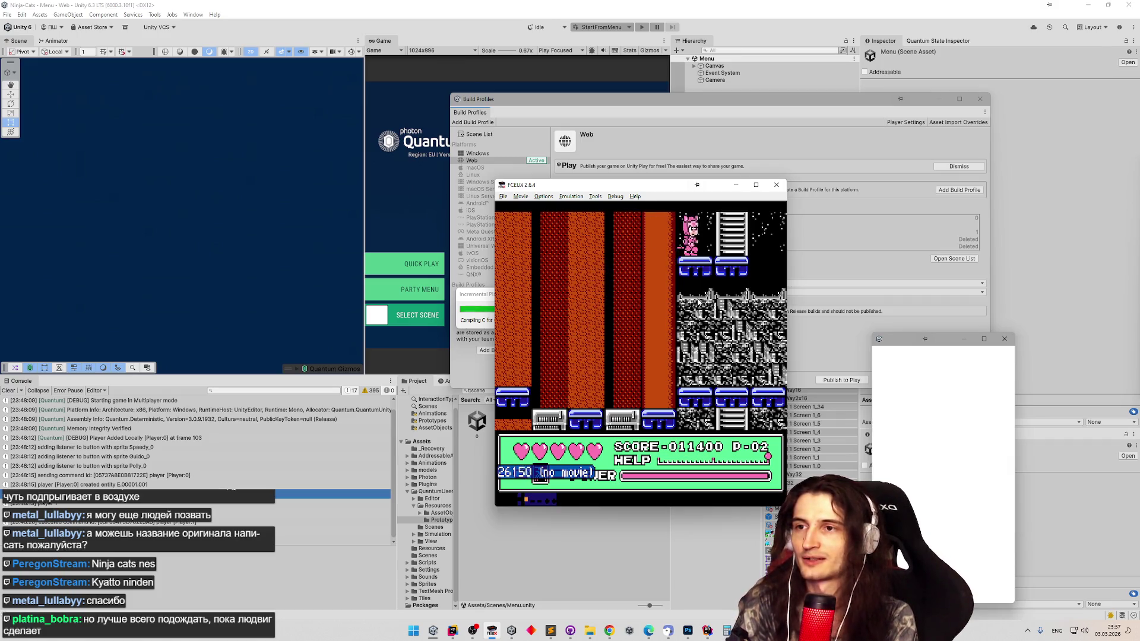
key("Left")
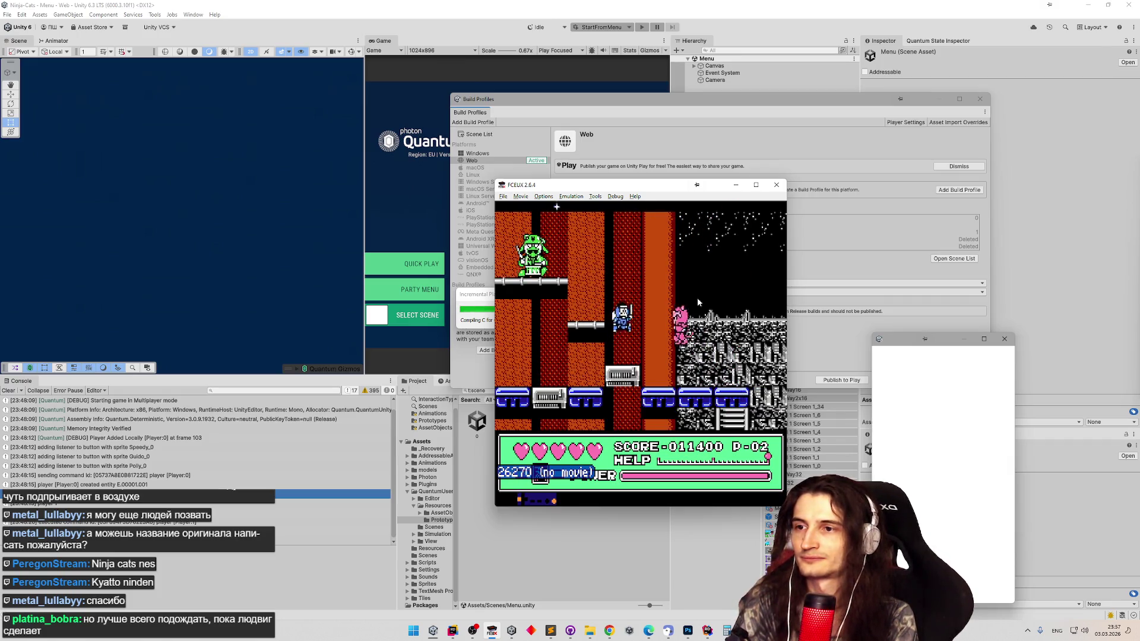
key("Left")
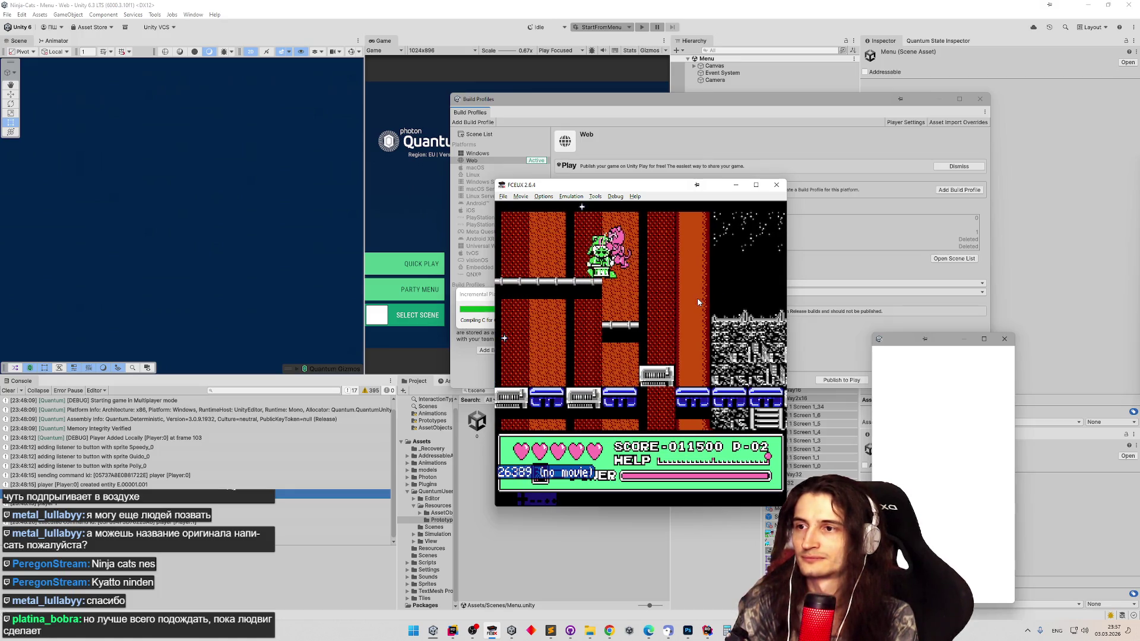
key("Left")
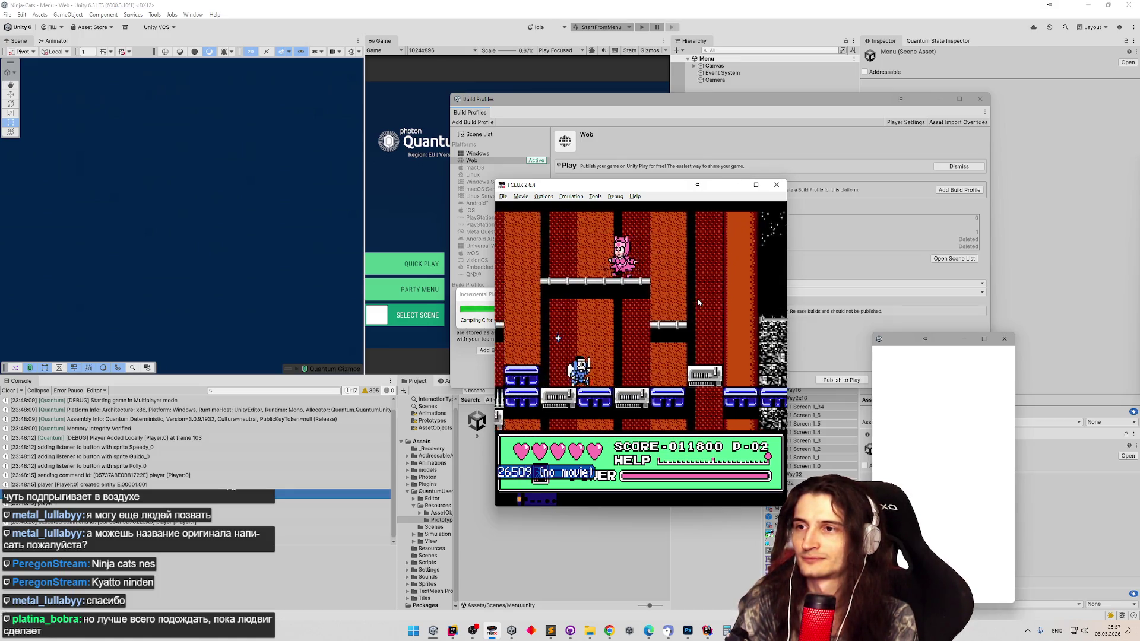
key("Left")
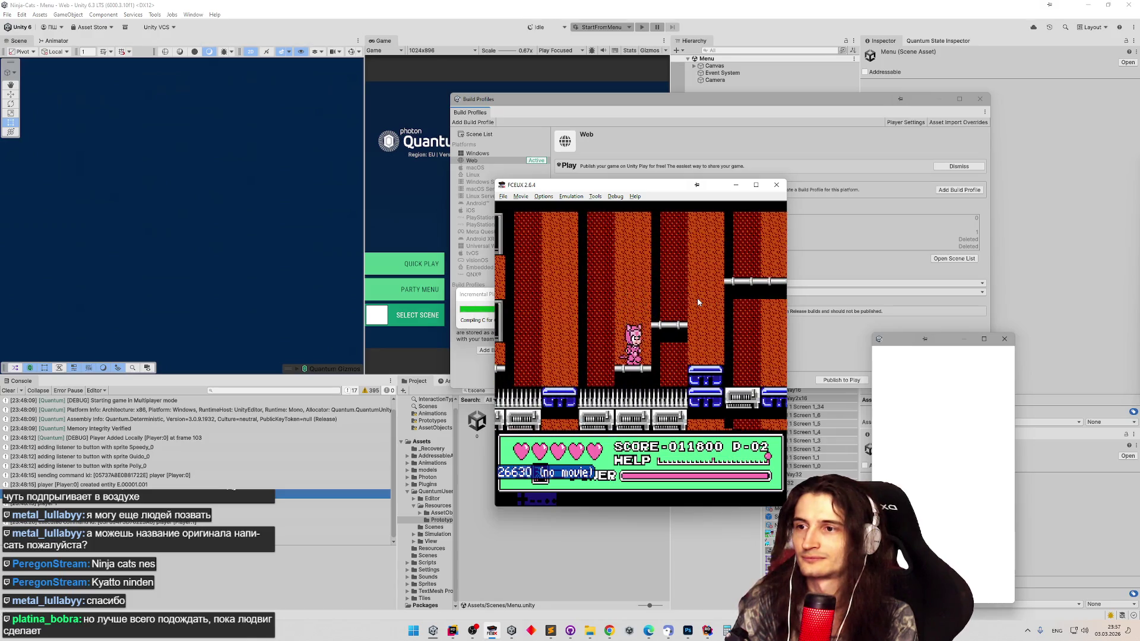
key("Left")
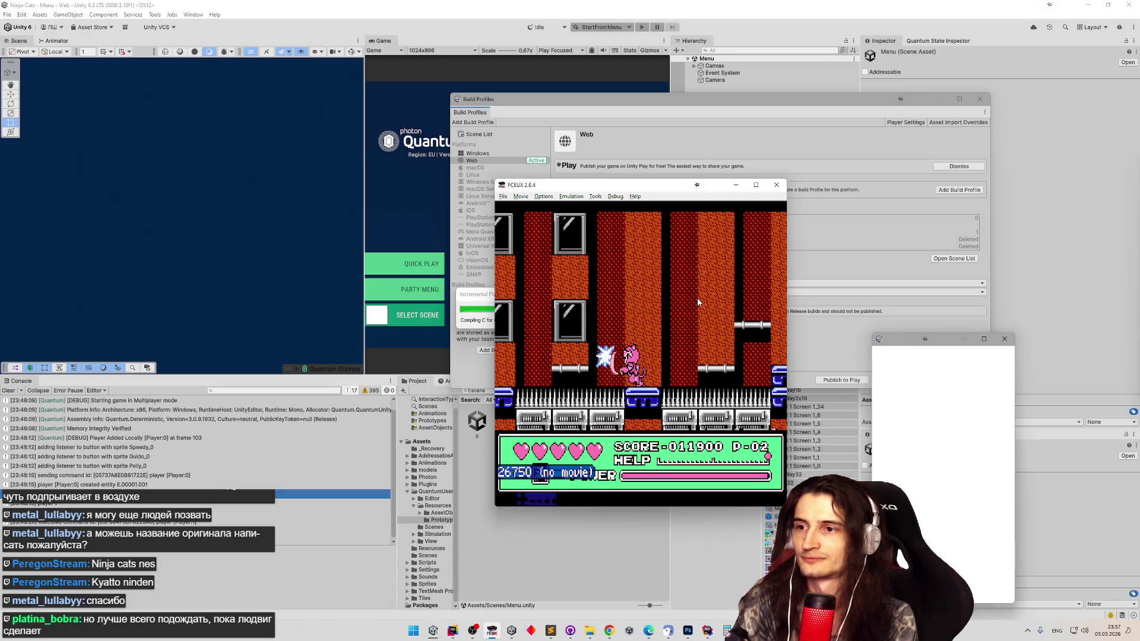
key("Left")
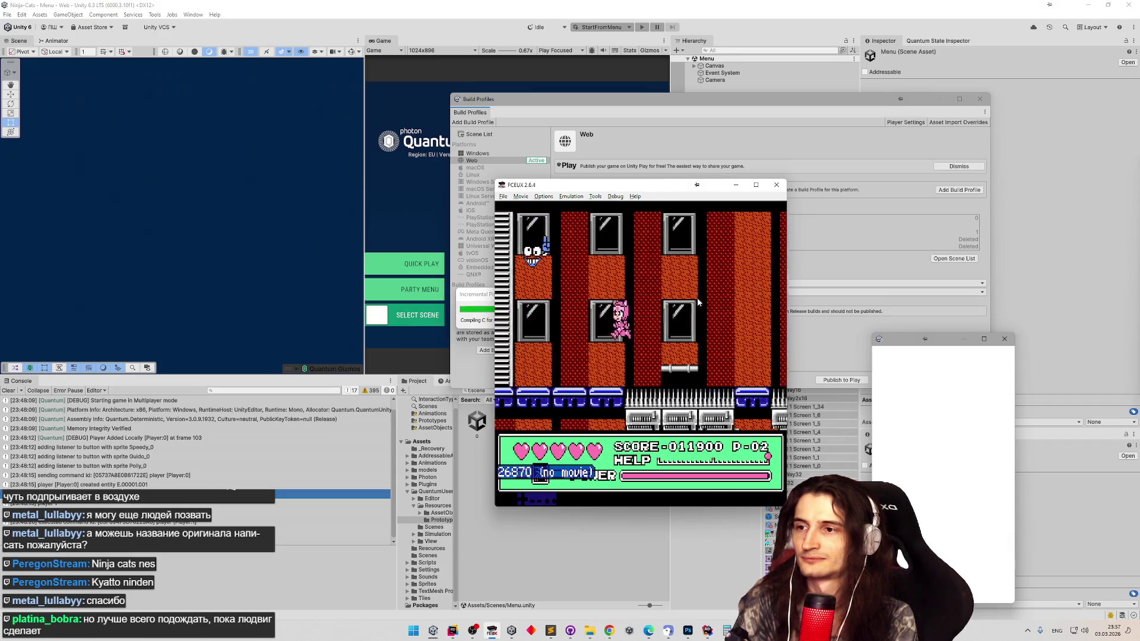
key("Left")
key("Down")
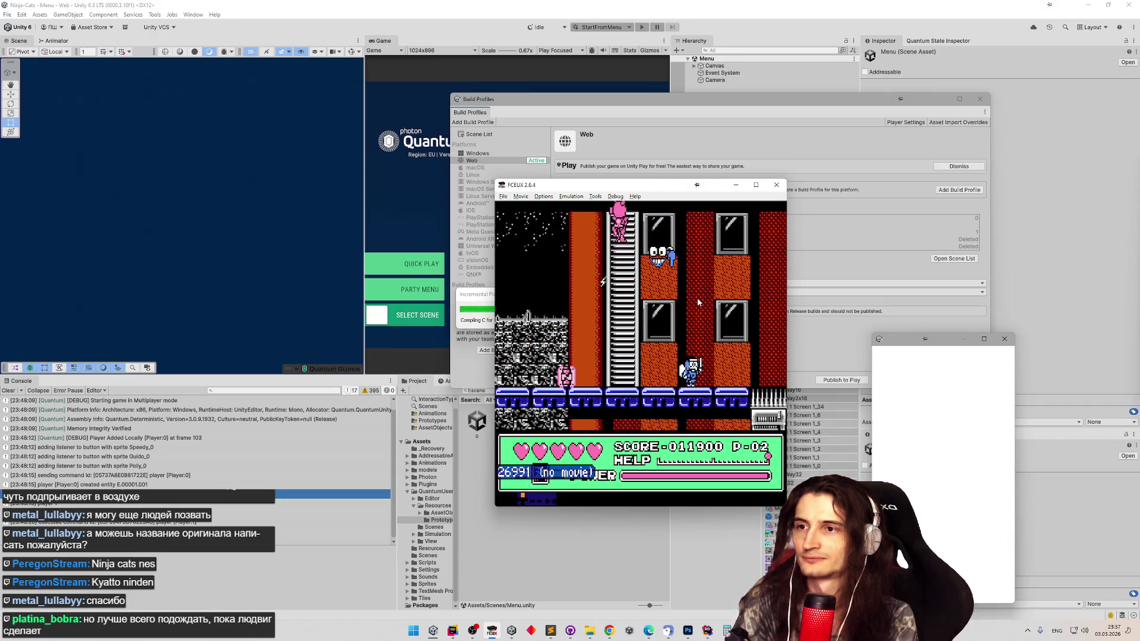
key("Down")
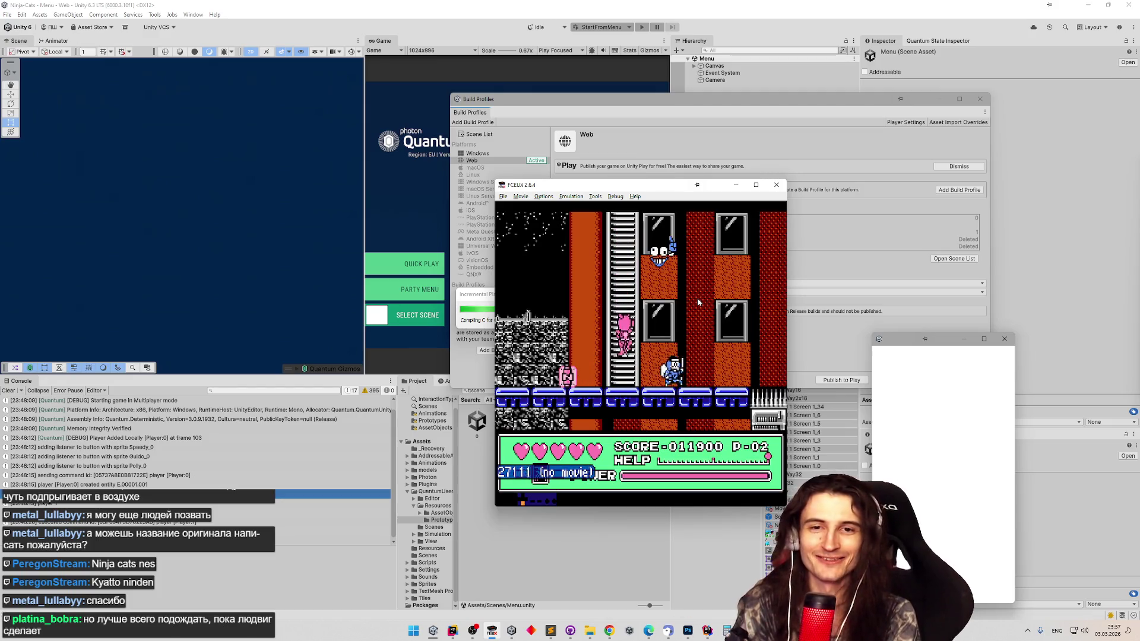
- Throw a projectile near the wall, then jump the cat around the ladder
key("Left")
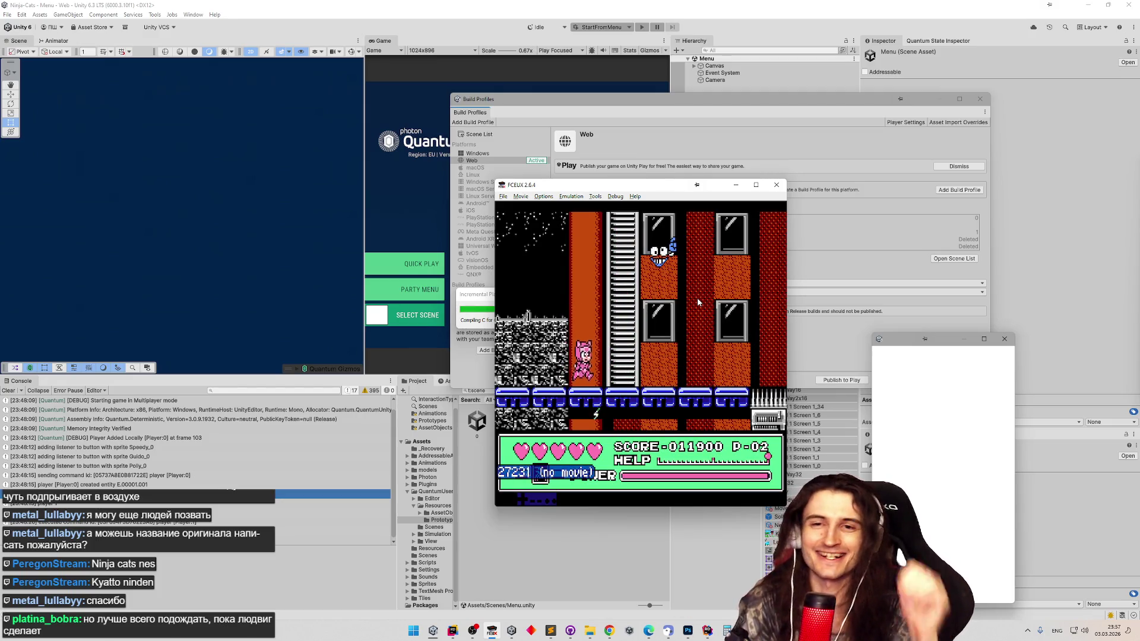
key("Left")
key("d")
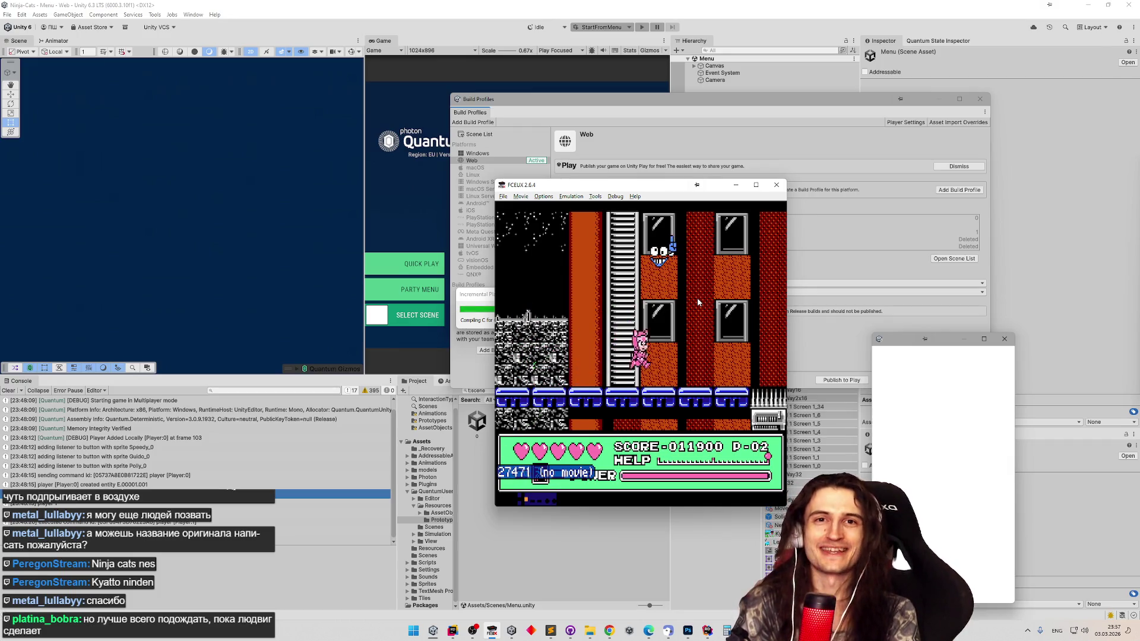
key("Left")
key("Right")
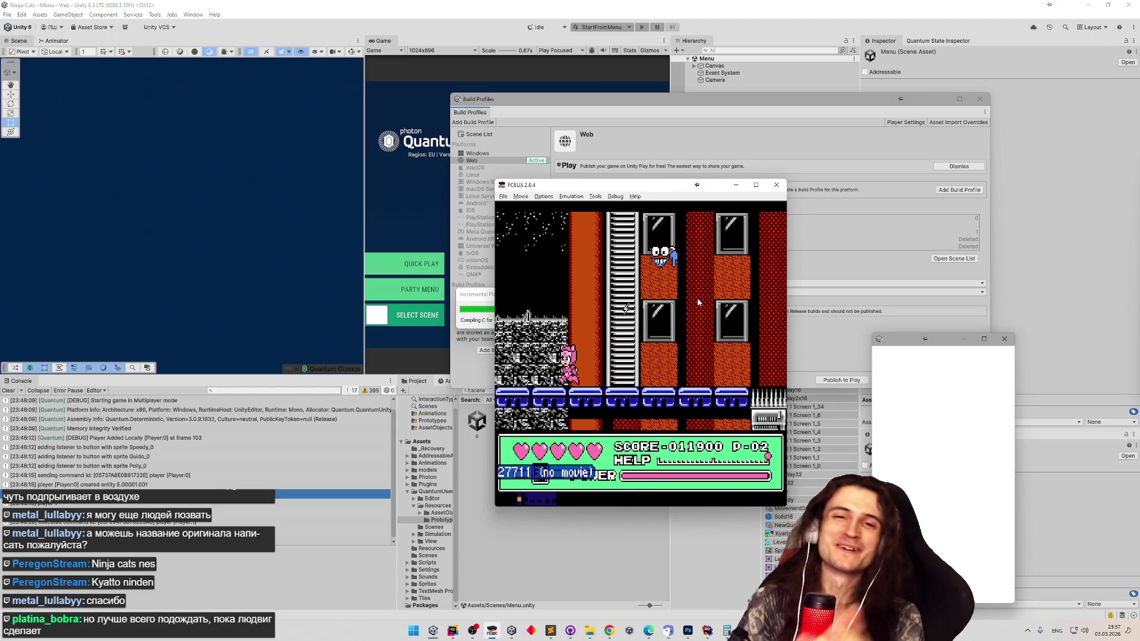
key("Left")
key("f")
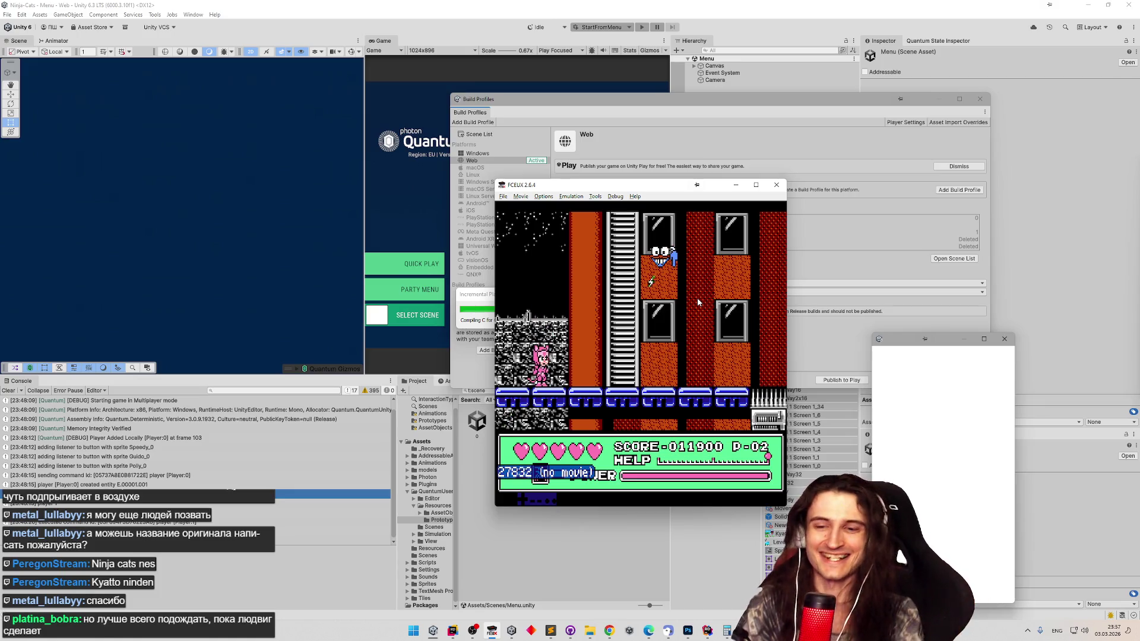
key("f")
key("Right")
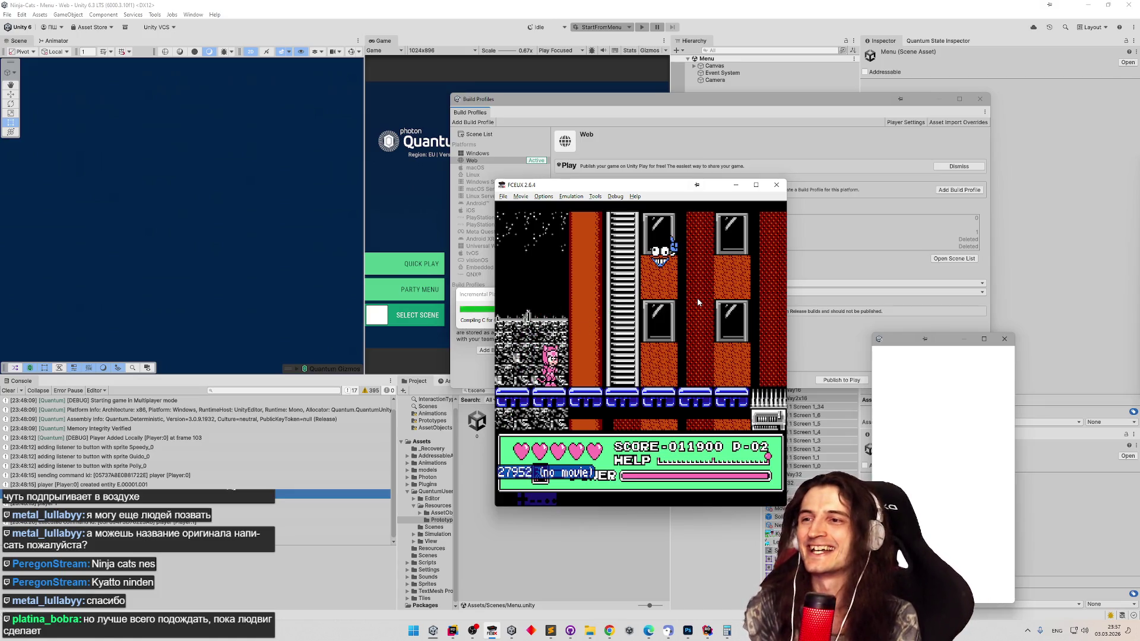
- Destroy the enemy on the right and climb the ladder into the next room
key("Right")
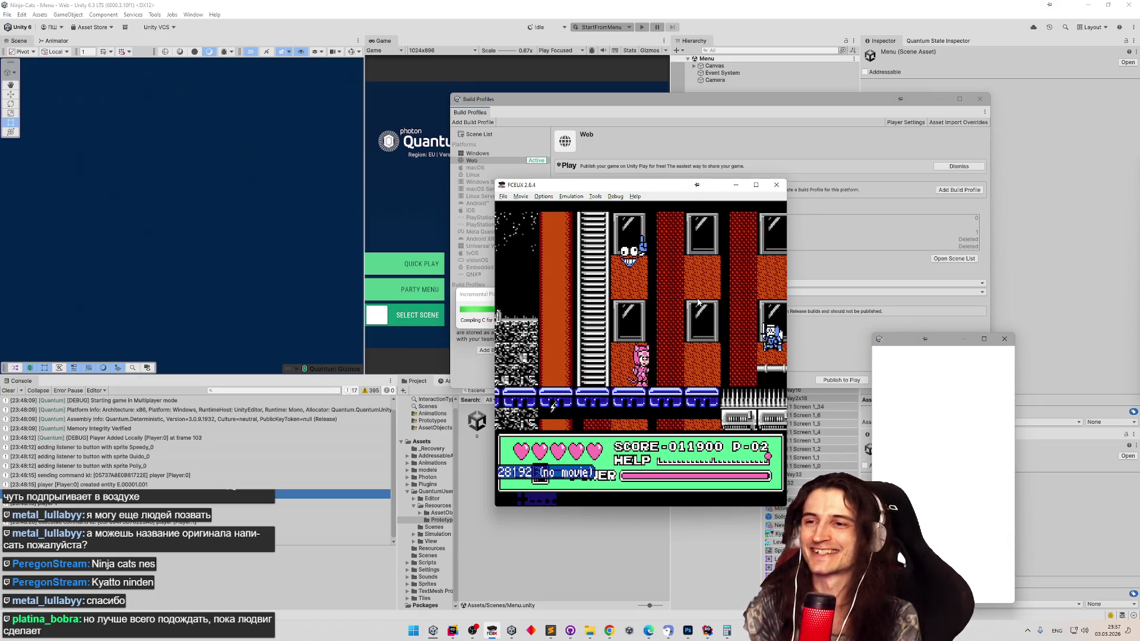
key("d")
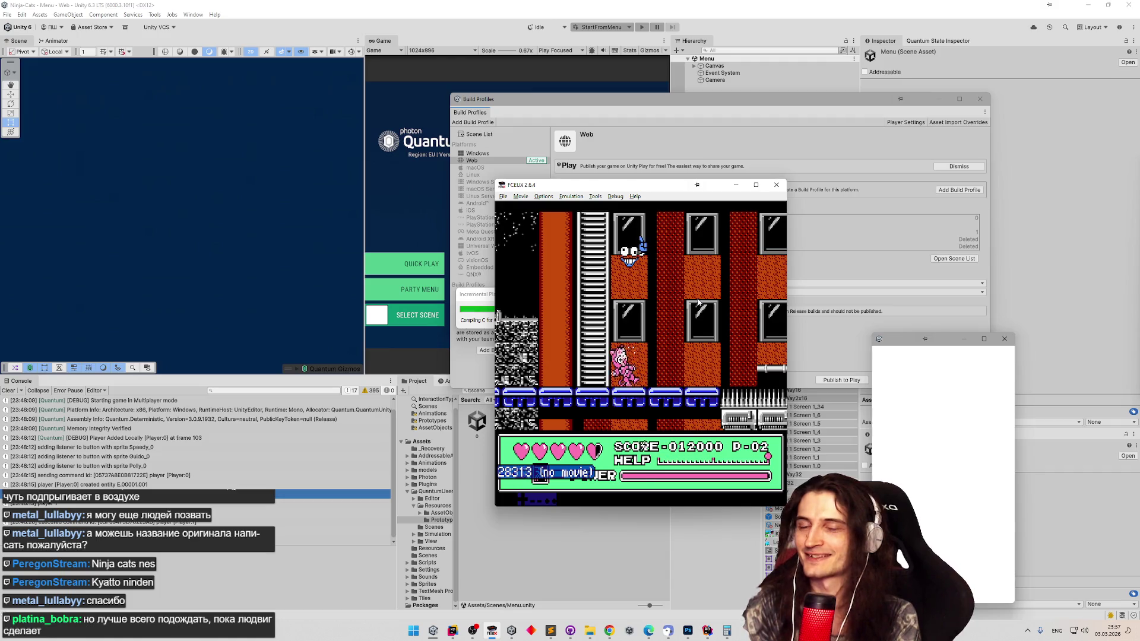
key("Left")
key("Left")
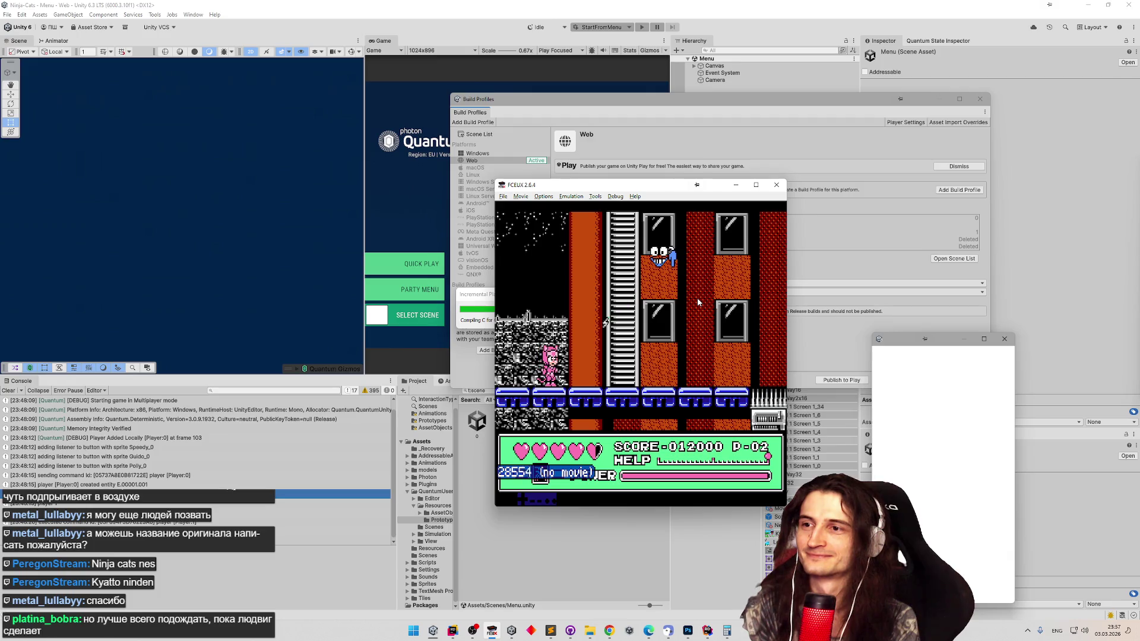
key("Right")
key("Right")
key("Up")
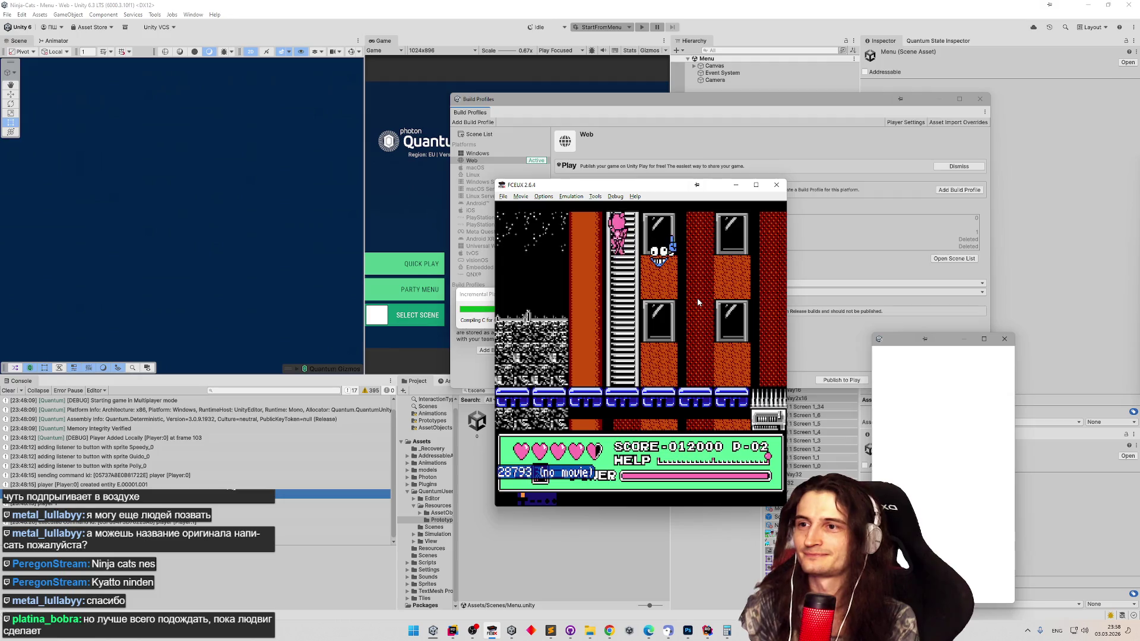
key("Right")
key("Left")
key("Return")
key("Return")
key("f")
- Jump across the middle platform and through the next rooms down to the lower ledge
key("Left")
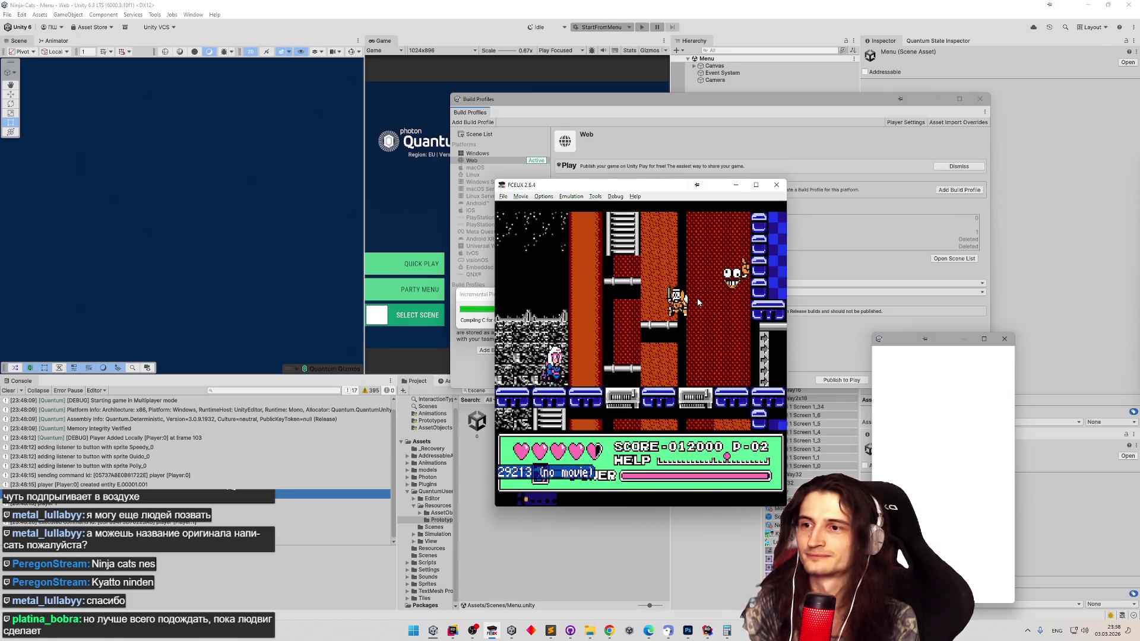
key("Right")
key("Right")
key("f")
key("Right")
key("f")
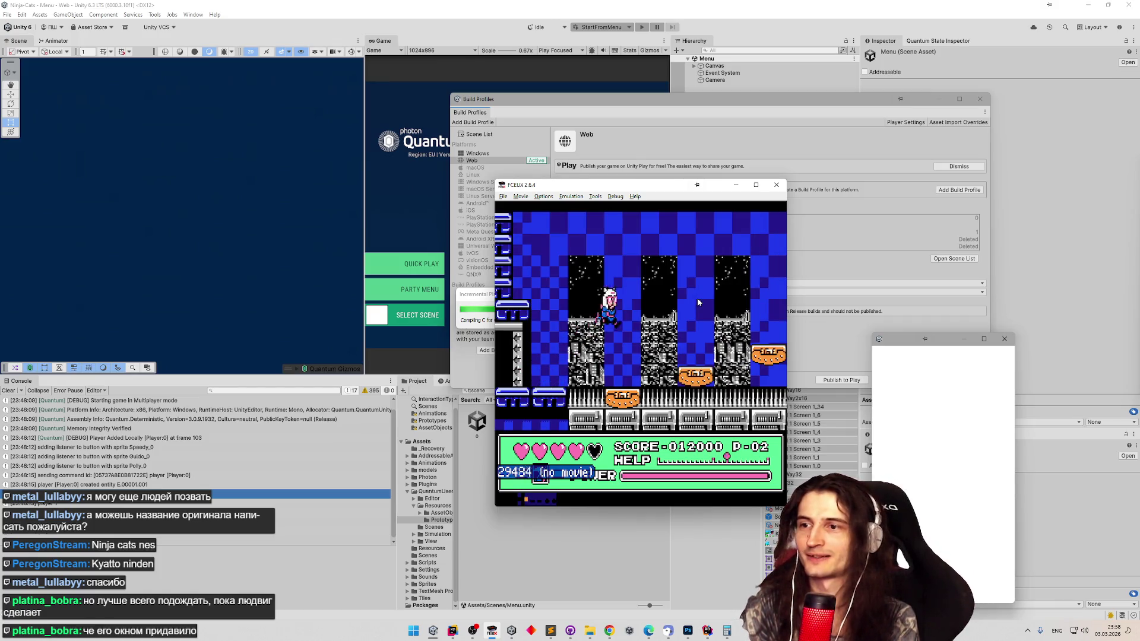
key("Right")
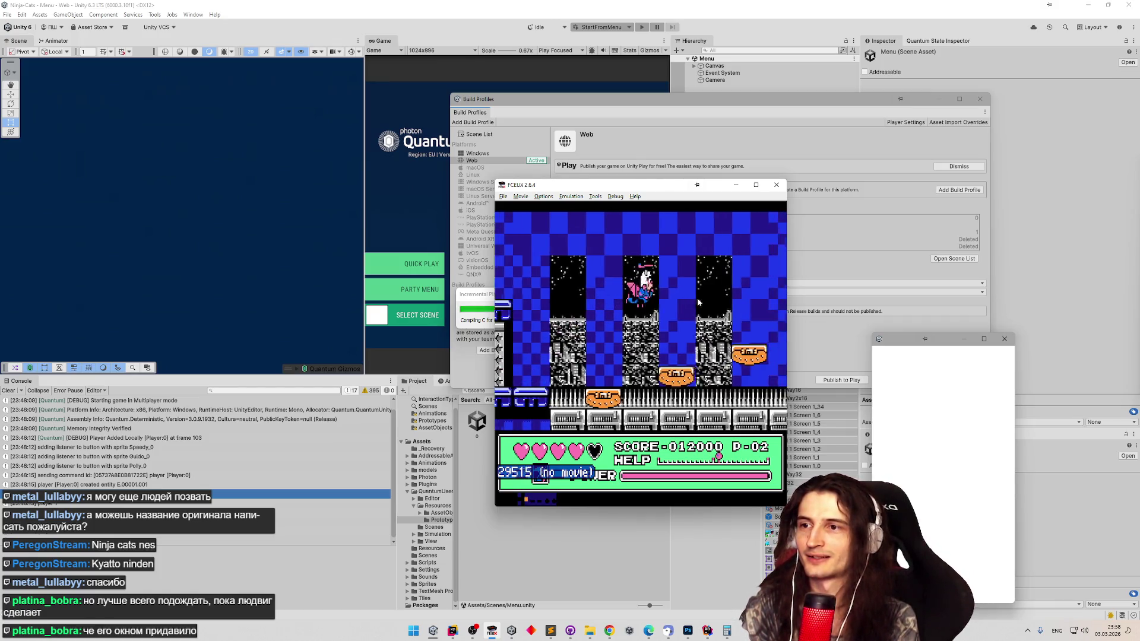
key("f")
key("Right")
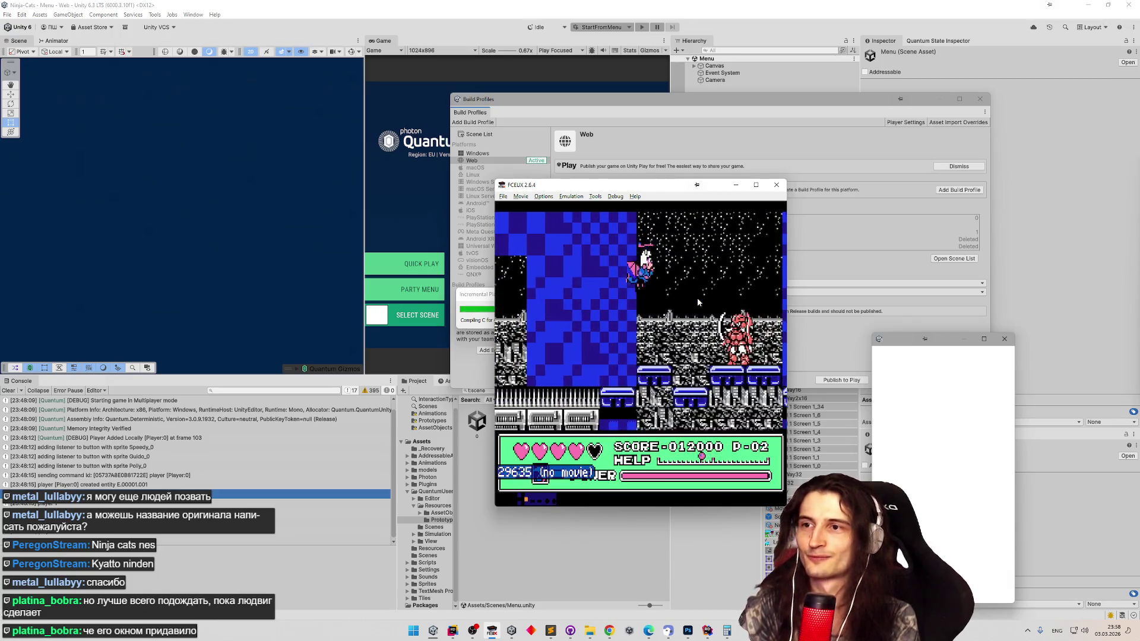
key("Right")
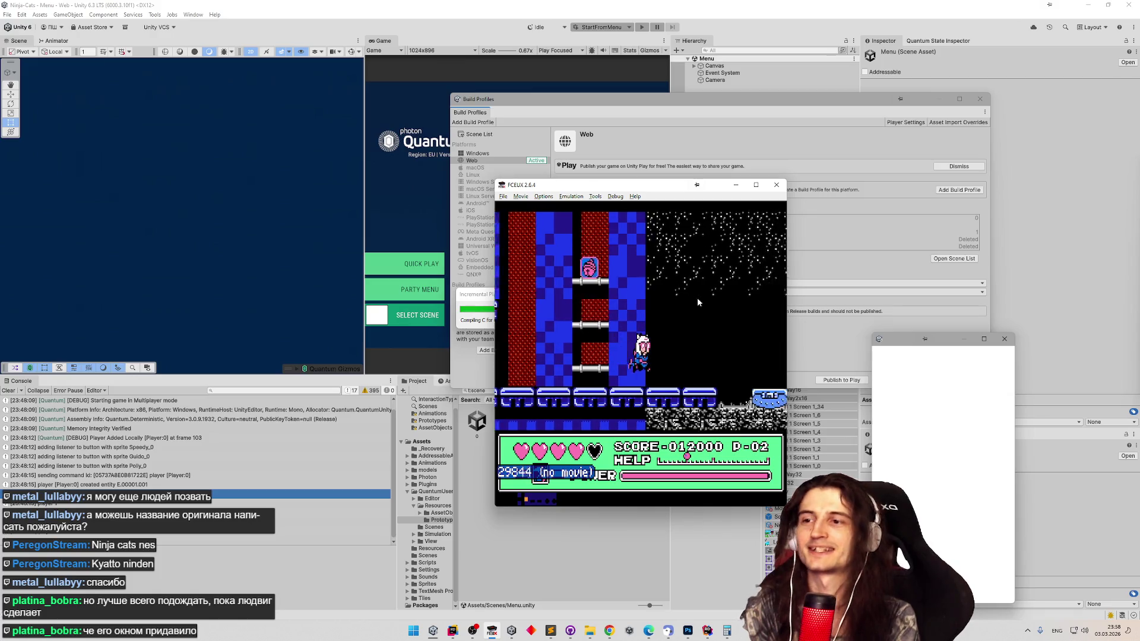
- Continue into the starfield, jump past the new platforms, and pause at score 012000
key("Right")
key("f")
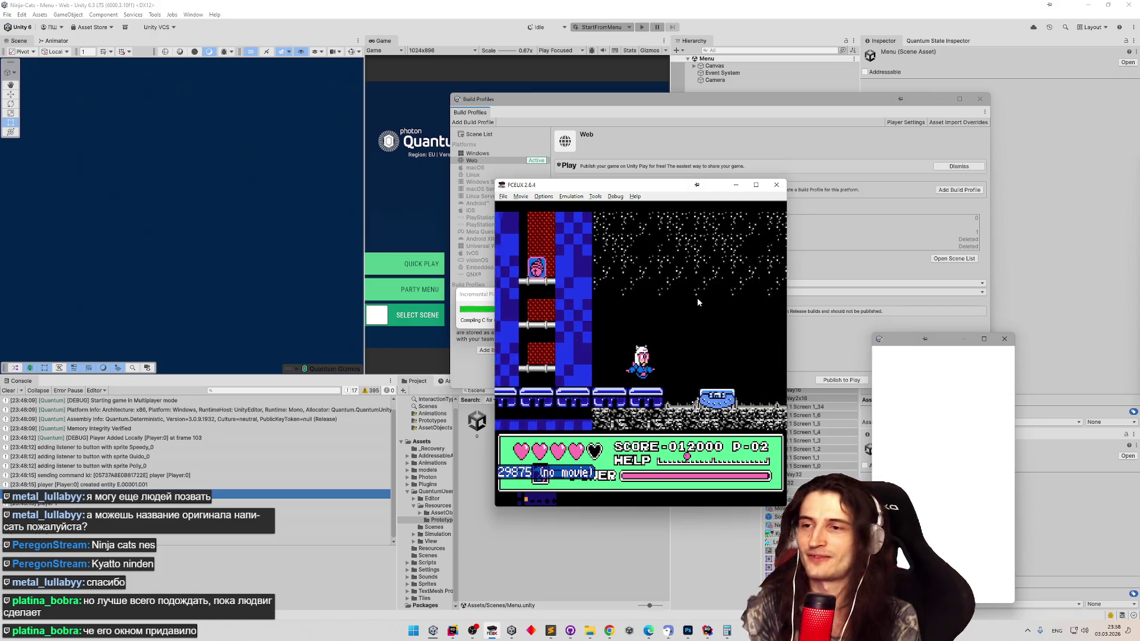
key("Right")
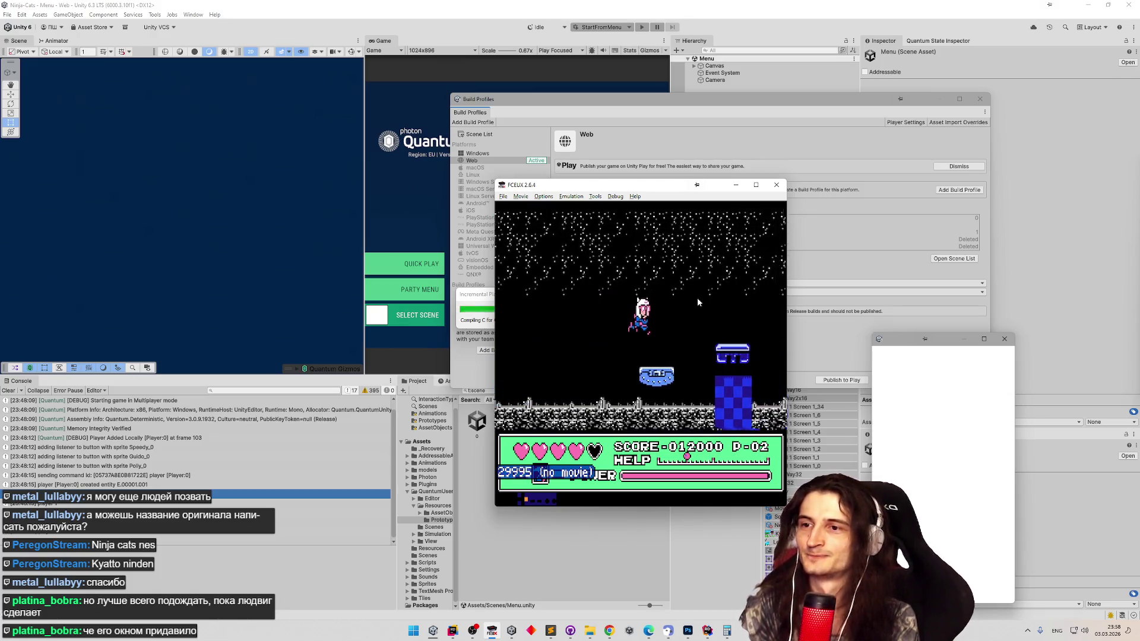
key("f")
key("Right")
key("f")
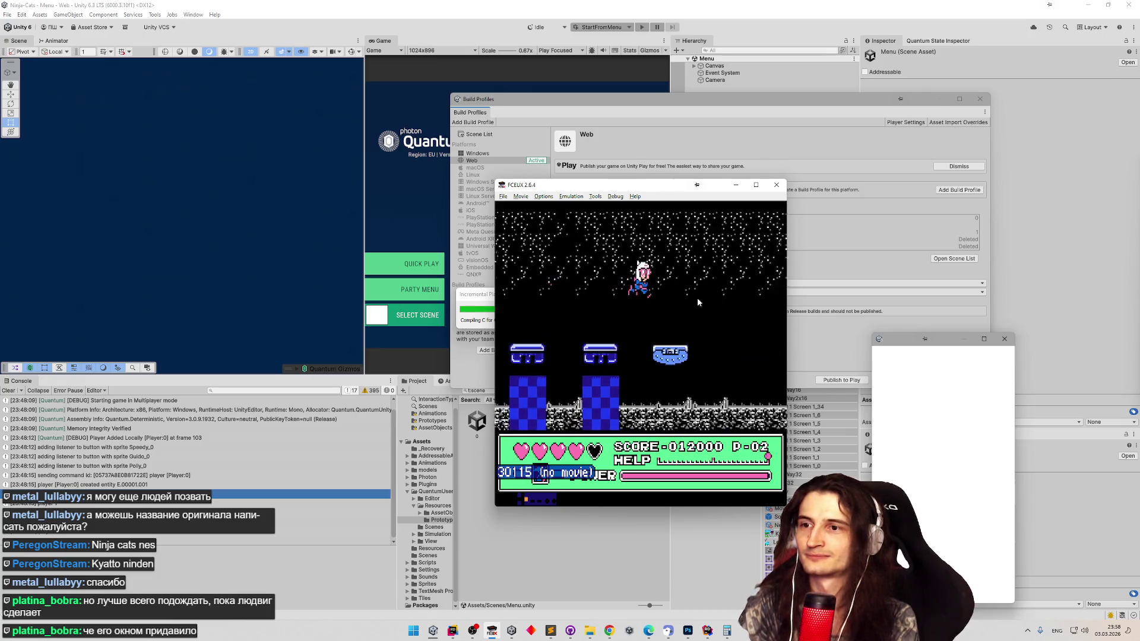
key("Right")
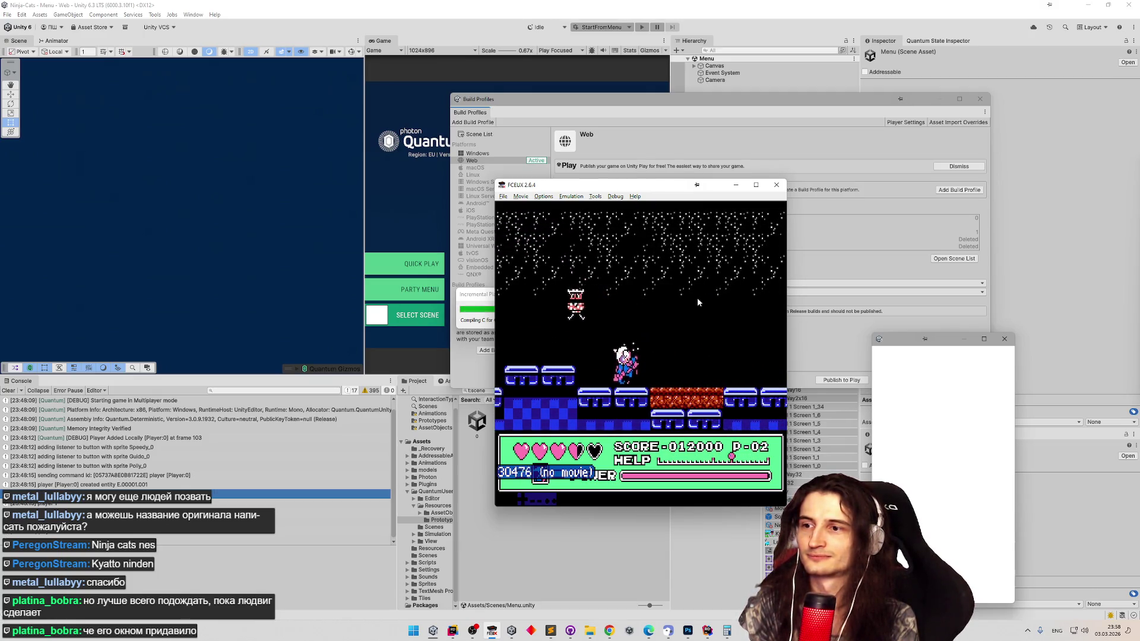
key("Return")
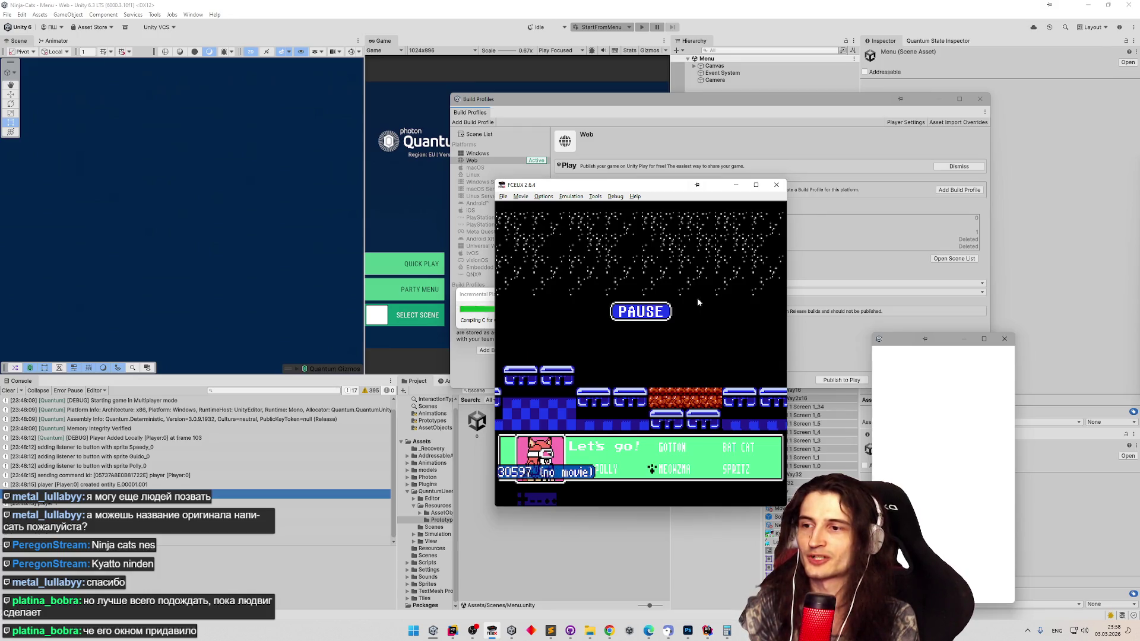
- Unpause the game in the starry stage with Start
key("Return")
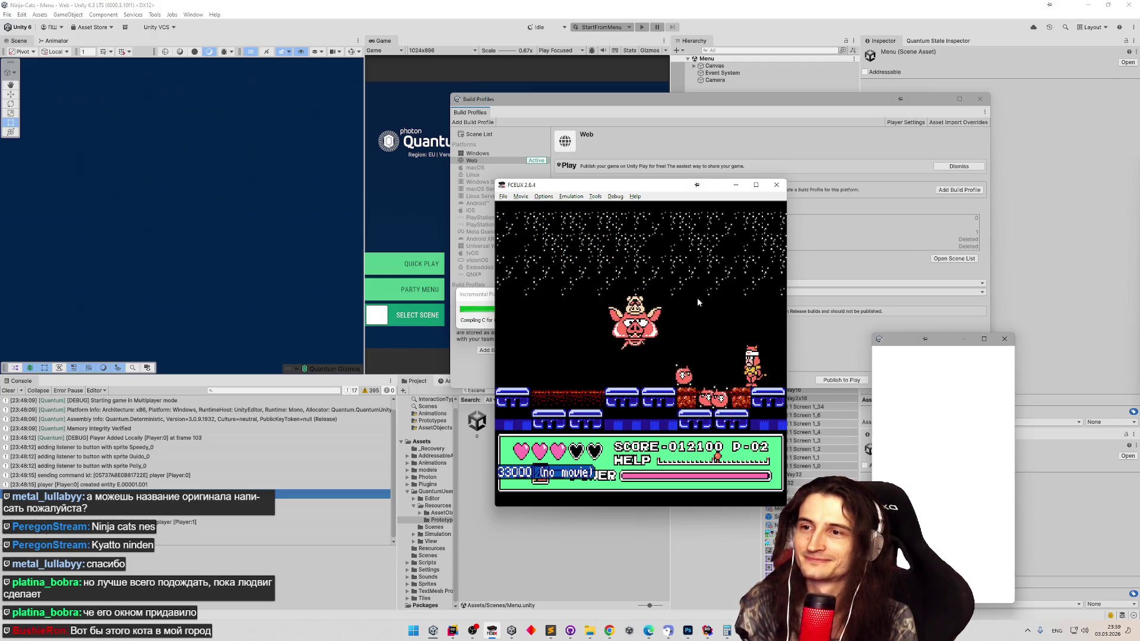
- Jump to the arena centre, hit the small flying enemy and dodge the boss's minions
key("Left")
key("Left")
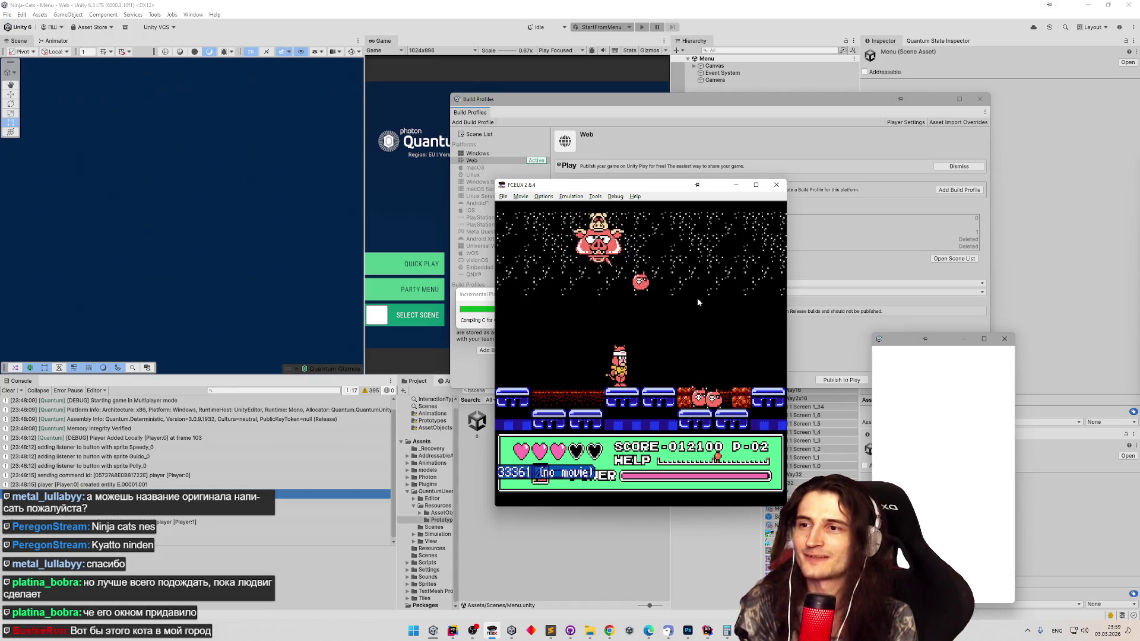
key("Right")
key("f")
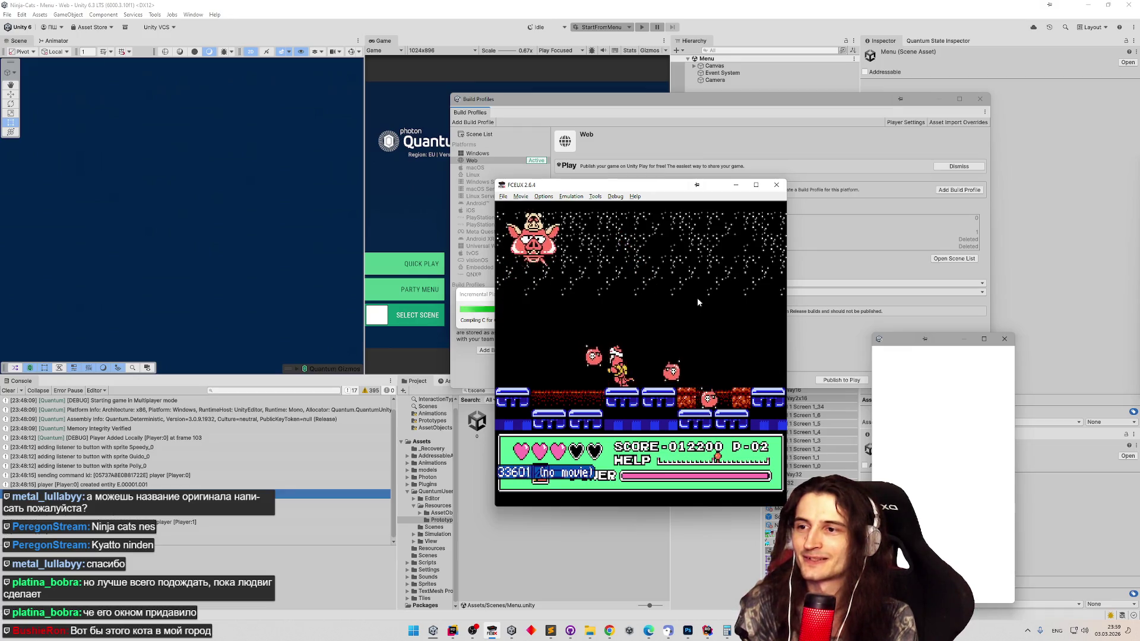
key("f")
key("Right")
key("Right")
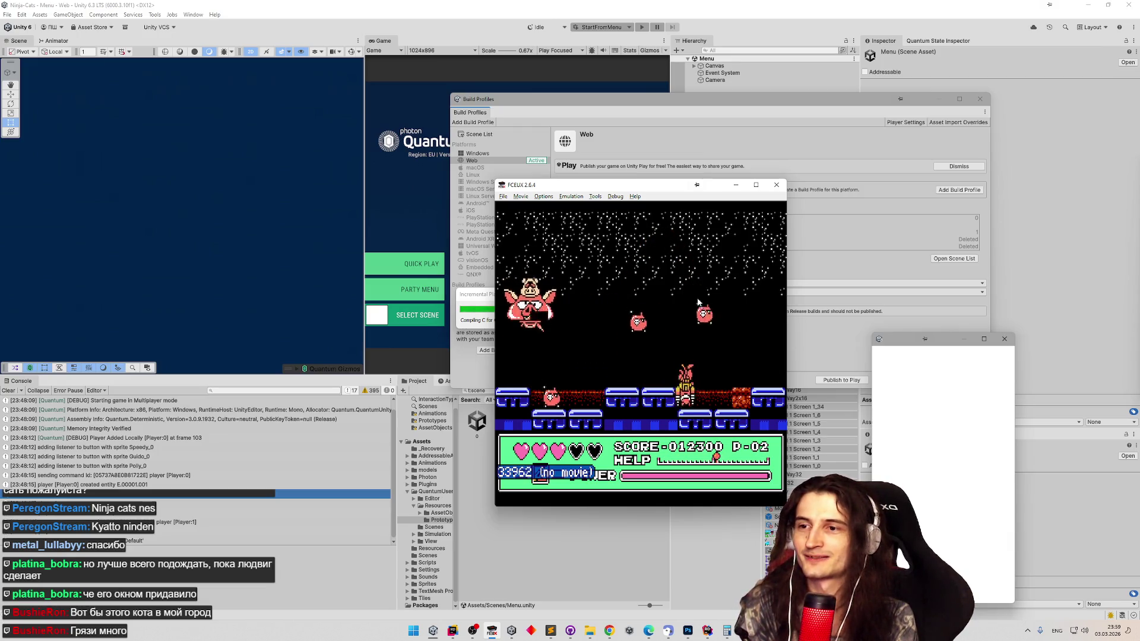
key("Right")
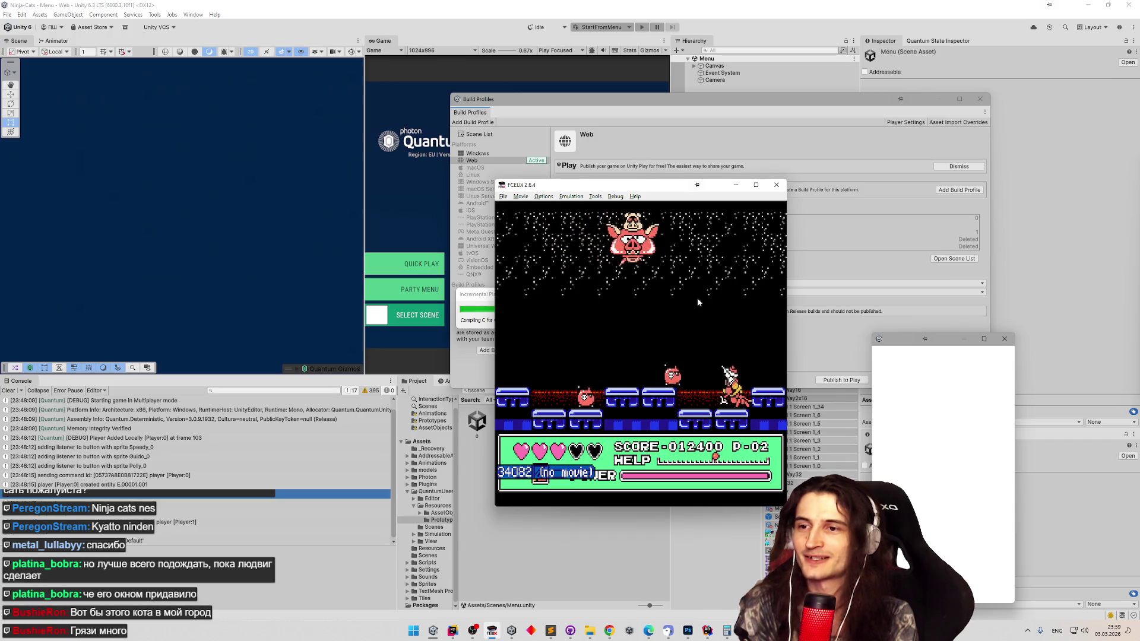
key("Left")
key("f")
- Defeat nearby enemies on the platform while stepping clear of the boss's projectile
key("Left")
key("Right")
key("f")
key("Right")
key("Left")
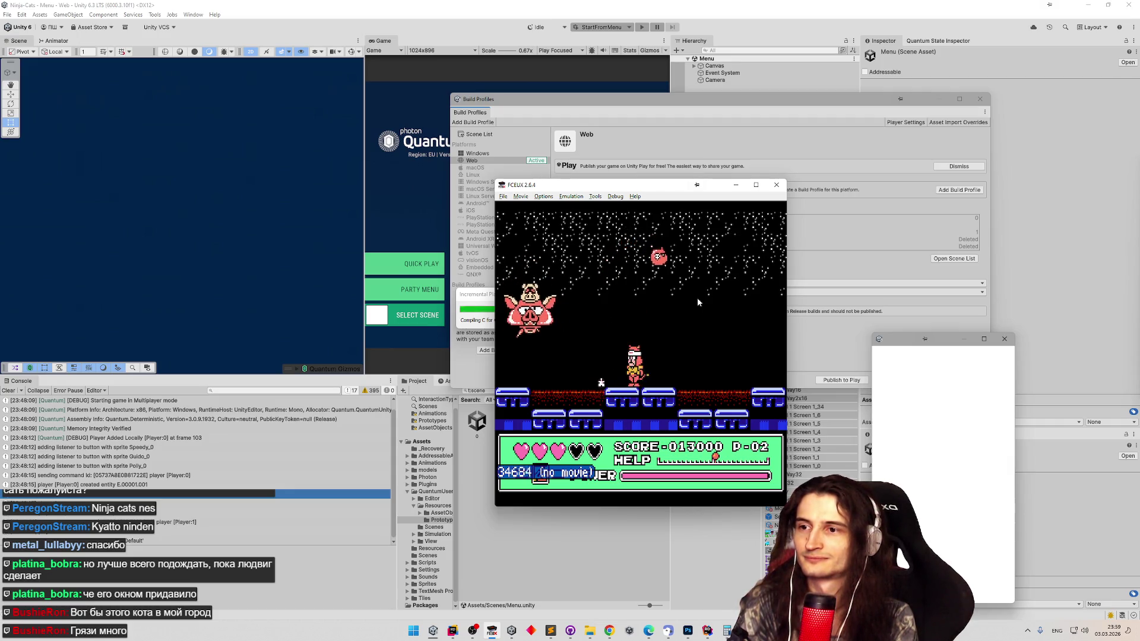
key("Left")
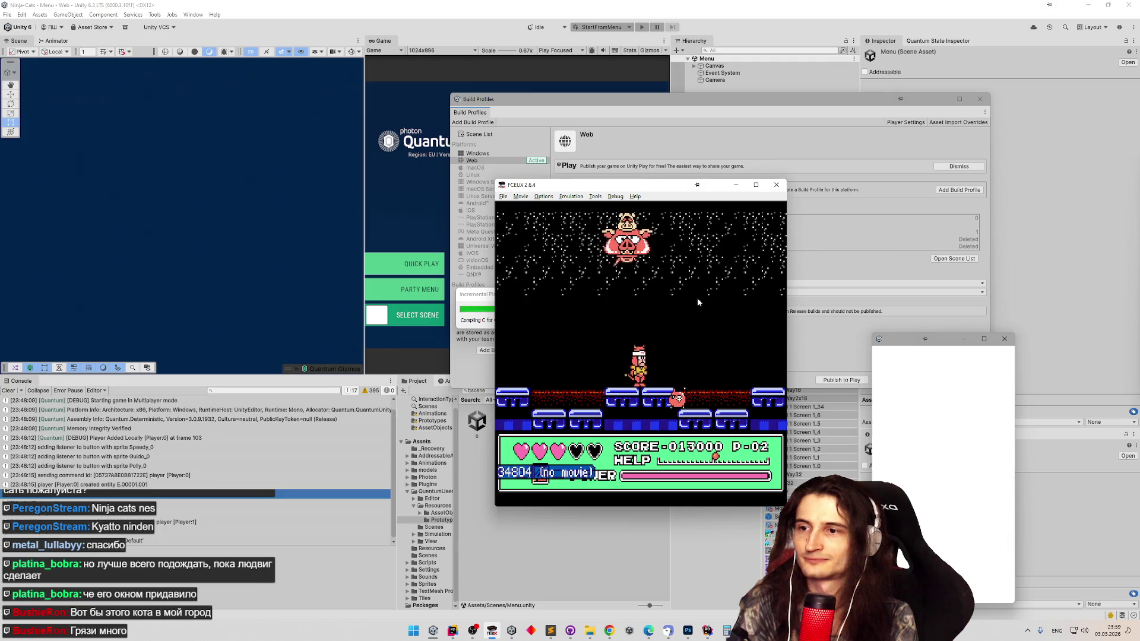
key("Left")
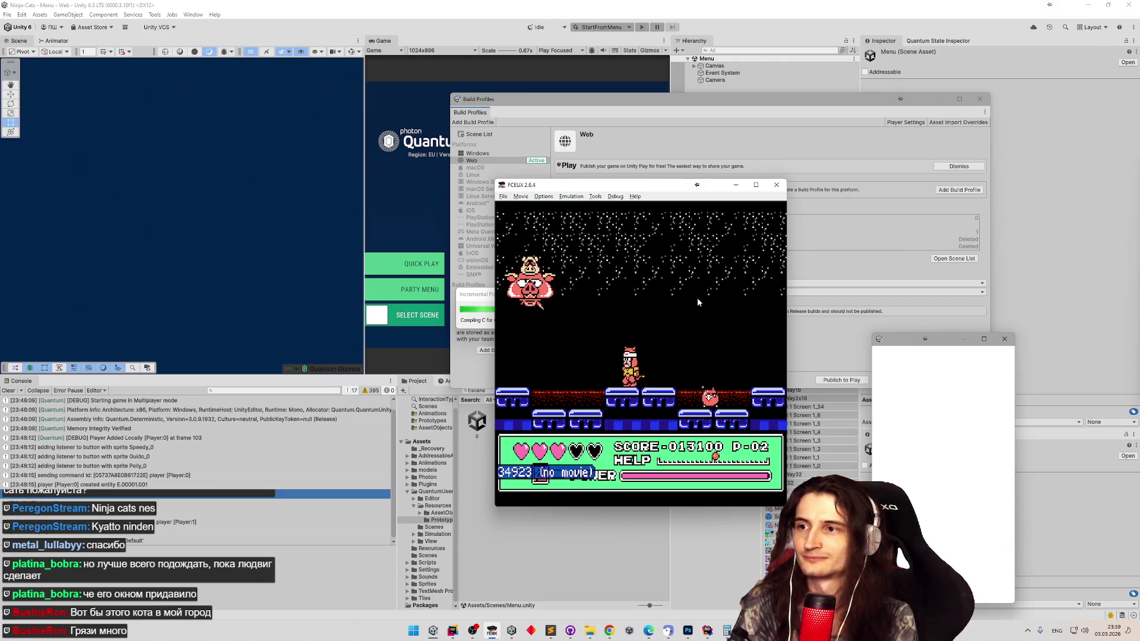
key("Right")
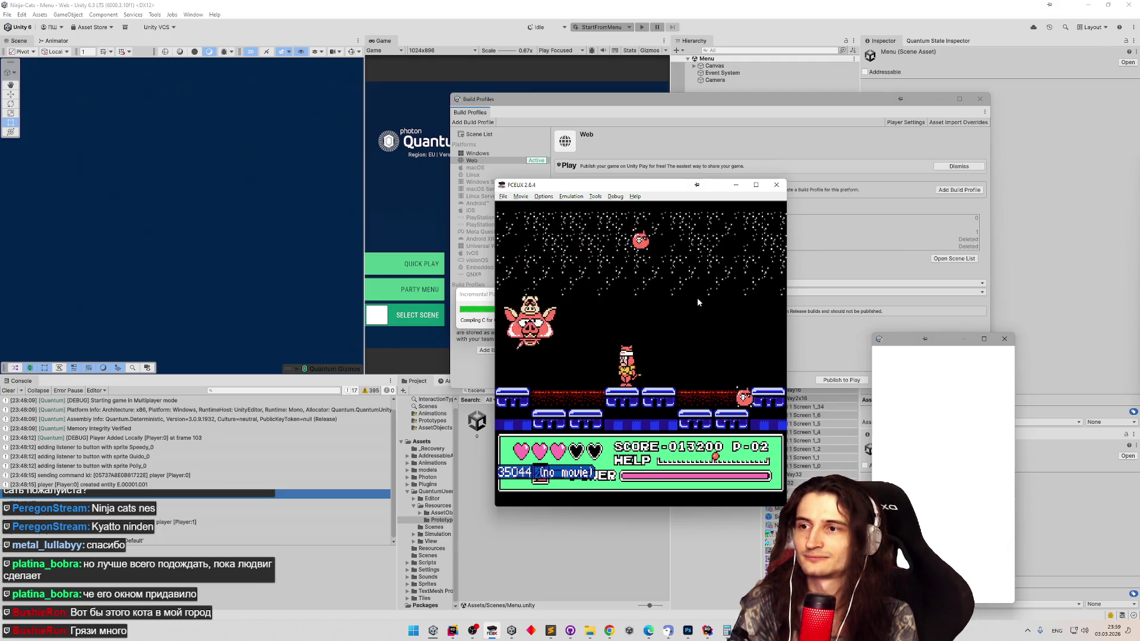
- Clear the last enemies, hit the flying pig boss to defeat it, and advance the victory cutscene
key("Left")
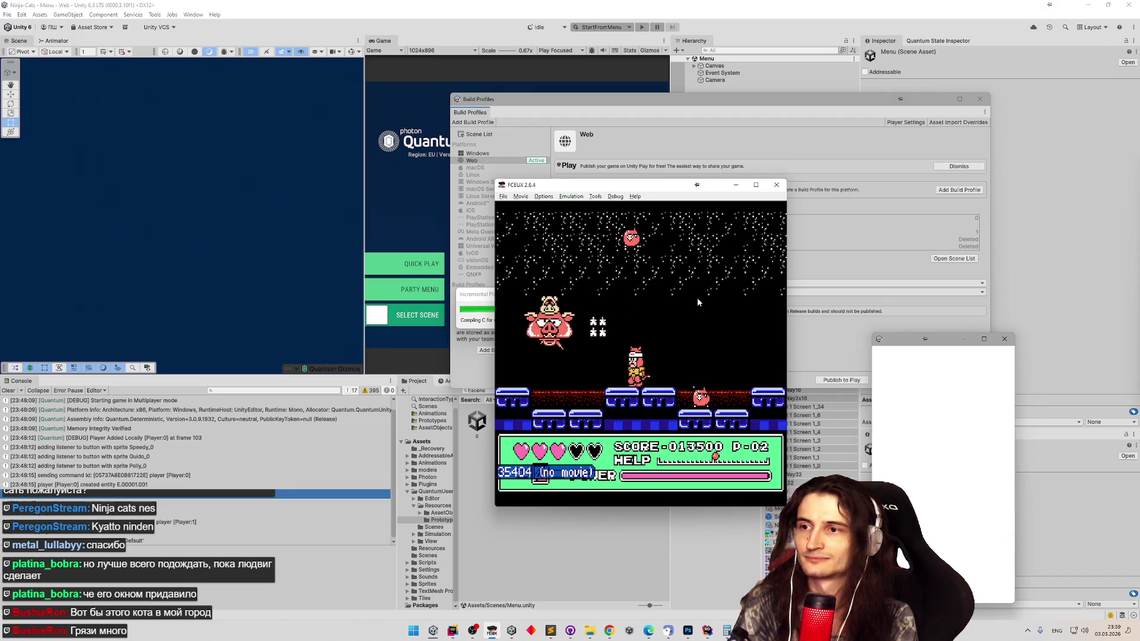
key("Right")
key("Left")
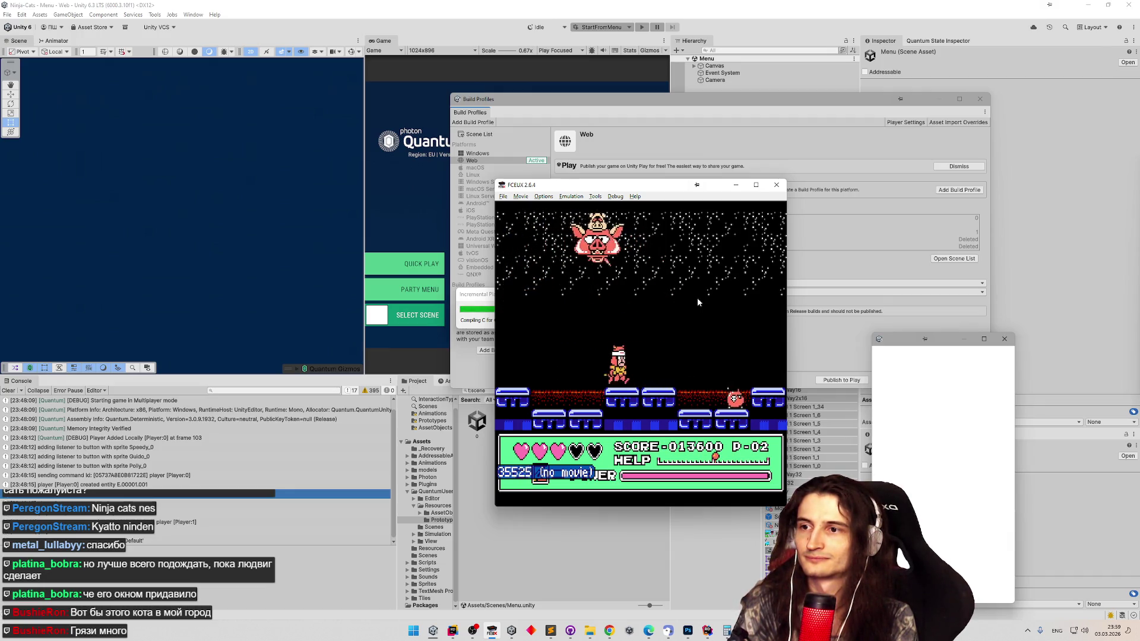
key("f")
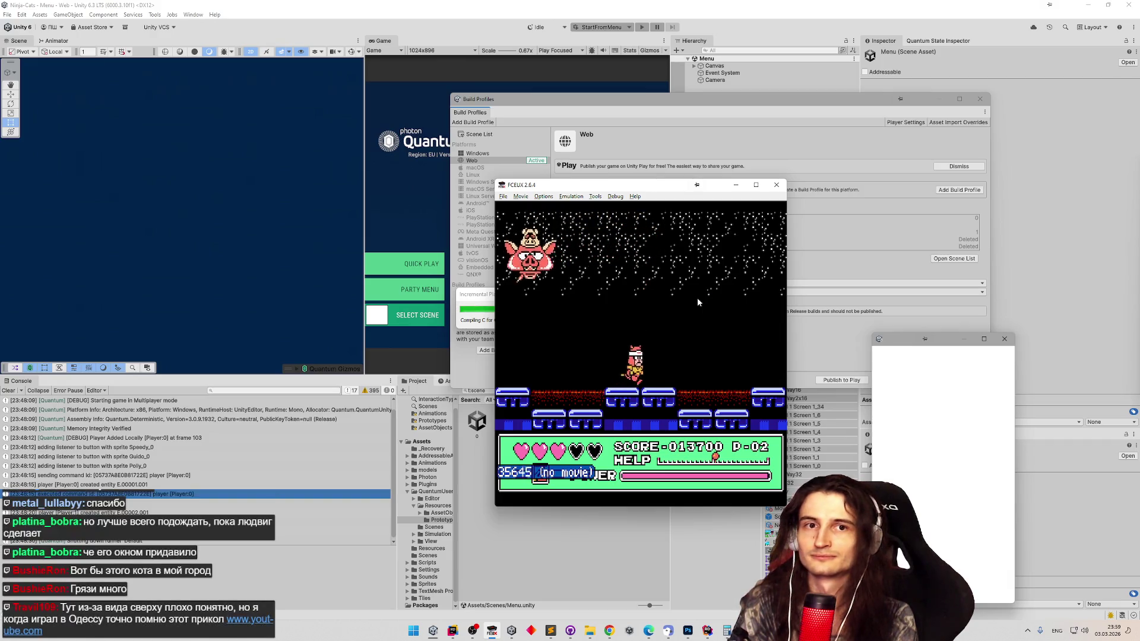
key("f")
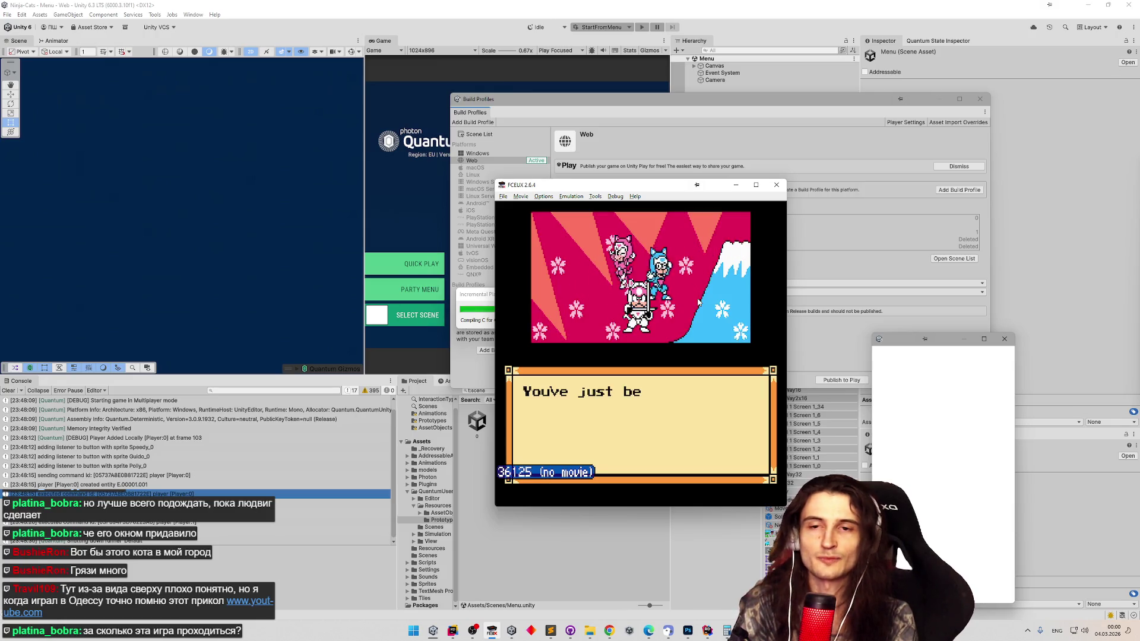
key("f")
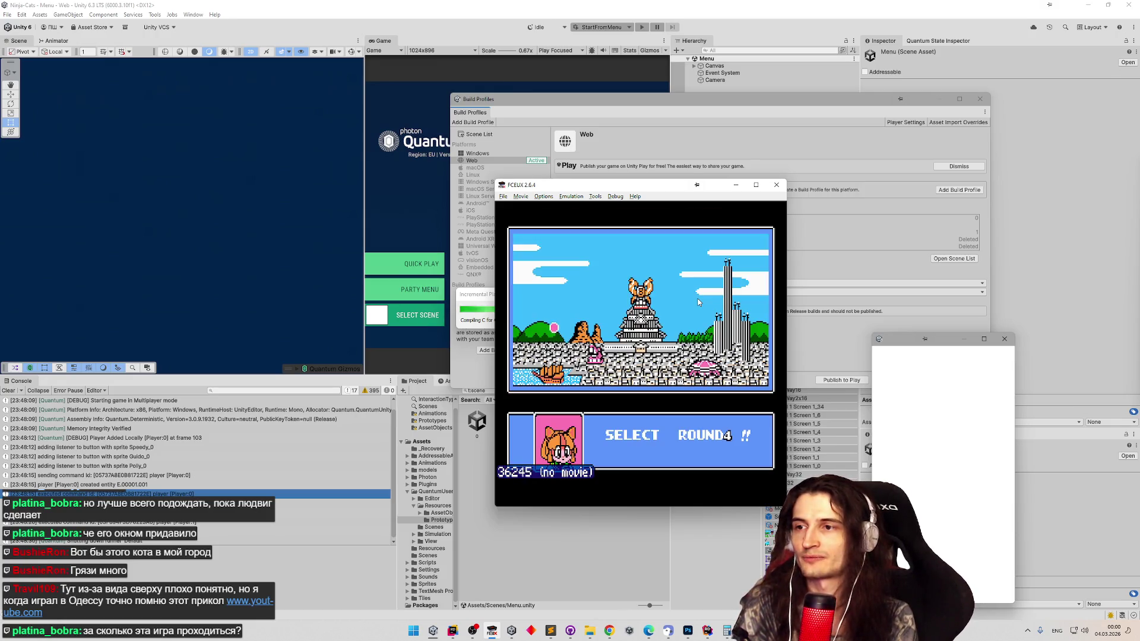